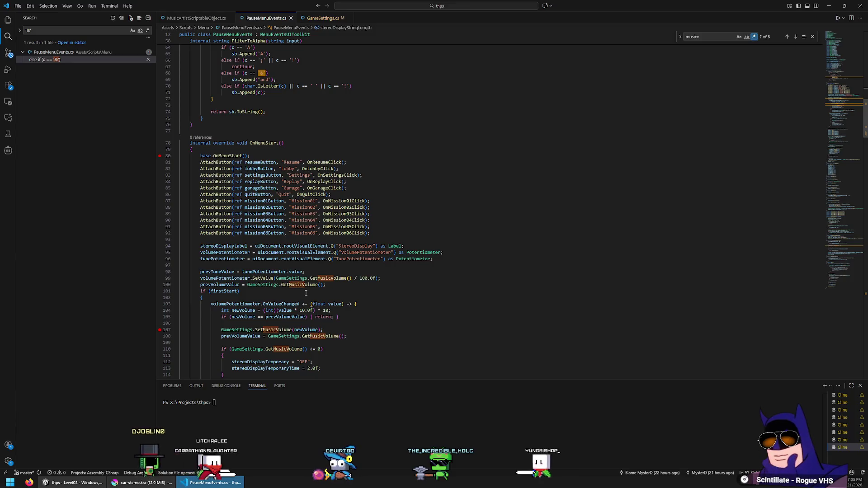
Add a private VolumePotChanged(float value) method header with an opening brace.
{"action": "scroll", "coordinate": [373, 258], "scroll_direction": "down", "scroll_amount": 2}
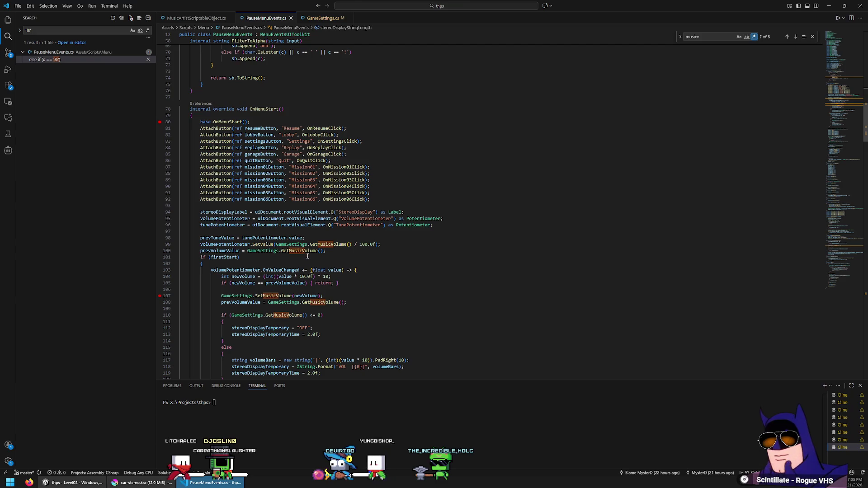
{"action": "scroll", "coordinate": [319, 252], "scroll_direction": "down", "scroll_amount": 12}
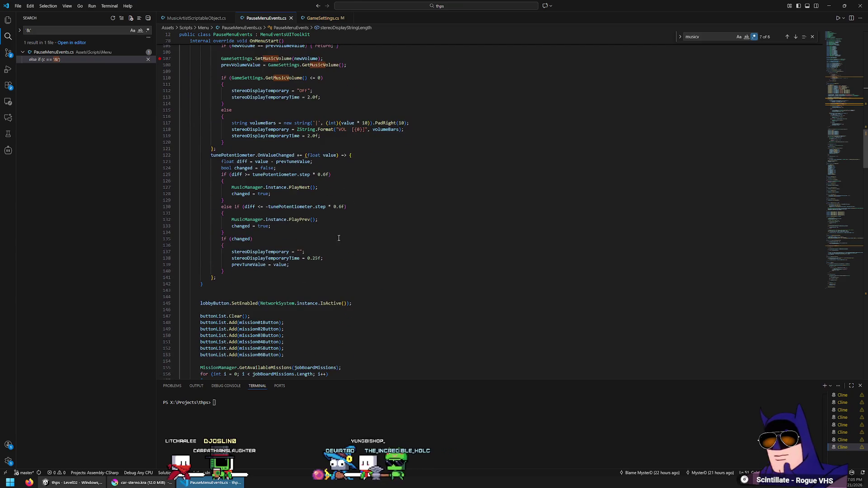
{"action": "scroll", "coordinate": [336, 225], "scroll_direction": "up", "scroll_amount": 5}
{"action": "scroll", "coordinate": [327, 219], "scroll_direction": "up", "scroll_amount": 11}
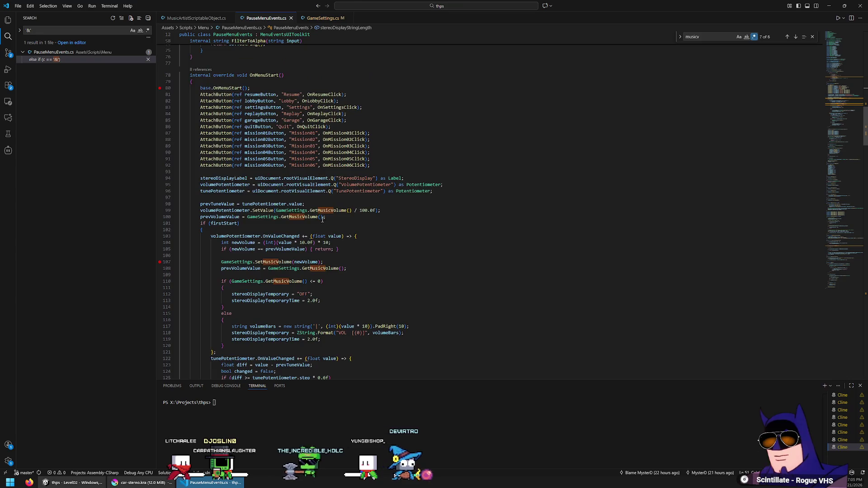
{"action": "scroll", "coordinate": [417, 259], "scroll_direction": "down", "scroll_amount": 8}
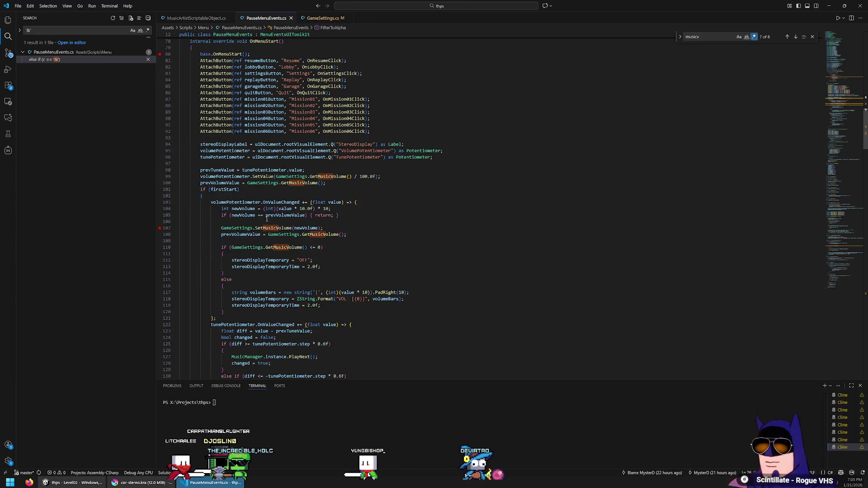
{"action": "scroll", "coordinate": [503, 217], "scroll_direction": "up", "scroll_amount": 5}
{"action": "key", "text": "Return"}
{"action": "key", "text": "Return"}
{"action": "type", "text": "private "}
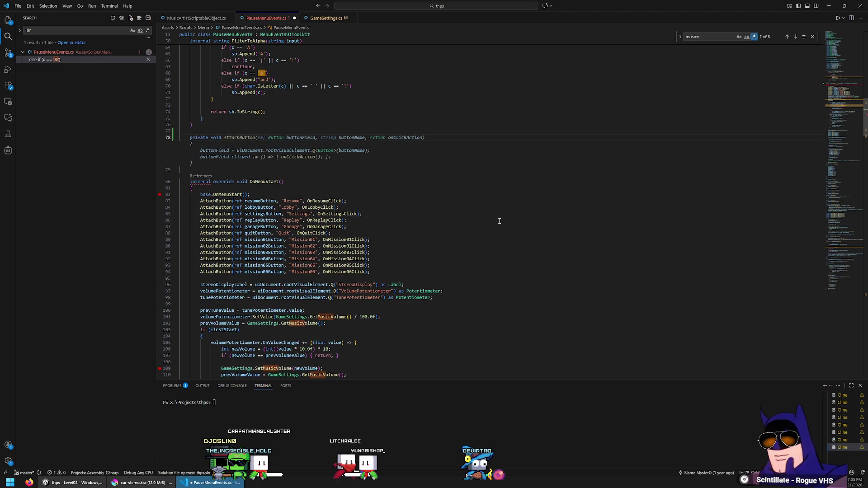
{"action": "type", "text": "void Volu"}
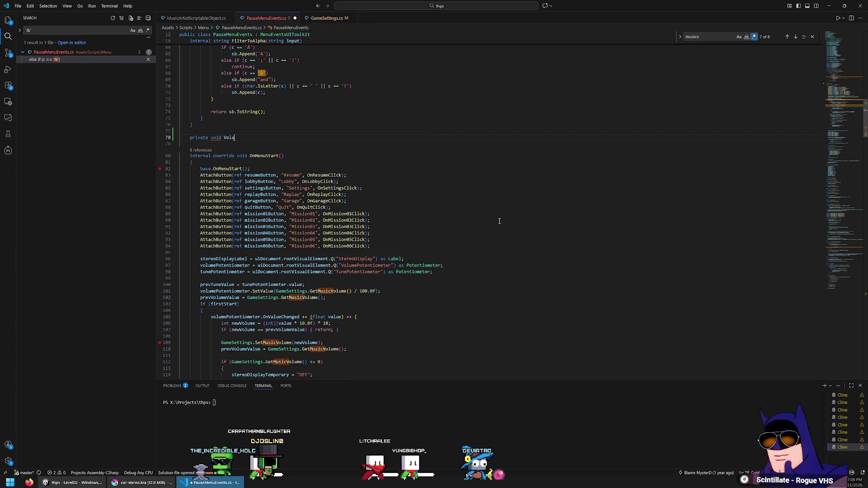
{"action": "type", "text": "mePotChang"}
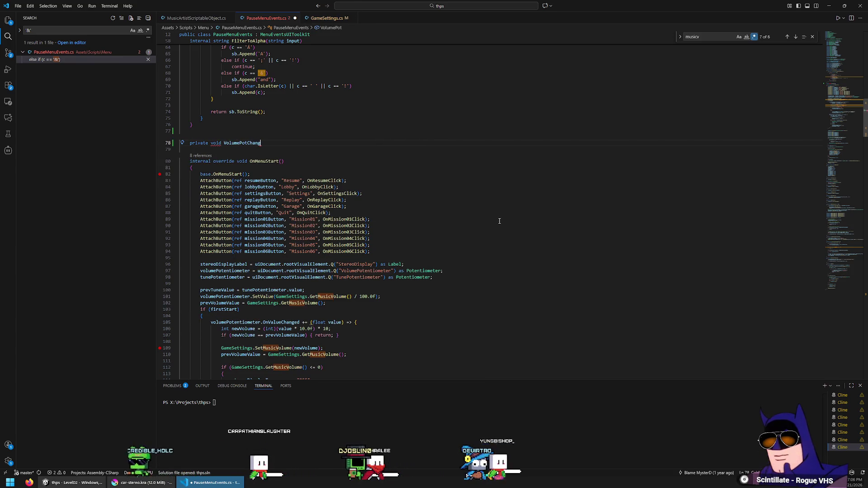
{"action": "type", "text": "ed(float value)"}
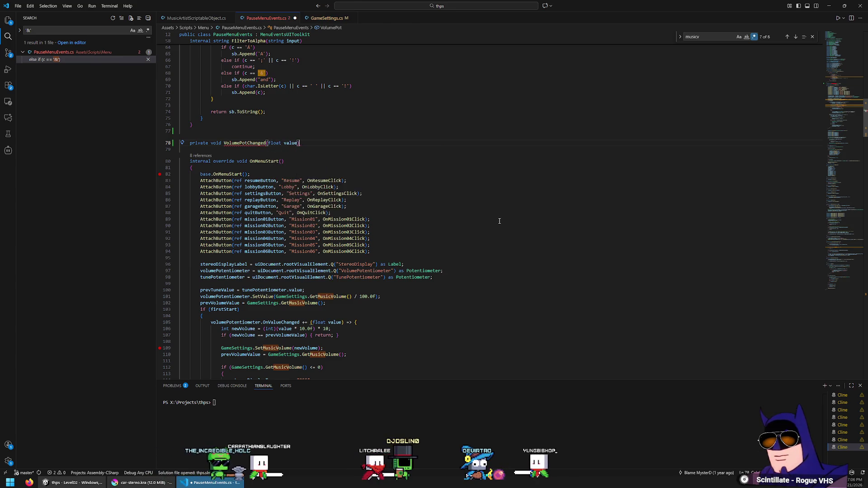
{"action": "key", "text": "Return"}
{"action": "type", "text": "{"}
{"action": "key", "text": "Return"}
Move the inline volume handler's body into the new method and fix its indentation.
{"action": "scroll", "coordinate": [499, 221], "scroll_direction": "down", "scroll_amount": 4}
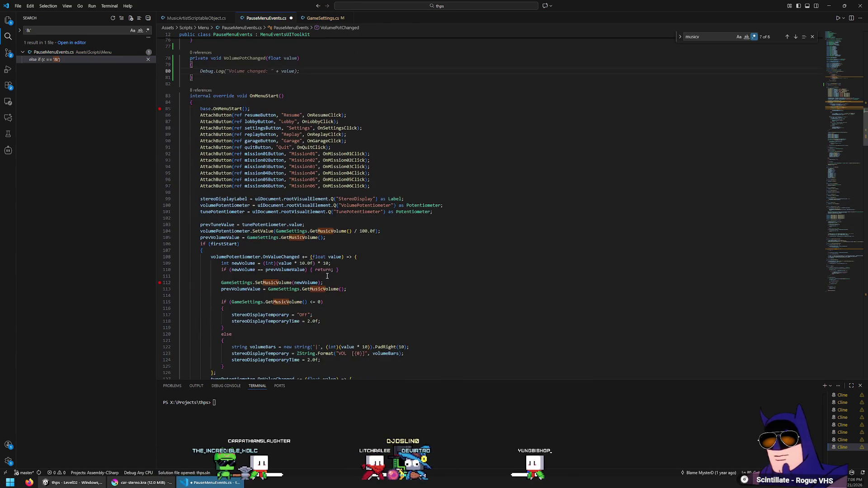
{"action": "left_click", "coordinate": [365, 263]}
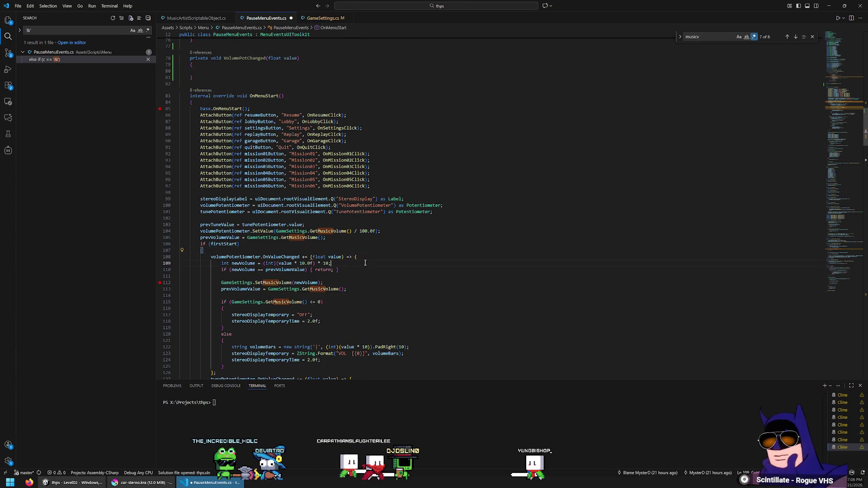
{"action": "key", "text": "shift+alt+Right"}
{"action": "key", "text": "shift+alt+Right"}
{"action": "key", "text": "Delete"}
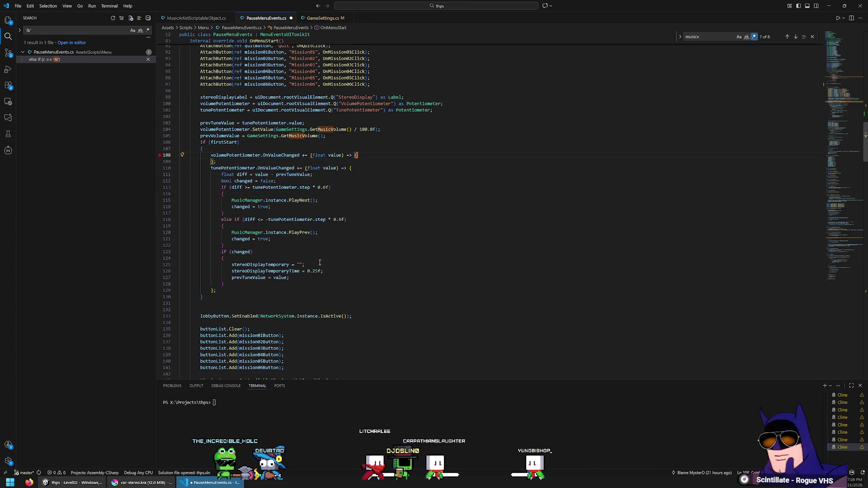
{"action": "left_click", "coordinate": [247, 71]}
{"action": "key", "text": "ctrl+v"}
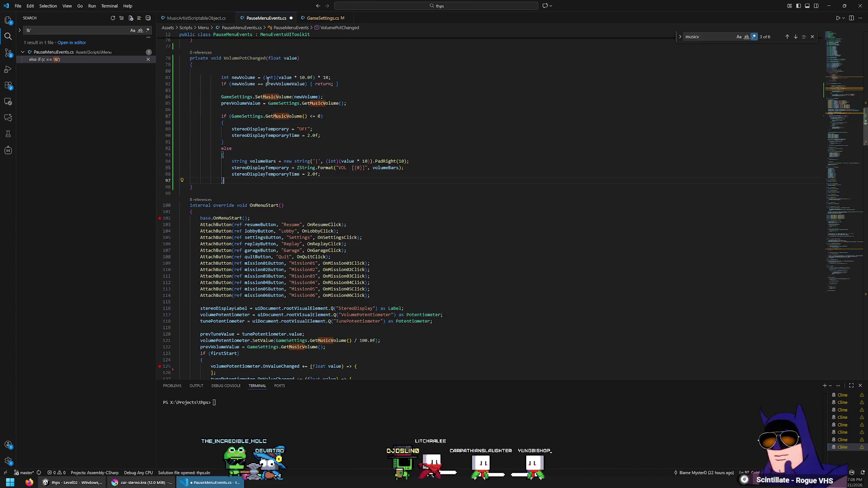
{"action": "left_click", "coordinate": [246, 73], "text": "shift"}
{"action": "key", "text": "shift+Tab"}
{"action": "key", "text": "shift+Tab"}
{"action": "left_click_drag", "start_coordinate": [301, 59], "coordinate": [266, 67]}
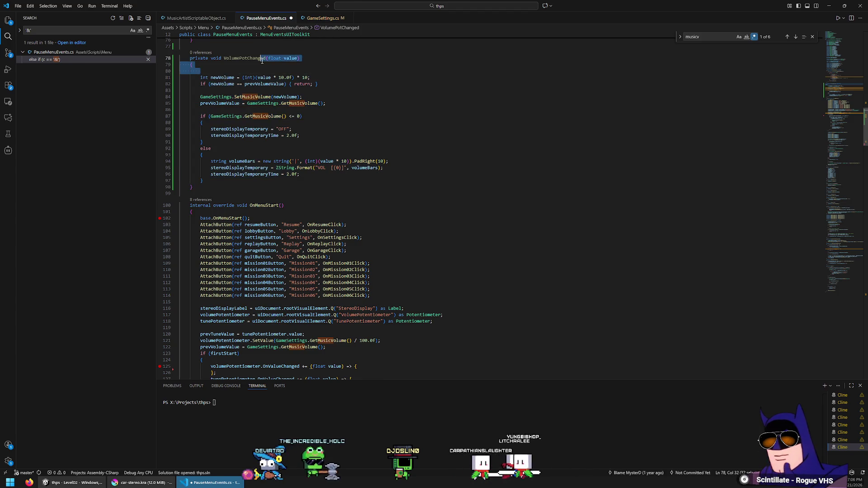
{"action": "key", "text": "BackSpace"}
{"action": "key", "text": "ctrl+z"}
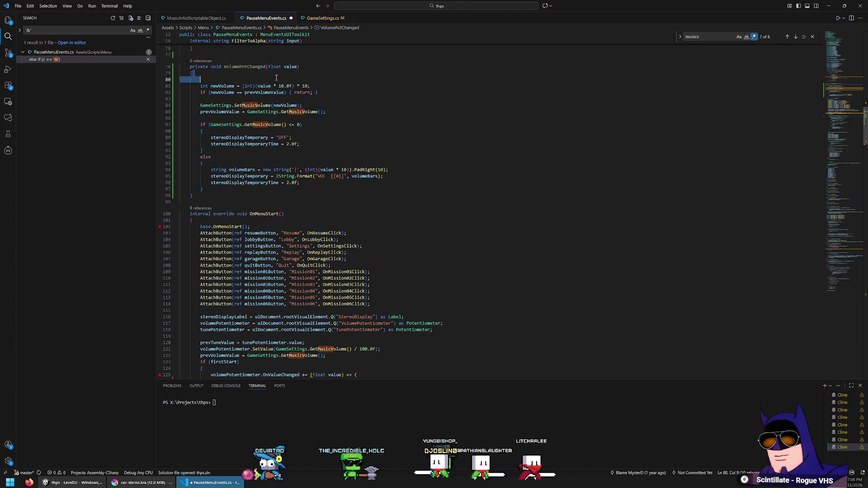
{"action": "key", "text": "BackSpace"}
Subscribe OnVolumePotChanged in place of the leftover empty lambda and save the script.
{"action": "left_click", "coordinate": [337, 163]}
{"action": "scroll", "coordinate": [246, 253], "scroll_direction": "down", "scroll_amount": 5}
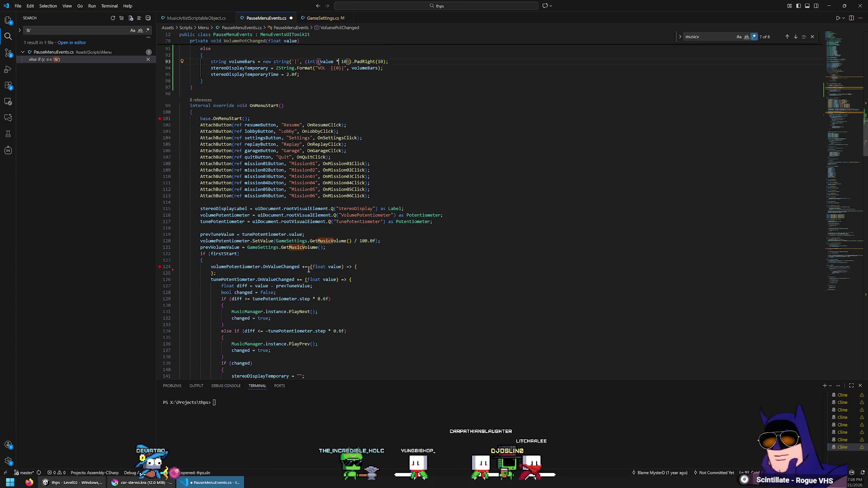
{"action": "key", "text": "BackSpace"}
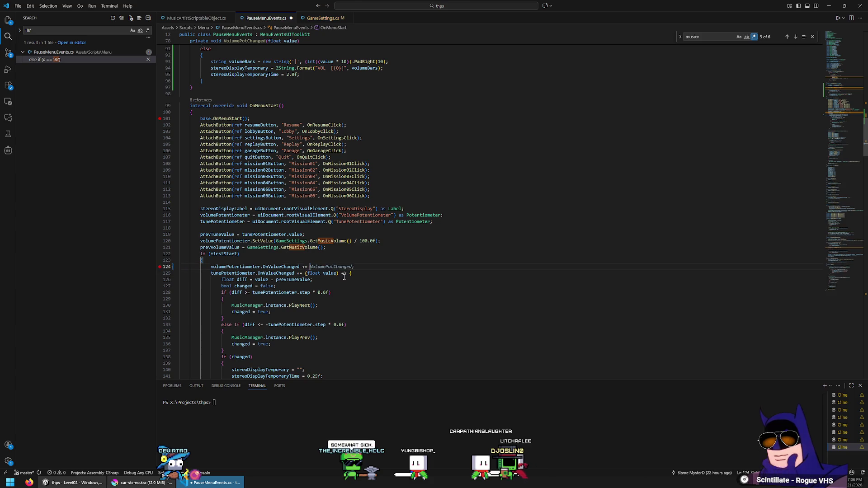
{"action": "type", "text": "OnVolu"}
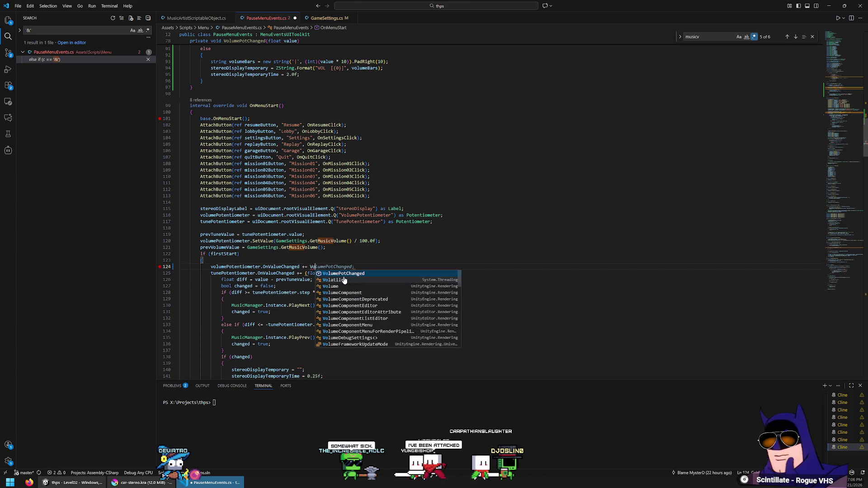
{"action": "key", "text": "Tab"}
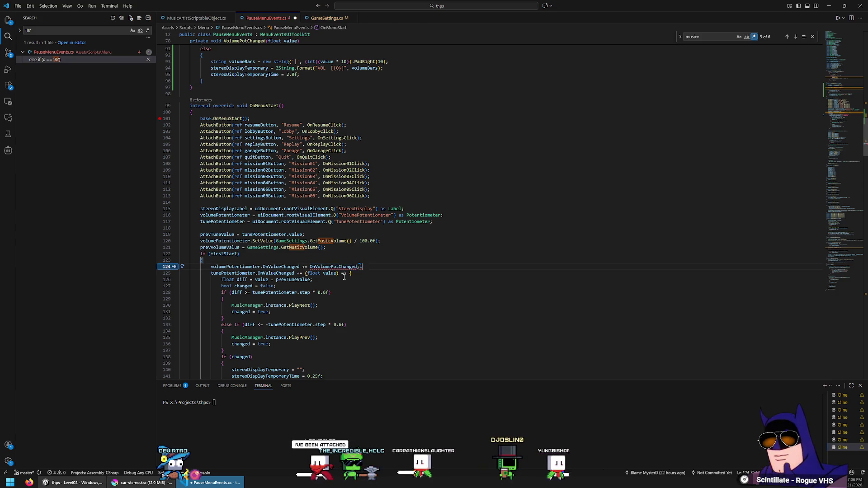
{"action": "scroll", "coordinate": [344, 277], "scroll_direction": "up", "scroll_amount": 2}
{"action": "key", "text": "ctrl+s"}
{"action": "scroll", "coordinate": [342, 277], "scroll_direction": "up", "scroll_amount": 5}
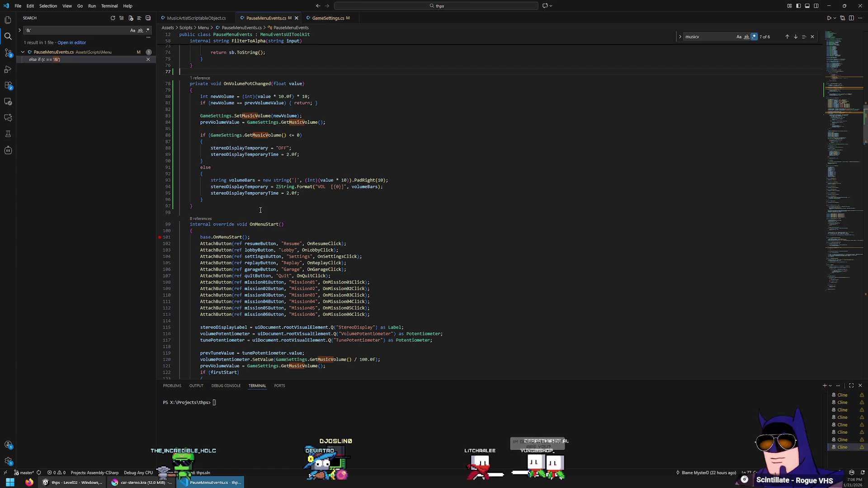
{"action": "scroll", "coordinate": [401, 276], "scroll_direction": "down", "scroll_amount": 5}
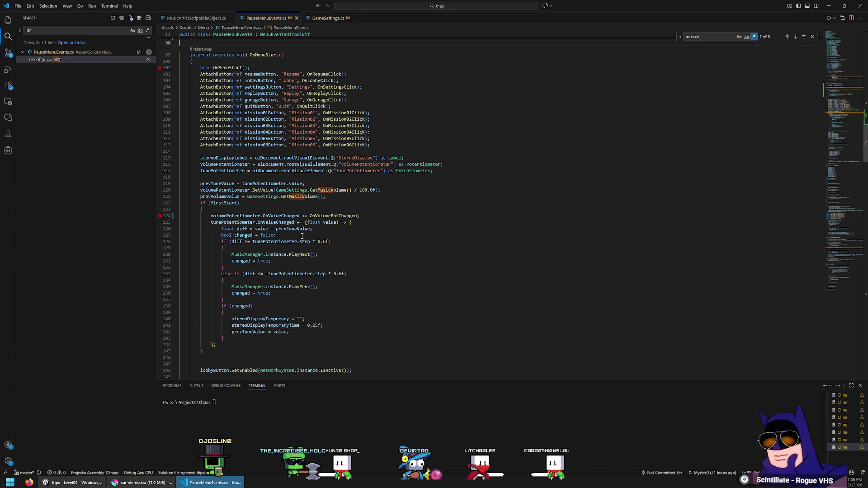
{"action": "scroll", "coordinate": [302, 236], "scroll_direction": "up", "scroll_amount": 5}
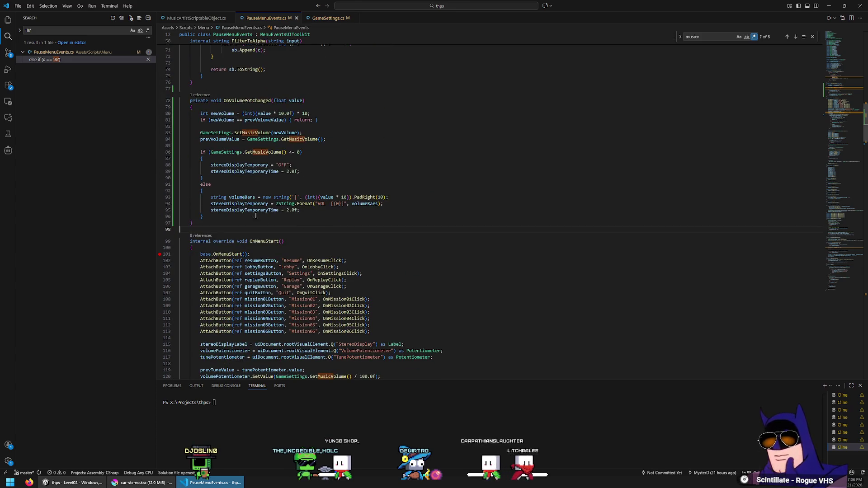
{"action": "left_click", "coordinate": [240, 226]}
{"action": "key", "text": "Return"}
{"action": "key", "text": "Return"}
{"action": "type", "text": "private On"}
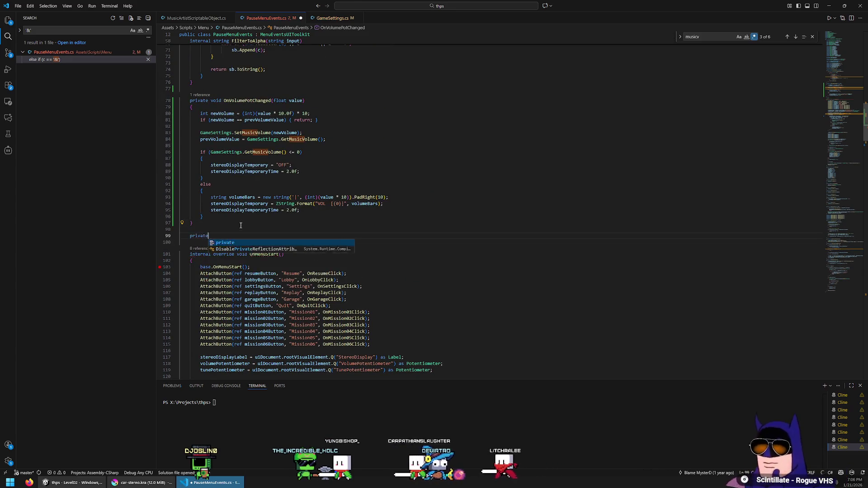
{"action": "scroll", "coordinate": [281, 177], "scroll_direction": "down", "scroll_amount": 10}
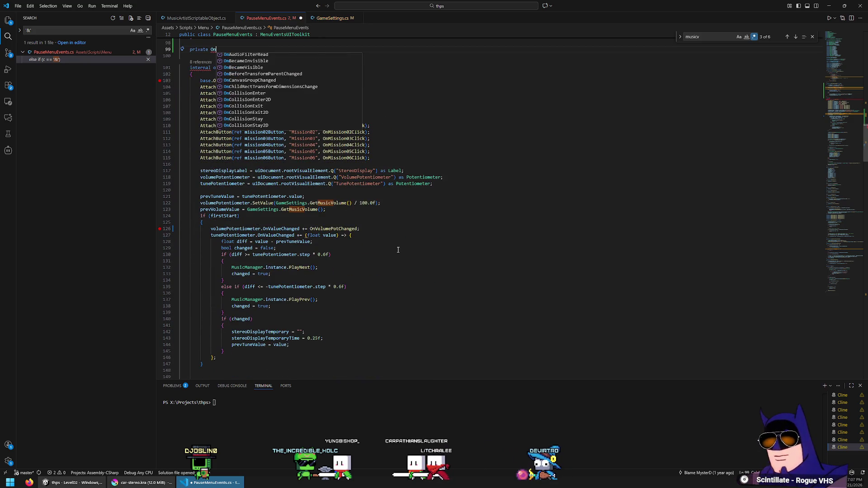
{"action": "scroll", "coordinate": [398, 249], "scroll_direction": "down", "scroll_amount": 1}
{"action": "scroll", "coordinate": [397, 249], "scroll_direction": "down", "scroll_amount": 15}
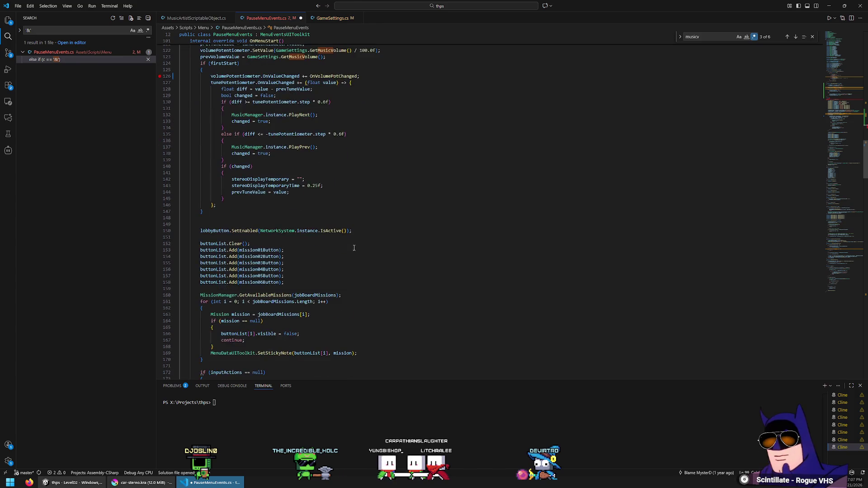
{"action": "scroll", "coordinate": [351, 241], "scroll_direction": "up", "scroll_amount": 9}
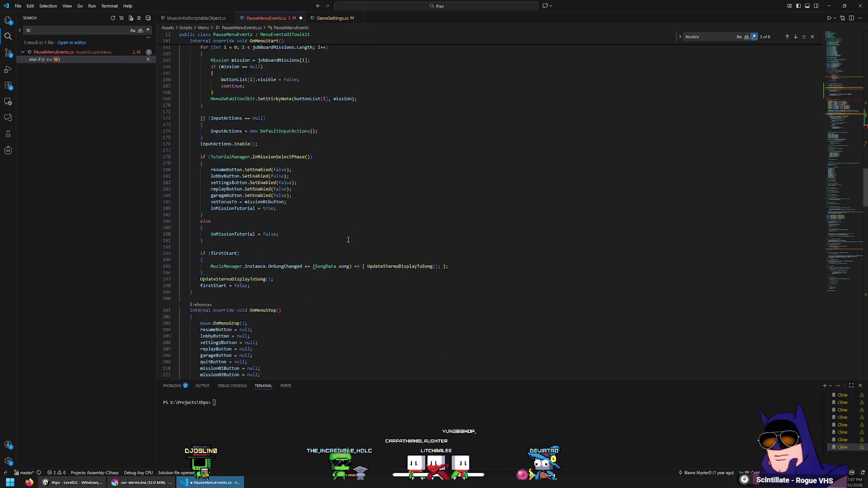
{"action": "scroll", "coordinate": [342, 238], "scroll_direction": "down", "scroll_amount": 7}
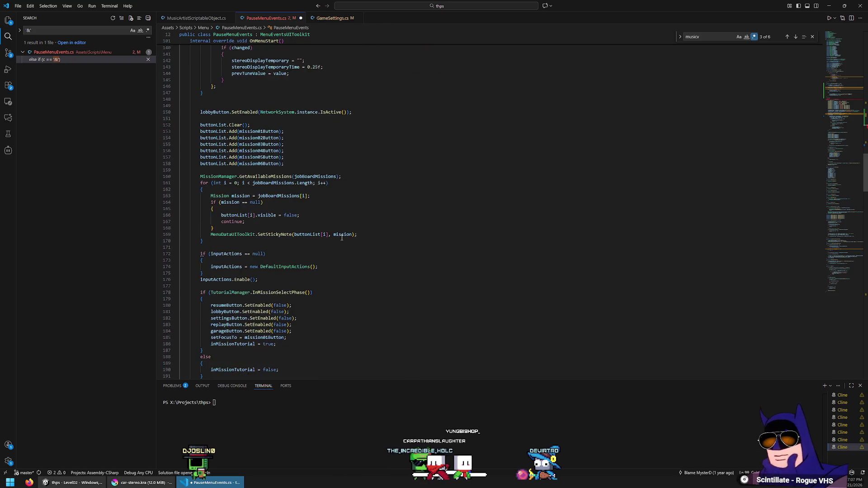
{"action": "scroll", "coordinate": [303, 219], "scroll_direction": "up", "scroll_amount": 10}
{"action": "type", "text": "private OnTune"}
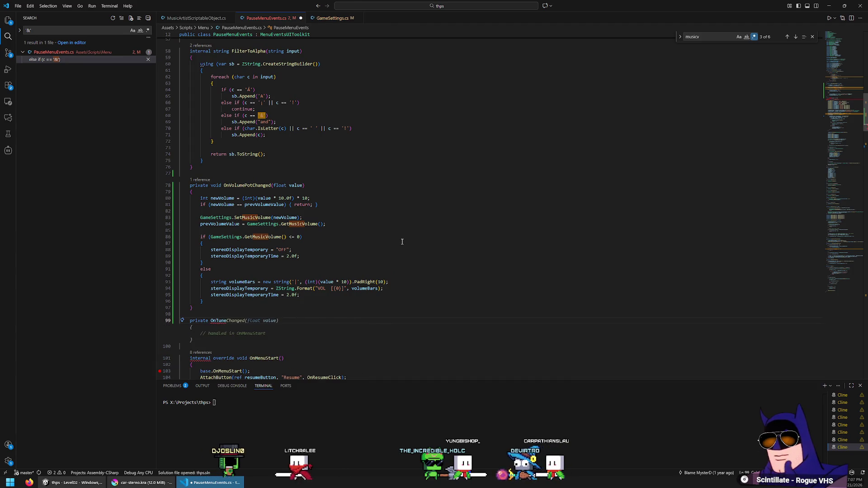
{"action": "type", "text": "Potchanged(float value)"}
{"action": "key", "text": "Return"}
{"action": "type", "text": "{"}
{"action": "key", "text": "Return"}
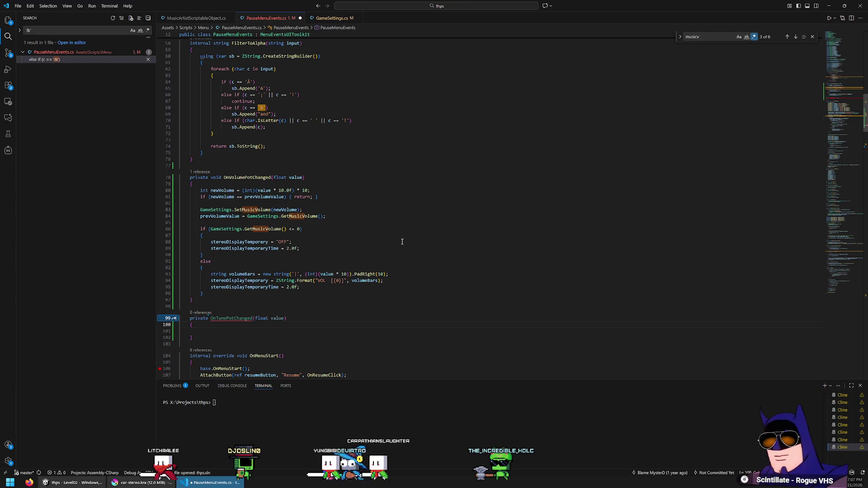
{"action": "scroll", "coordinate": [271, 253], "scroll_direction": "down", "scroll_amount": 5}
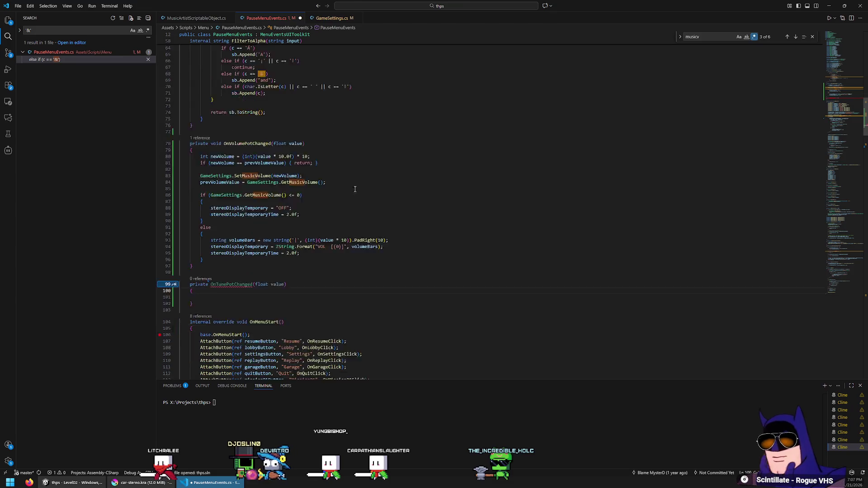
{"action": "type", "text": "void"}
{"action": "left_click", "coordinate": [245, 221]}
{"action": "scroll", "coordinate": [267, 238], "scroll_direction": "down", "scroll_amount": 5}
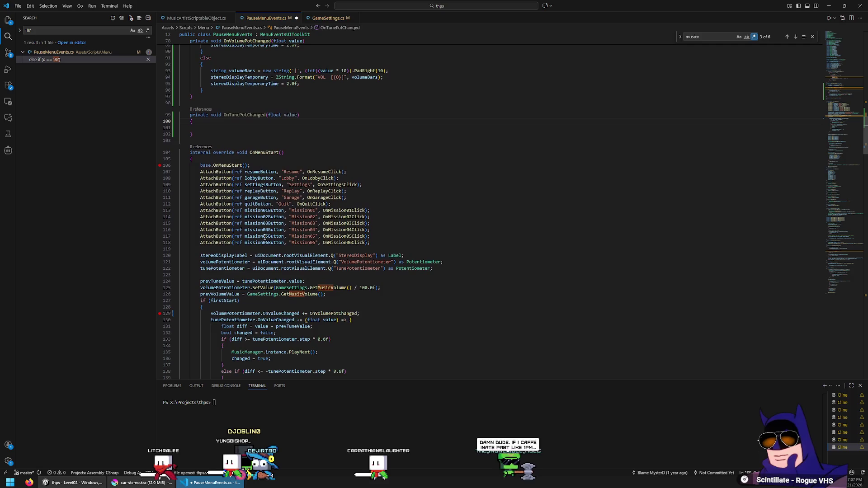
{"action": "scroll", "coordinate": [235, 127], "scroll_direction": "down", "scroll_amount": 20}
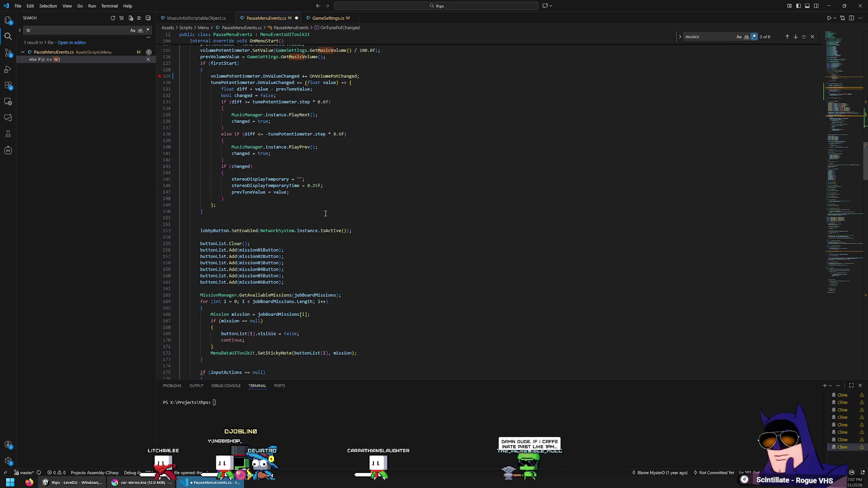
{"action": "scroll", "coordinate": [310, 218], "scroll_direction": "down", "scroll_amount": 15}
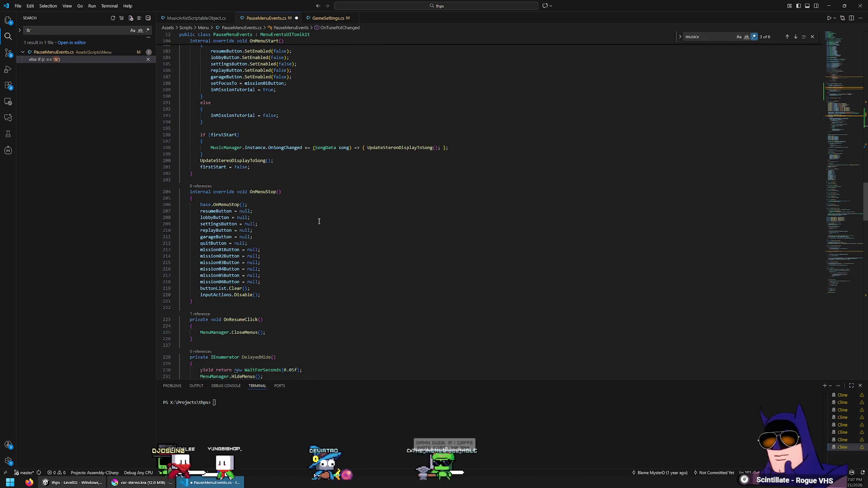
{"action": "scroll", "coordinate": [309, 217], "scroll_direction": "up", "scroll_amount": 17}
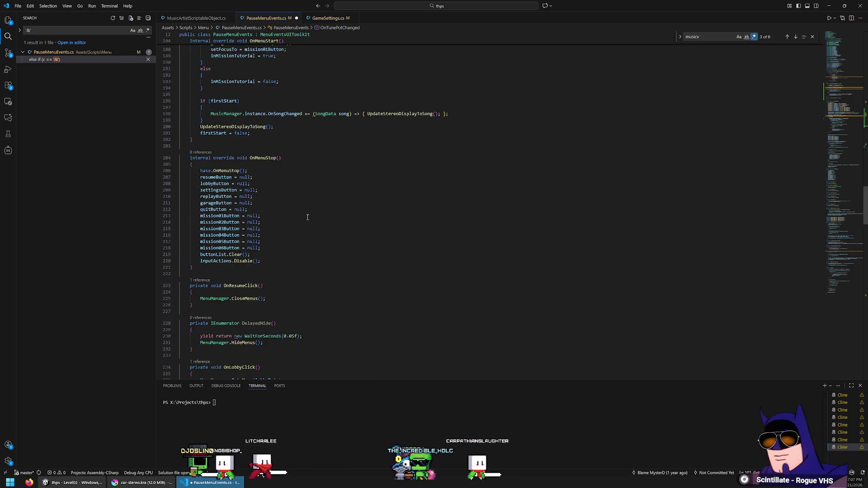
{"action": "scroll", "coordinate": [307, 217], "scroll_direction": "up", "scroll_amount": 13}
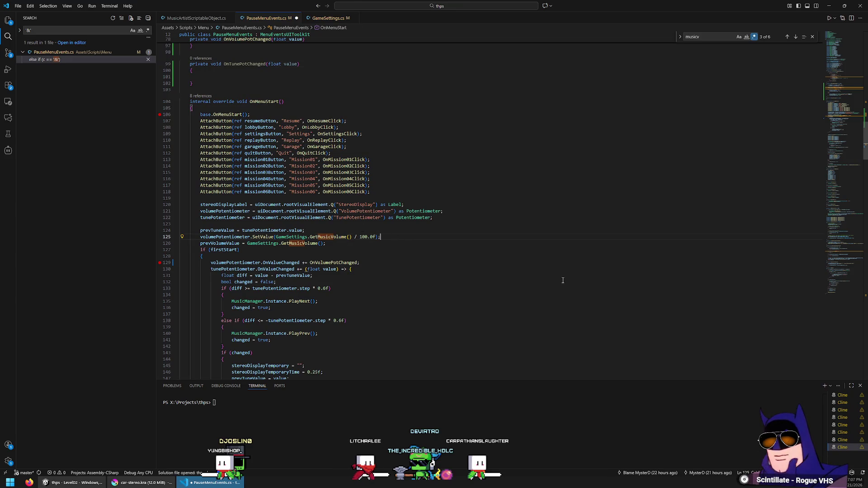
{"action": "scroll", "coordinate": [542, 276], "scroll_direction": "down", "scroll_amount": 3}
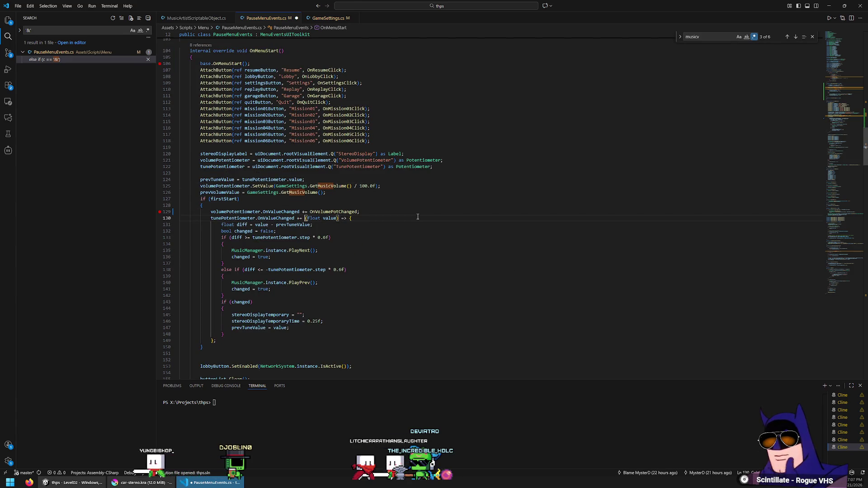
Replace the tune knob's inline lambda with OnTunePotChanged and cut out its old body.
{"action": "type", "text": "OnTunePotChanged;"}
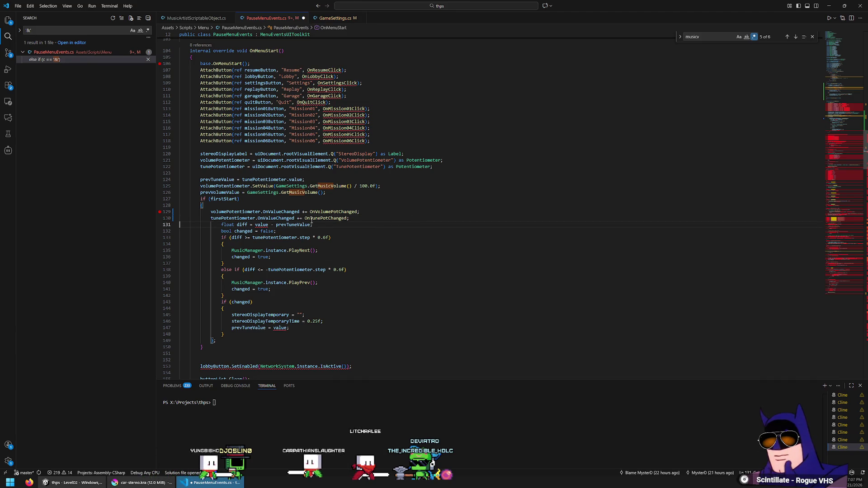
{"action": "key", "text": "shift+Down"}
{"action": "key", "text": "shift+Down"}
{"action": "key", "text": "shift+Down"}
{"action": "key", "text": "ctrl+c"}
{"action": "key", "text": "Delete"}
{"action": "key", "text": "shift+Down"}
{"action": "key", "text": "Delete"}
Paste the tune logic into OnTunePotChanged and outdent it to fit the method.
{"action": "scroll", "coordinate": [359, 233], "scroll_direction": "up", "scroll_amount": 10}
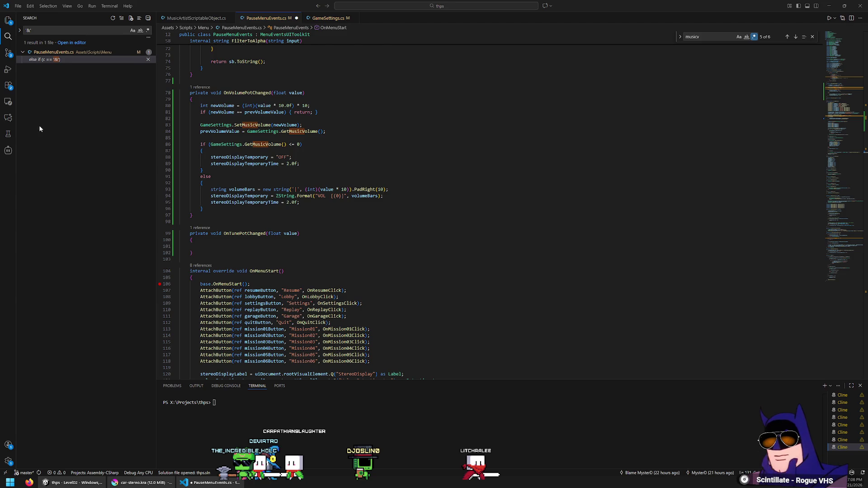
{"action": "key", "text": "ctrl+v"}
{"action": "left_click", "coordinate": [246, 228], "text": "shift"}
{"action": "key", "text": "shift+Tab"}
{"action": "key", "text": "shift+Tab"}
{"action": "left_click", "coordinate": [248, 228]}
{"action": "key", "text": "BackSpace"}
{"action": "left_click", "coordinate": [250, 214]}
Move both potentiometer subscriptions above the firstStart check and delete the empty if block.
{"action": "scroll", "coordinate": [370, 261], "scroll_direction": "down", "scroll_amount": 10}
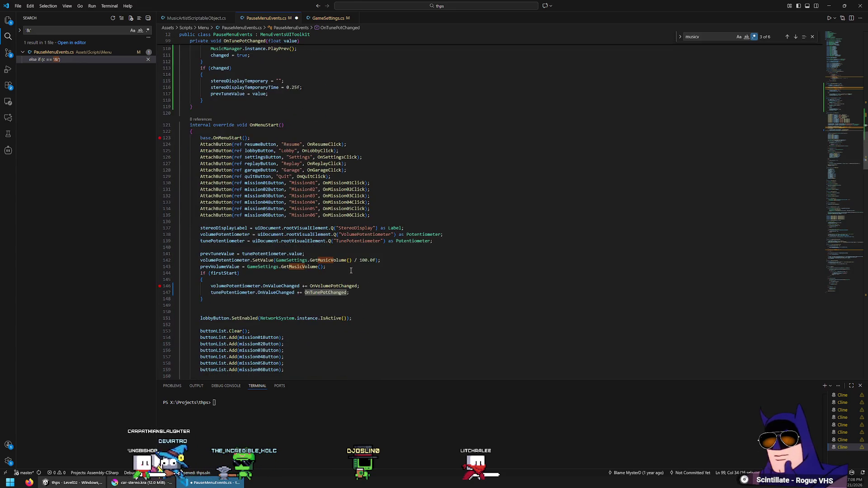
{"action": "left_click", "coordinate": [356, 294]}
{"action": "key", "text": "shift+Up"}
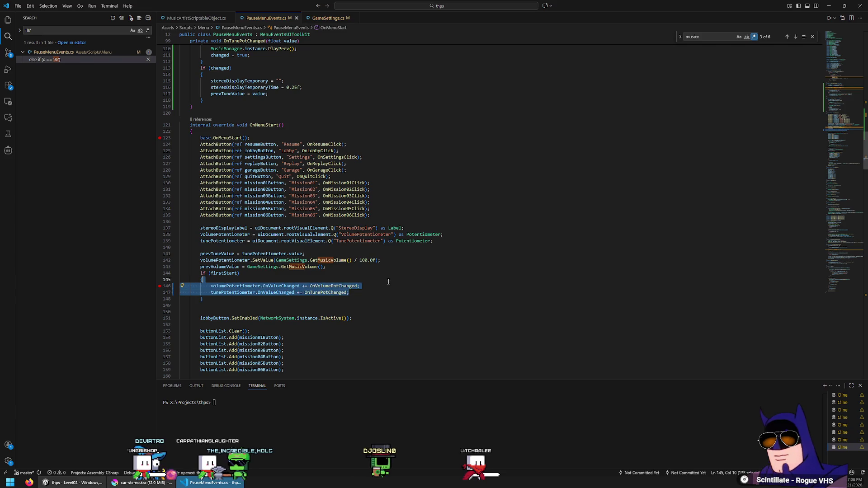
{"action": "key", "text": "alt+Up"}
{"action": "key", "text": "alt+Up"}
{"action": "key", "text": "shift+Up"}
{"action": "key", "text": "shift+Tab"}
{"action": "key", "text": "Down"}
{"action": "key", "text": "ctrl+l"}
{"action": "key", "text": "ctrl+shift+k"}
{"action": "key", "text": "ctrl+shift+k"}
{"action": "key", "text": "ctrl+shift+k"}
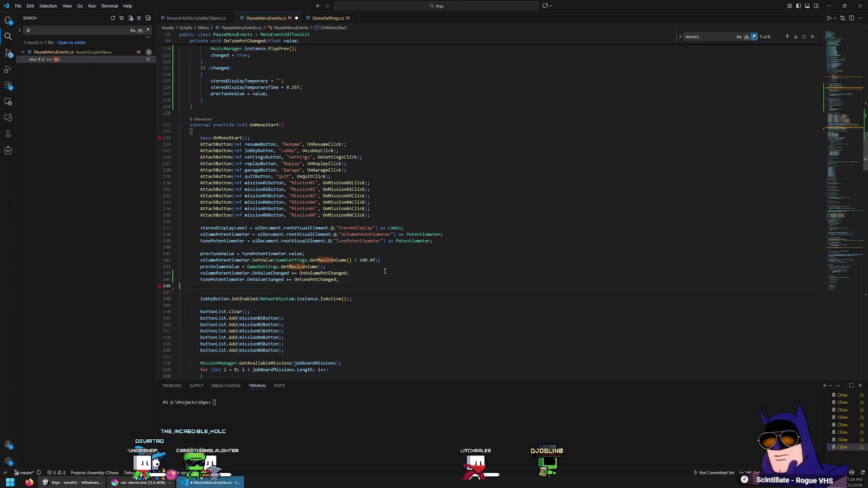
{"action": "key", "text": "Up"}
{"action": "key", "text": "Up"}
{"action": "key", "text": "Return"}
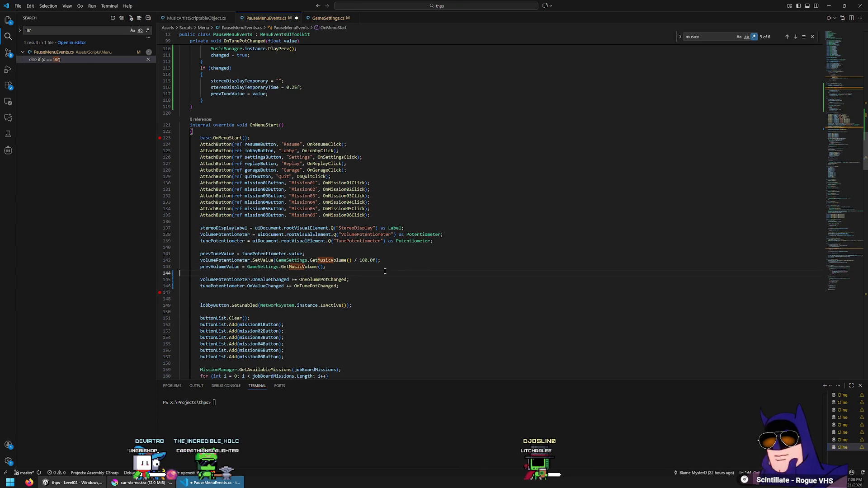
{"action": "scroll", "coordinate": [390, 235], "scroll_direction": "down", "scroll_amount": 5}
{"action": "scroll", "coordinate": [389, 235], "scroll_direction": "down", "scroll_amount": 10}
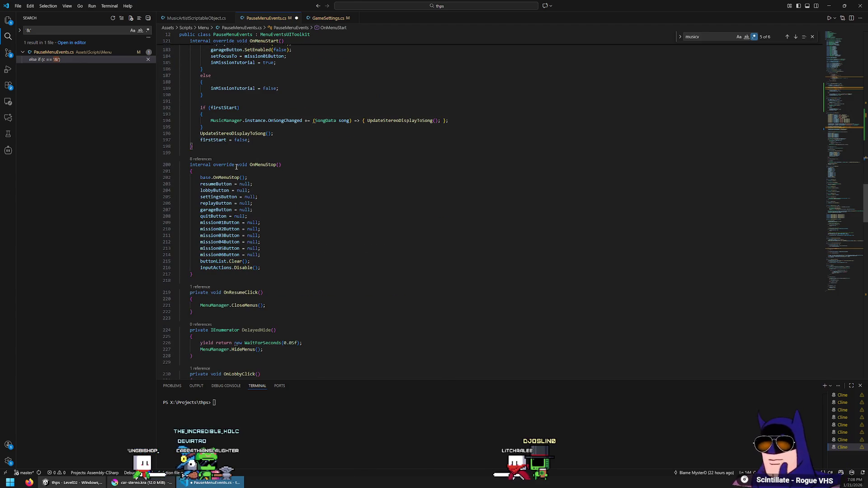
Copy the two potentiometer subscriptions to the end of OnMenuStop, changing += to -=.
{"action": "scroll", "coordinate": [222, 178], "scroll_direction": "up", "scroll_amount": 13}
{"action": "left_click_drag", "start_coordinate": [358, 232], "coordinate": [180, 222]}
{"action": "key", "text": "ctrl+c"}
{"action": "scroll", "coordinate": [275, 234], "scroll_direction": "down", "scroll_amount": 13}
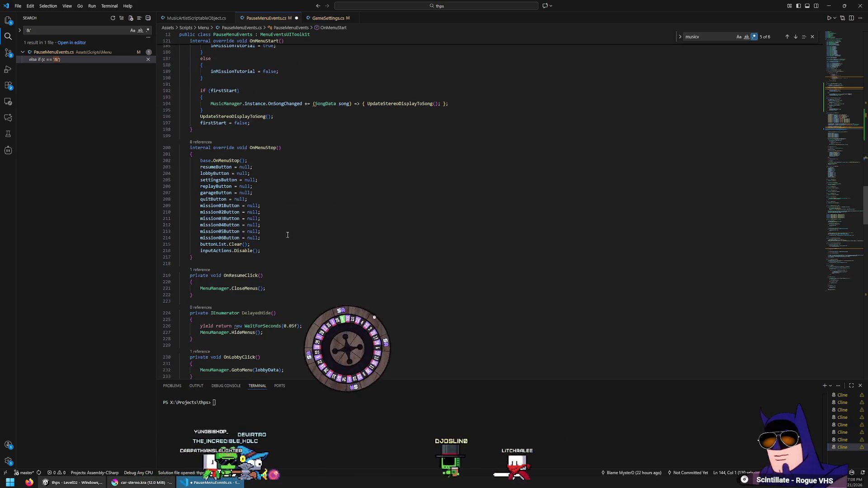
{"action": "left_click", "coordinate": [308, 251]}
{"action": "key", "text": "Return"}
{"action": "key", "text": "ctrl+v"}
{"action": "key", "text": "Left"}
{"action": "key", "text": "Left"}
{"action": "key", "text": "Left"}
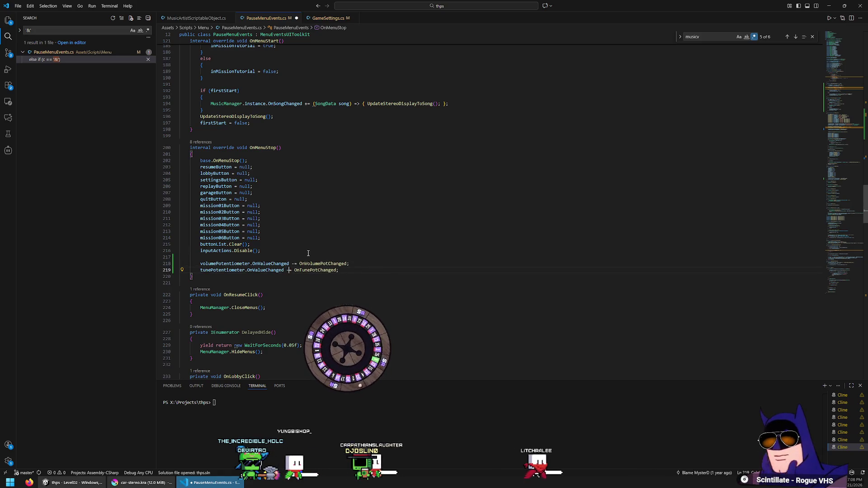
{"action": "scroll", "coordinate": [224, 167], "scroll_direction": "up", "scroll_amount": 5}
{"action": "scroll", "coordinate": [350, 156], "scroll_direction": "down", "scroll_amount": 1}
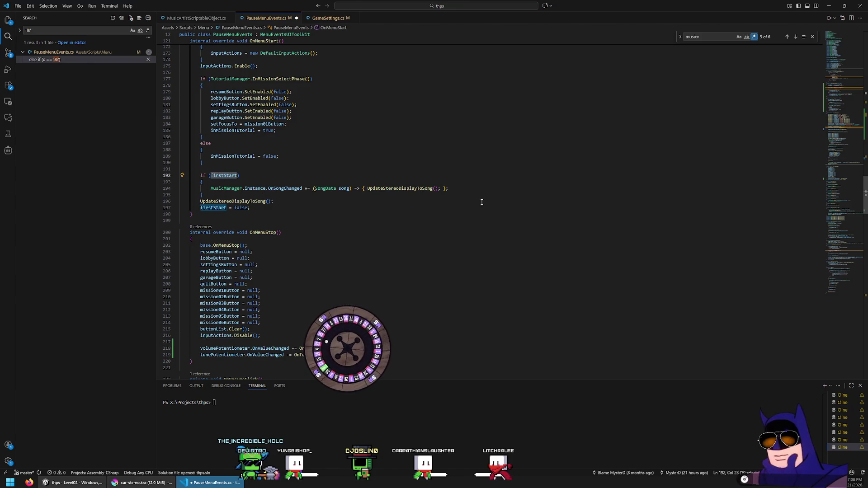
Inspect the UpdateStereoDisplayToSong call in the song-changed lambda.
{"action": "left_click", "coordinate": [407, 188]}
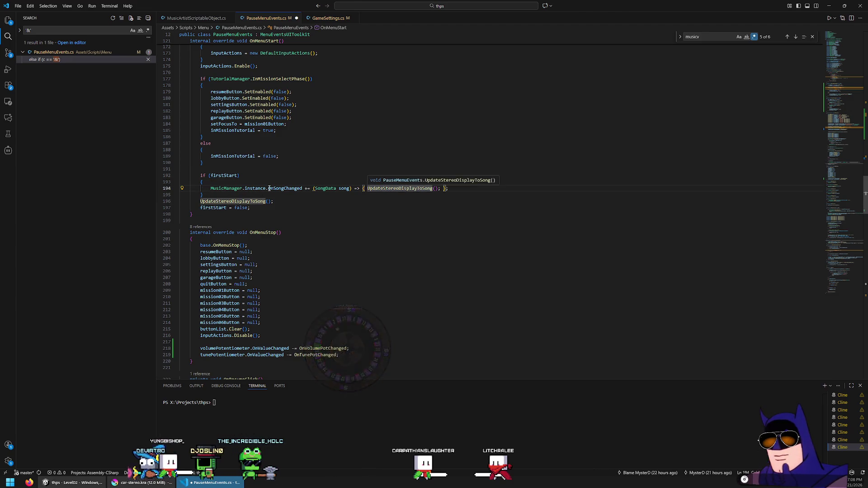
{"action": "scroll", "coordinate": [294, 188], "scroll_direction": "up", "scroll_amount": 13}
{"action": "scroll", "coordinate": [294, 188], "scroll_direction": "up", "scroll_amount": 6}
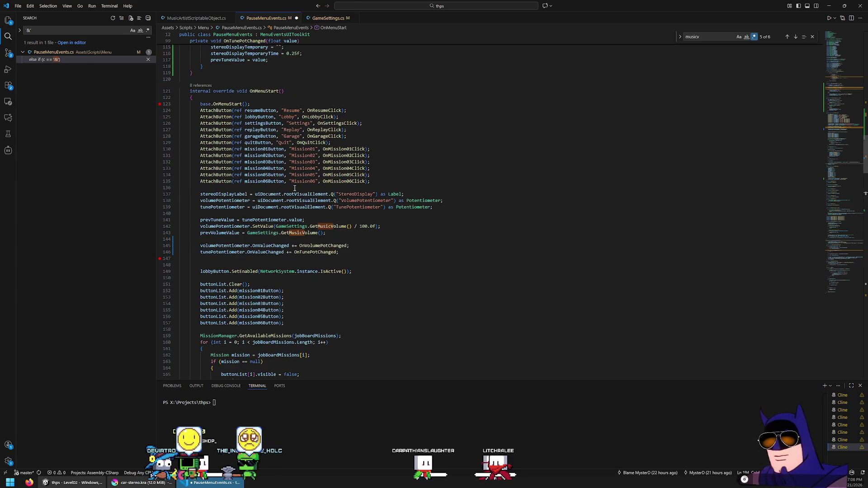
{"action": "scroll", "coordinate": [294, 188], "scroll_direction": "up", "scroll_amount": 4}
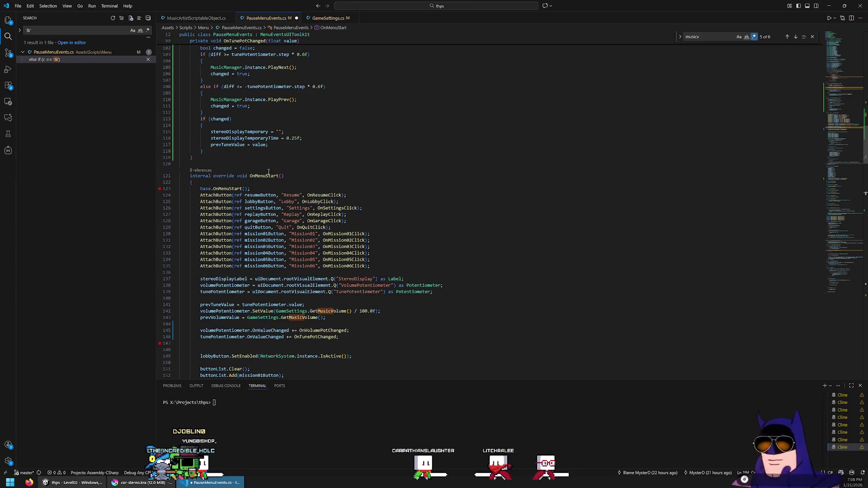
Add a new private OnSongChanged method after OnTunePotChanged.
{"action": "scroll", "coordinate": [268, 175], "scroll_direction": "up", "scroll_amount": 5}
{"action": "left_click", "coordinate": [227, 247]}
{"action": "key", "text": "Return"}
{"action": "key", "text": "Return"}
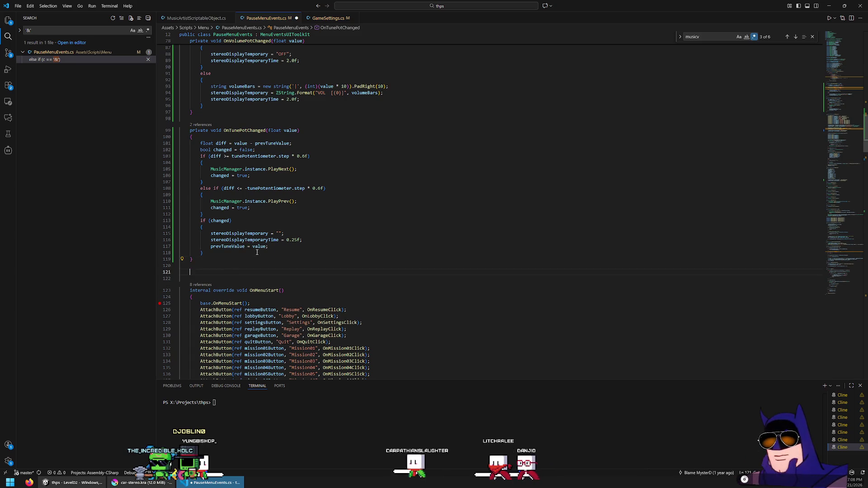
{"action": "type", "text": "private void On"}
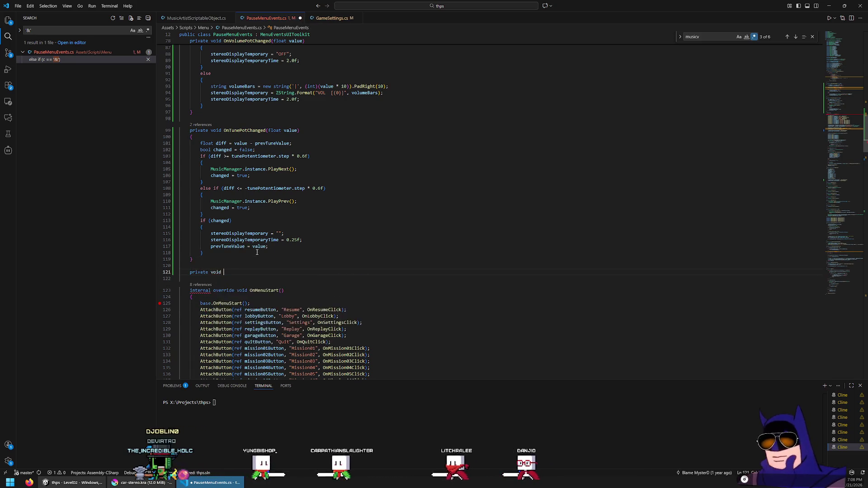
{"action": "scroll", "coordinate": [257, 252], "scroll_direction": "down", "scroll_amount": 6}
{"action": "scroll", "coordinate": [518, 275], "scroll_direction": "down", "scroll_amount": 13}
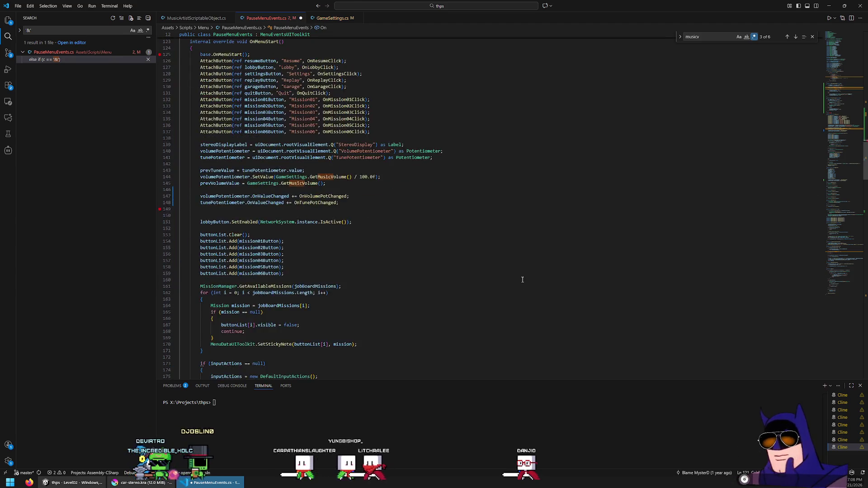
{"action": "scroll", "coordinate": [516, 268], "scroll_direction": "down", "scroll_amount": 6}
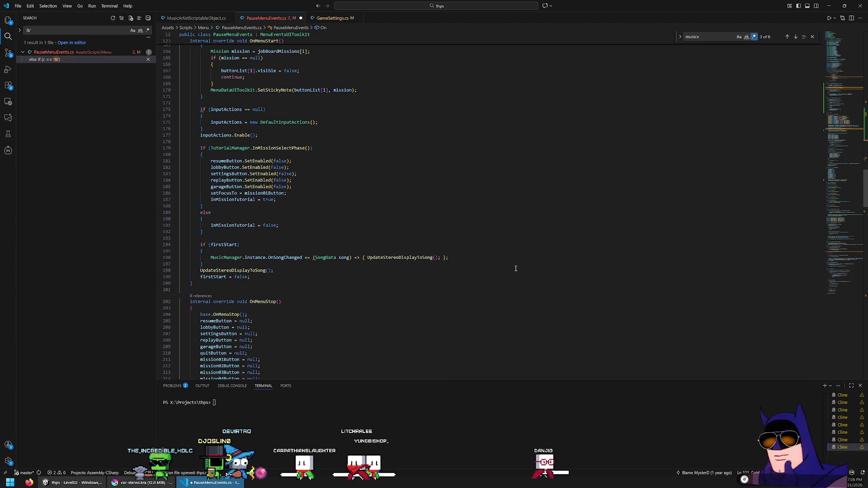
{"action": "type", "text": "SongChang"}
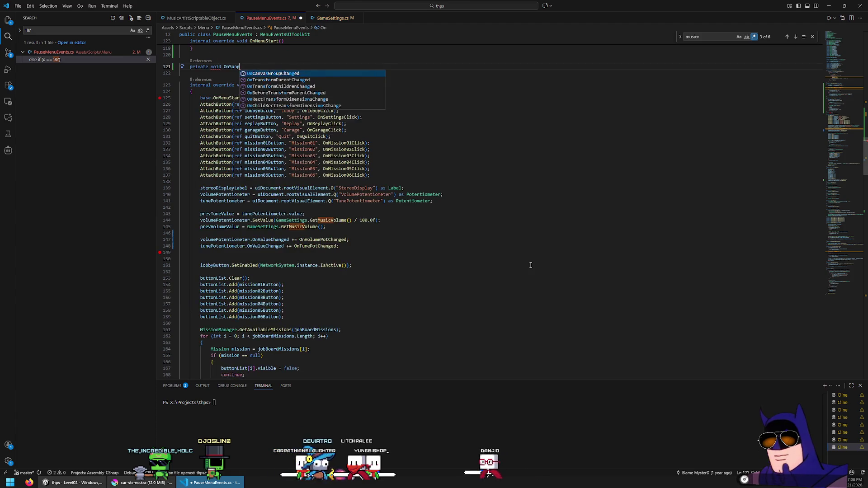
{"action": "key", "text": "Tab"}
Subscribe OnSongChanged in place of the song lambda, outside the removed firstStart block.
{"action": "scroll", "coordinate": [531, 265], "scroll_direction": "up", "scroll_amount": 6}
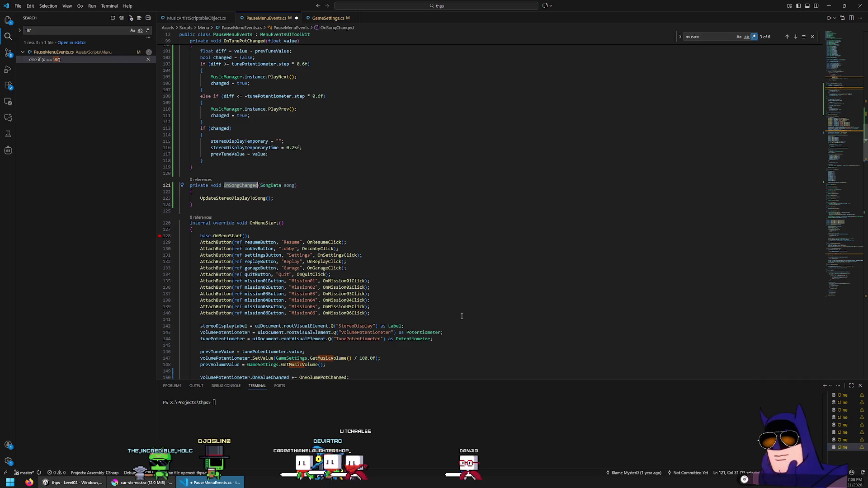
{"action": "scroll", "coordinate": [463, 316], "scroll_direction": "down", "scroll_amount": 20}
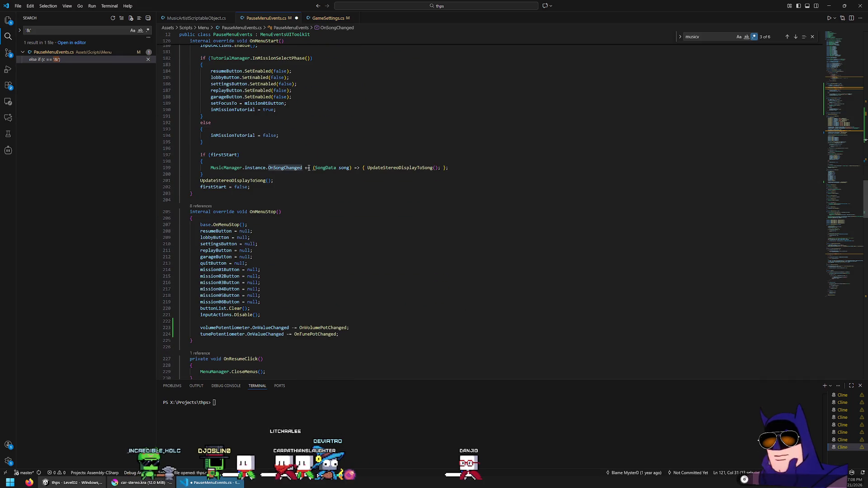
{"action": "left_click_drag", "start_coordinate": [312, 168], "coordinate": [450, 168]}
{"action": "type", "text": "OnSongChanged"}
{"action": "key", "text": "Tab"}
{"action": "scroll", "coordinate": [386, 188], "scroll_direction": "up", "scroll_amount": 10}
{"action": "scroll", "coordinate": [308, 235], "scroll_direction": "down", "scroll_amount": 8}
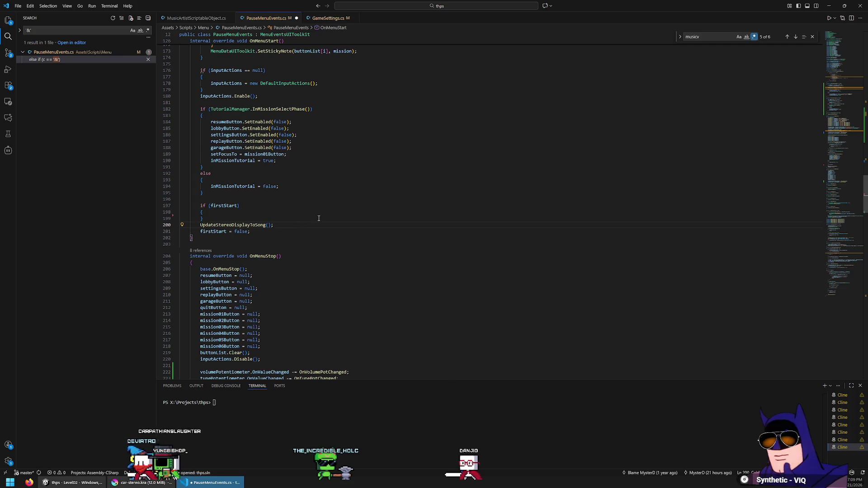
{"action": "type", "text": "MusicManager.instance.OnSongChanged += OnSongChanged;"}
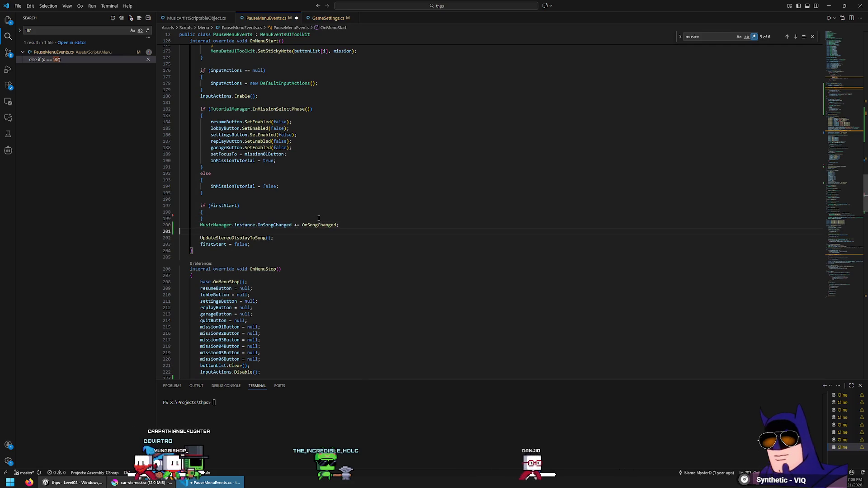
{"action": "key", "text": "End"}
{"action": "key", "text": "Delete"}
{"action": "key", "text": "shift+Up"}
{"action": "key", "text": "BackSpace"}
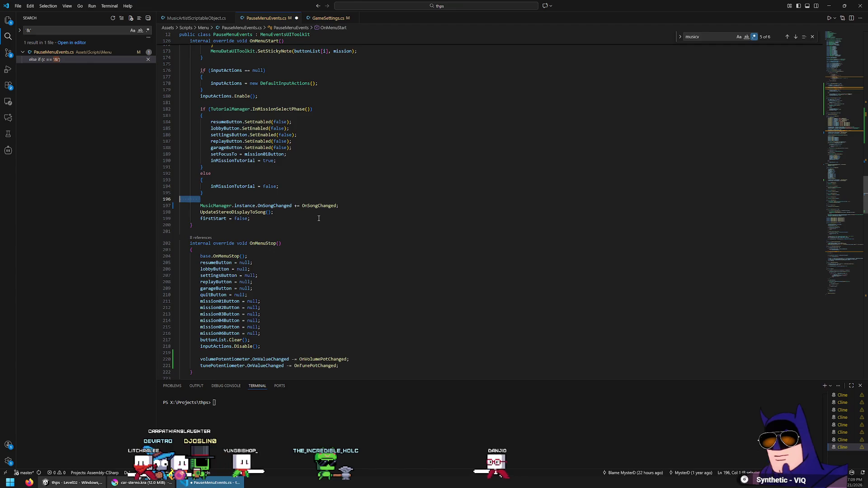
Add a matching OnSongChanged unsubscription (-=) to OnMenuStop.
{"action": "key", "text": "shift+Down"}
{"action": "scroll", "coordinate": [319, 219], "scroll_direction": "down", "scroll_amount": 5}
{"action": "left_click_drag", "start_coordinate": [367, 241], "coordinate": [367, 244]}
{"action": "type", "text": "MusicManager.Instance.OnSongChanged += OnSongChanged;"}
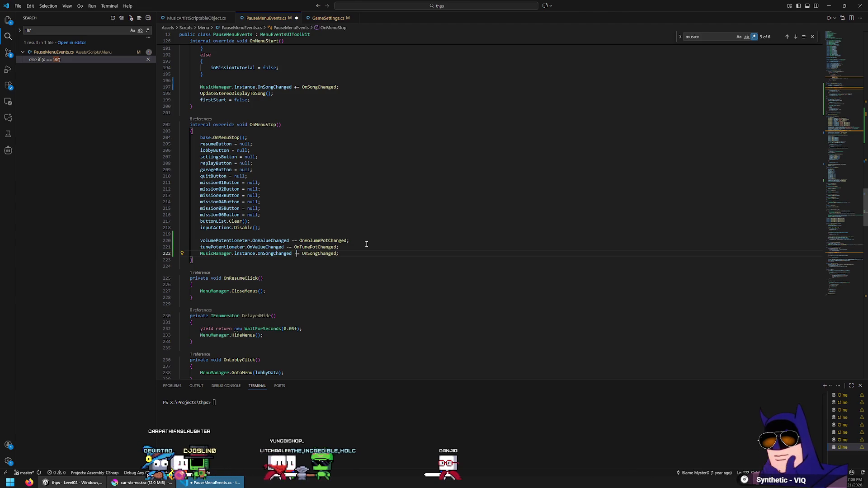
{"action": "type", "text": "-"}
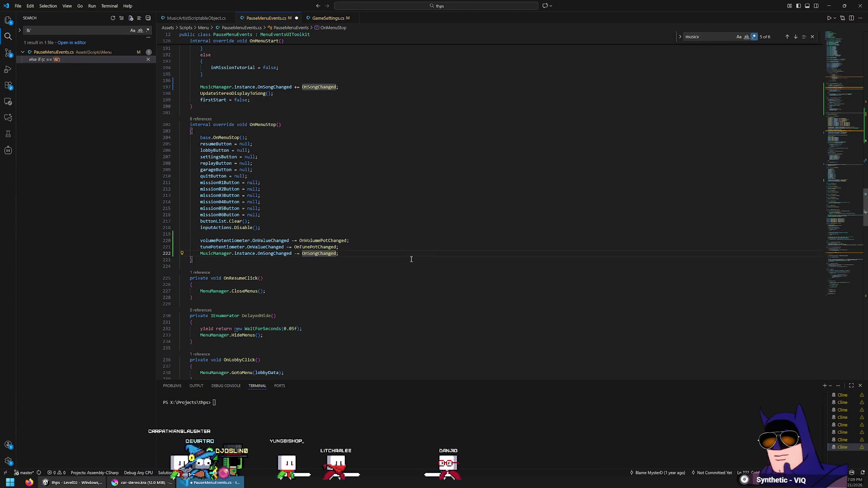
Delete the unused firstStart field declaration.
{"action": "double_click", "coordinate": [220, 100]}
{"action": "key", "text": "ctrl+f"}
{"action": "key", "text": "Return"}
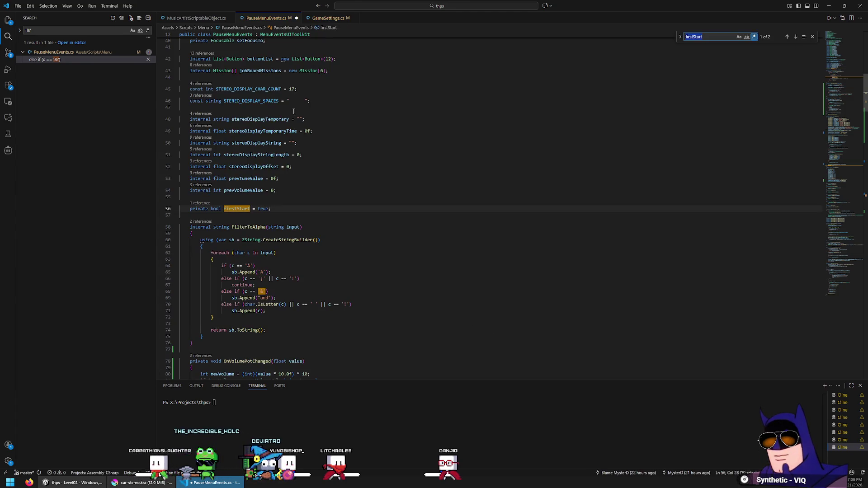
{"action": "left_click_drag", "start_coordinate": [289, 213], "coordinate": [317, 195]}
{"action": "key", "text": "BackSpace"}
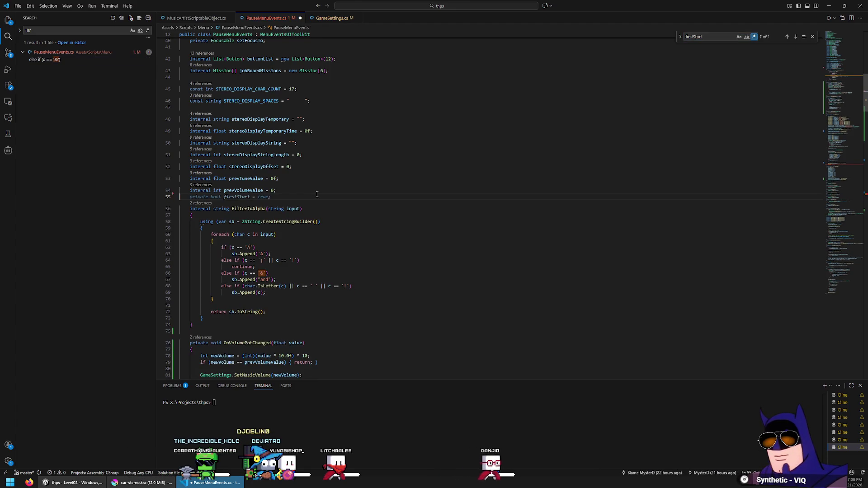
{"action": "key", "text": "alt+Left"}
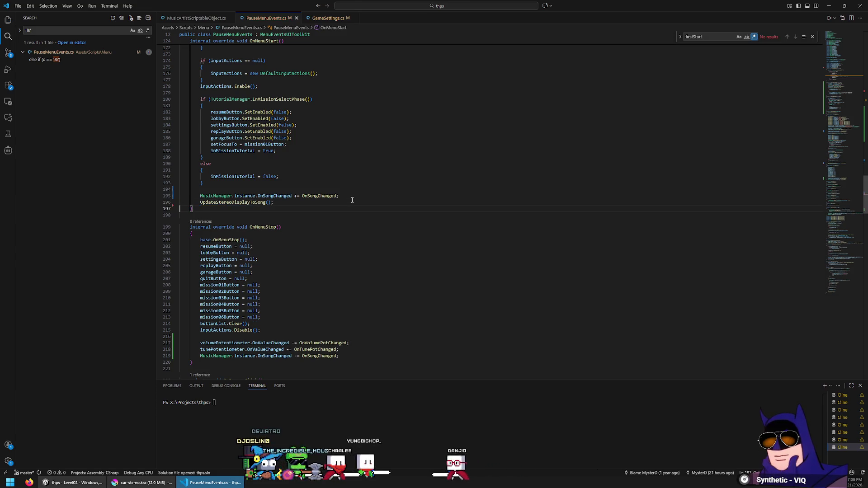
Check line 211 in OnMenuStop, then switch back to the Unity editor.
{"action": "scroll", "coordinate": [352, 200], "scroll_direction": "down", "scroll_amount": 5}
{"action": "left_click", "coordinate": [353, 200]}
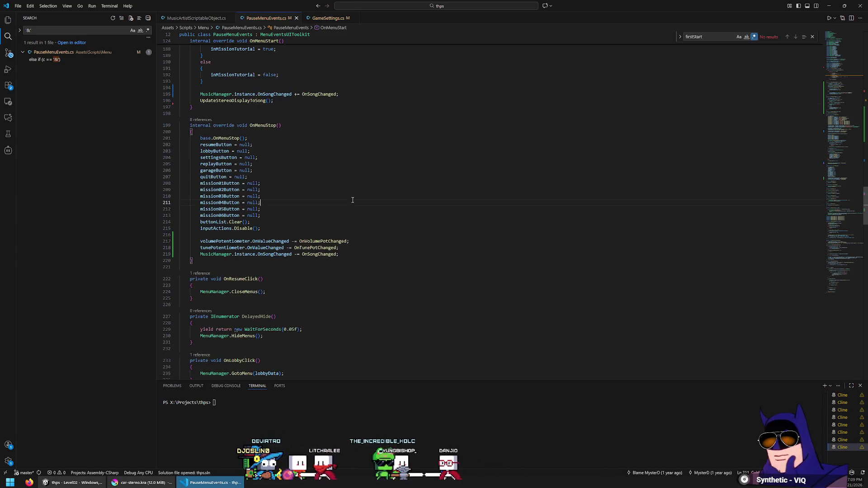
{"action": "scroll", "coordinate": [344, 213], "scroll_direction": "down", "scroll_amount": 15}
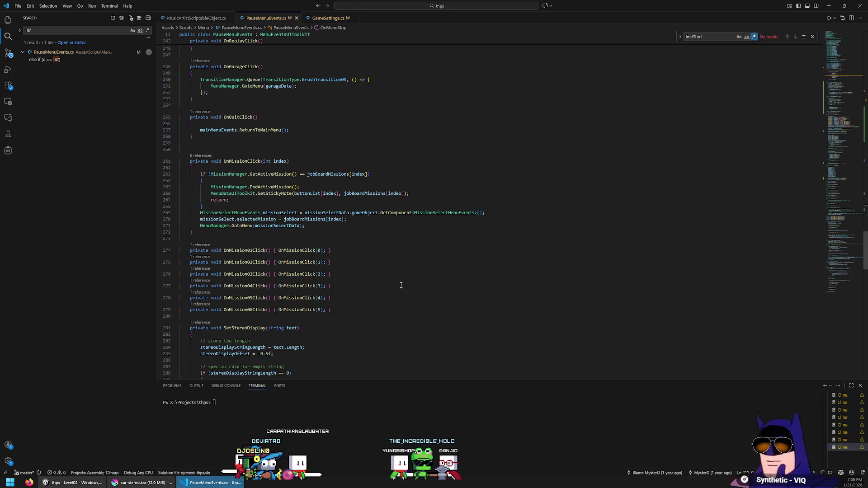
{"action": "left_click", "coordinate": [75, 482]}
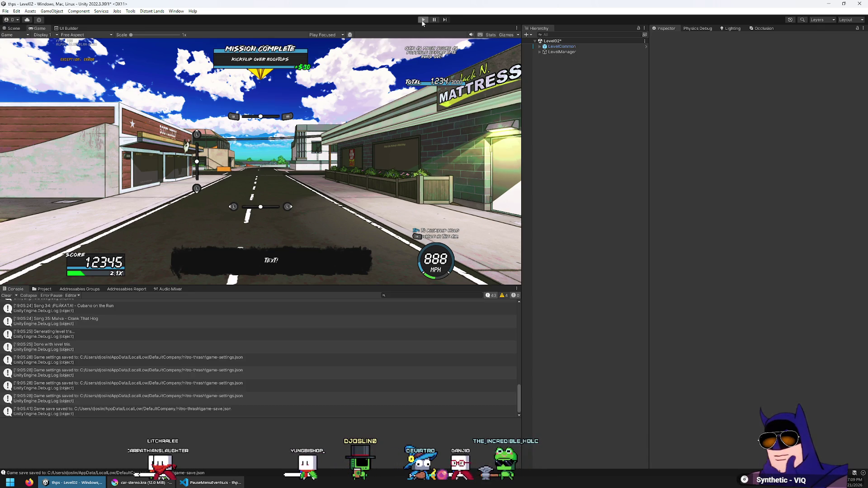
Start Level02 in play mode and pause it with Esc to show the pause menu.
{"action": "left_click", "coordinate": [423, 21]}
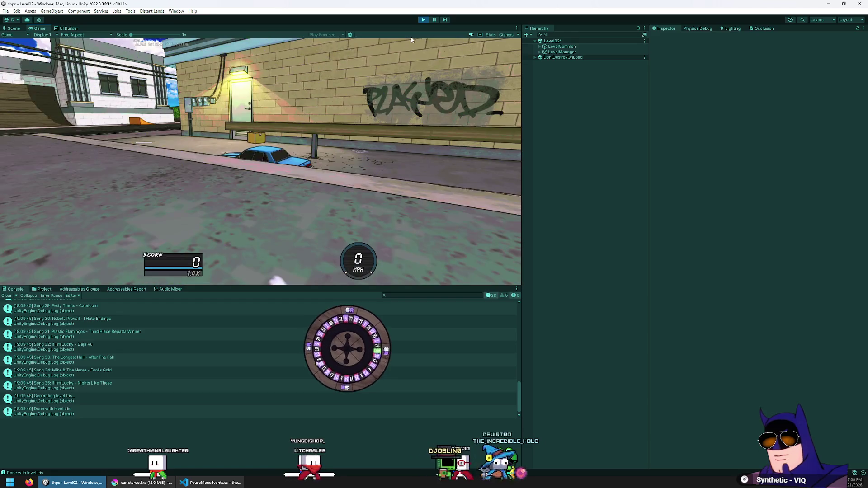
{"action": "key", "text": "Escape"}
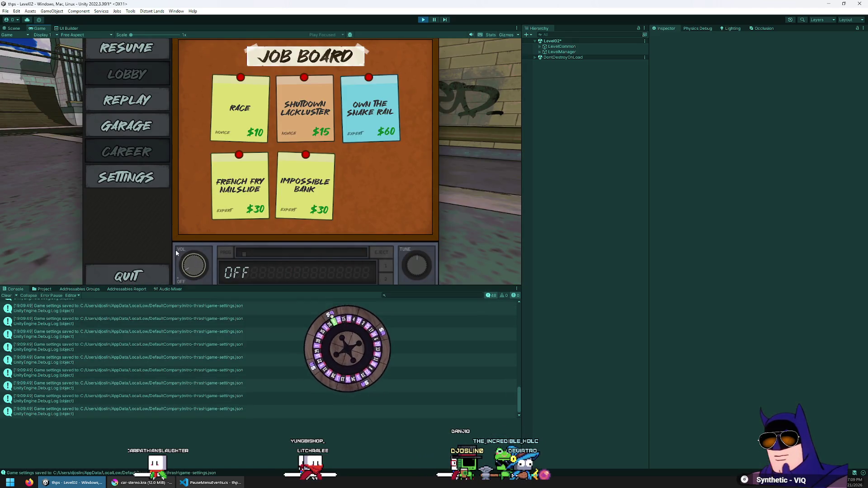
Turn the radio volume knob up and lower the music volume from 50 to 10.
{"action": "left_click", "coordinate": [128, 182]}
{"action": "key", "text": "Escape"}
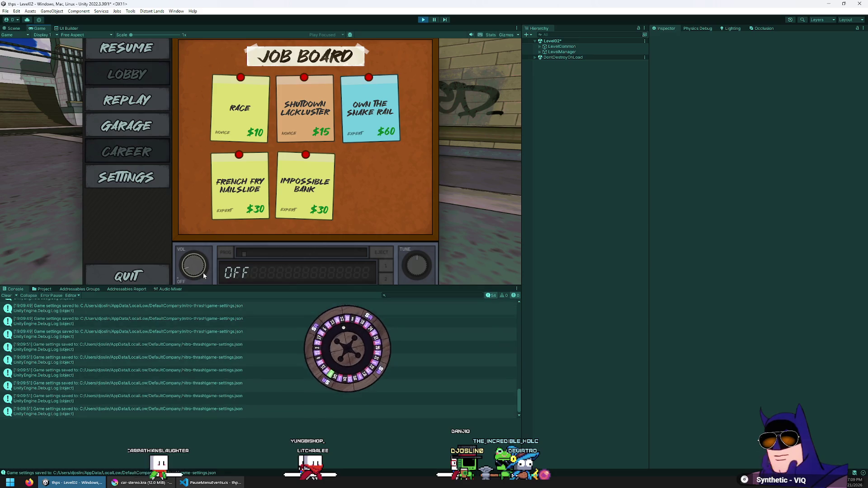
{"action": "left_click_drag", "start_coordinate": [203, 273], "coordinate": [215, 259]}
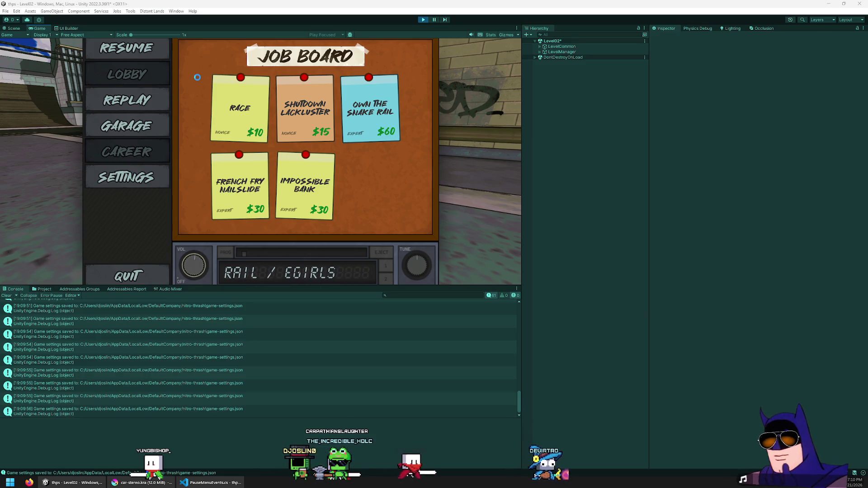
{"action": "left_click", "coordinate": [127, 178]}
{"action": "left_click", "coordinate": [126, 124]}
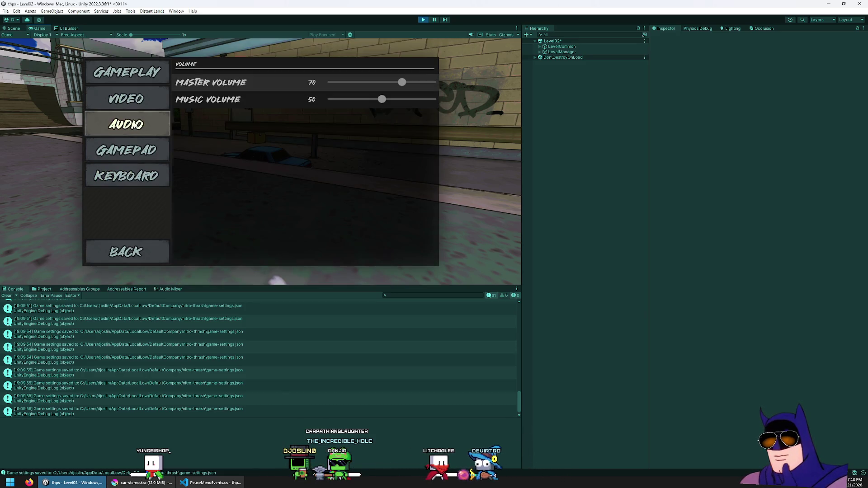
{"action": "left_click_drag", "start_coordinate": [382, 101], "coordinate": [347, 104]}
{"action": "left_click", "coordinate": [148, 248]}
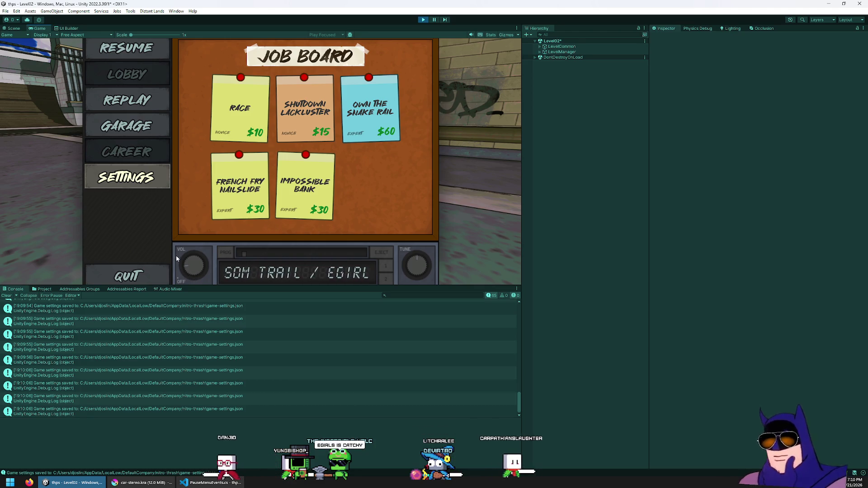
Turn the radio volume further up and raise the music volume back to 50.
{"action": "left_click_drag", "start_coordinate": [195, 267], "coordinate": [202, 238]}
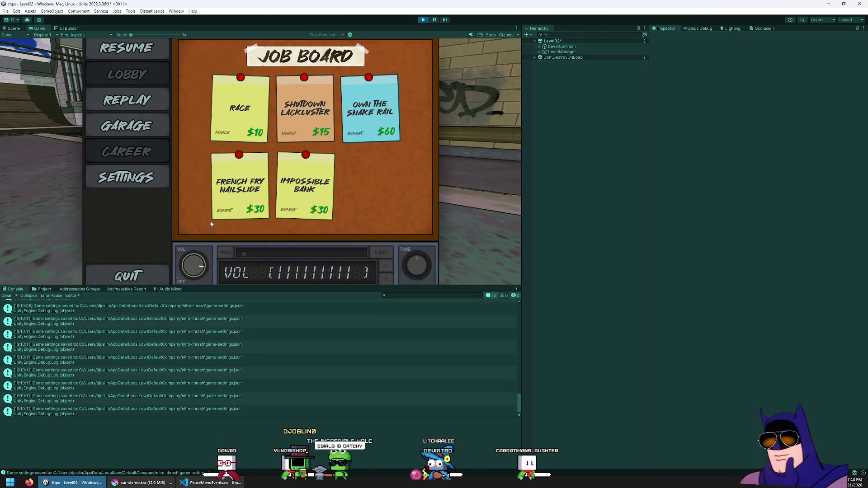
{"action": "left_click", "coordinate": [126, 177]}
{"action": "left_click", "coordinate": [127, 124]}
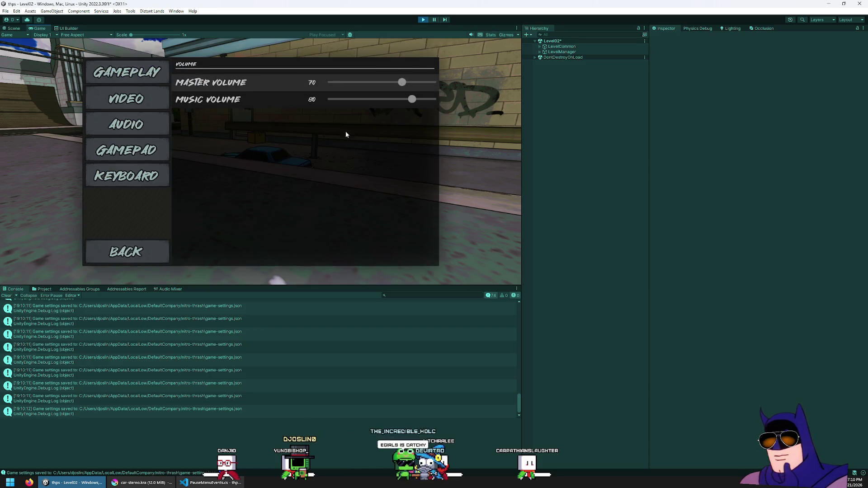
{"action": "left_click", "coordinate": [372, 100]}
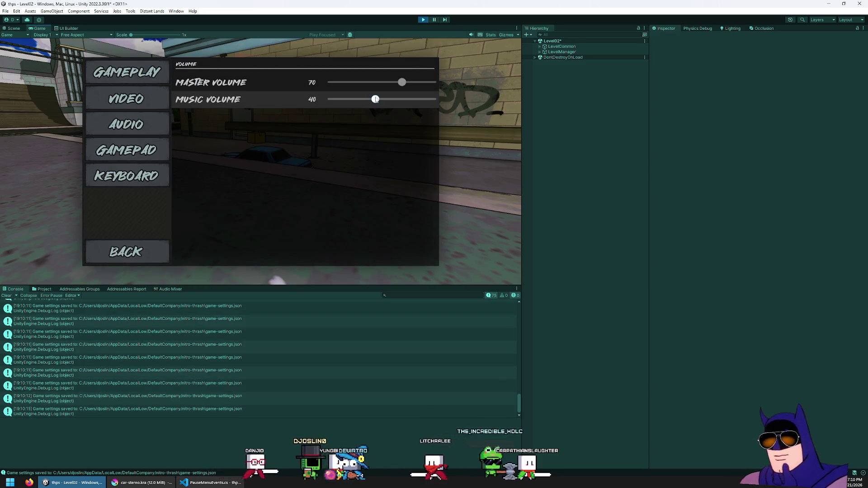
{"action": "key", "text": "Right"}
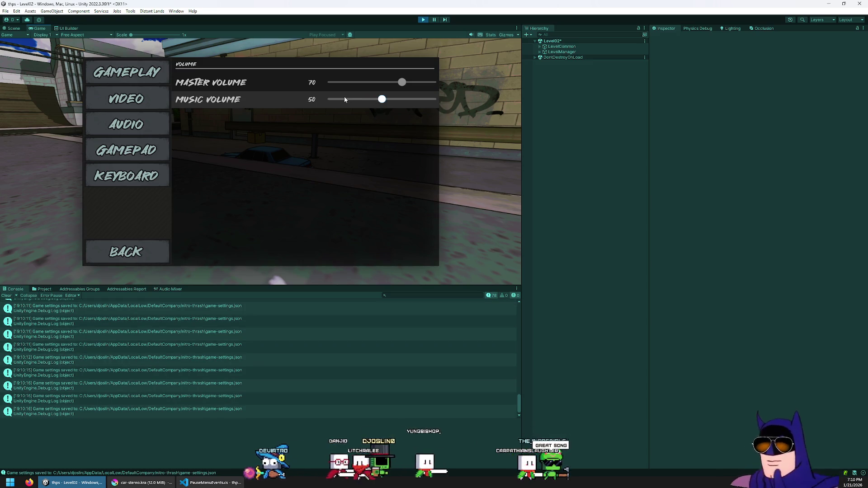
{"action": "left_click", "coordinate": [137, 255]}
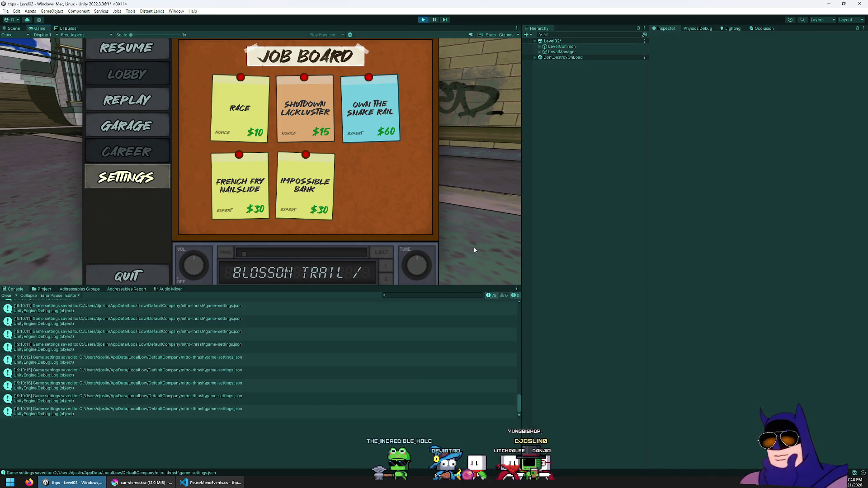
Make the Game view taller, turn the radio off, resume, and stop play mode.
{"action": "left_click_drag", "start_coordinate": [420, 286], "coordinate": [421, 364]}
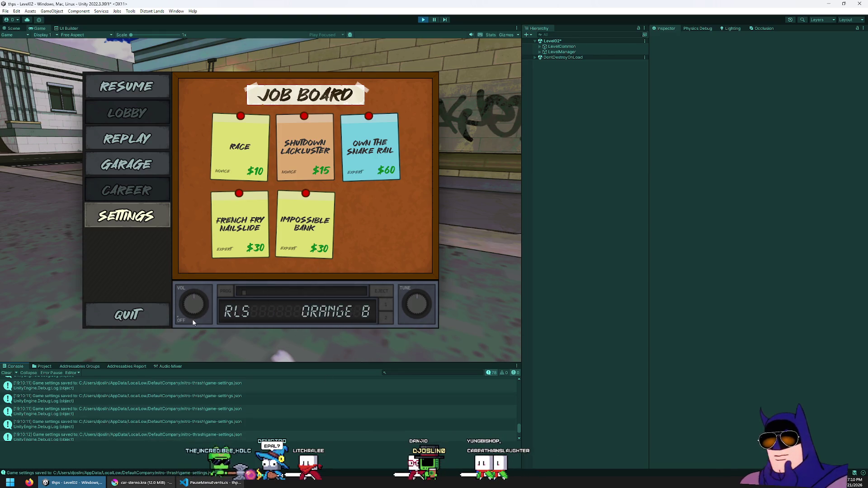
{"action": "left_click", "coordinate": [194, 304]}
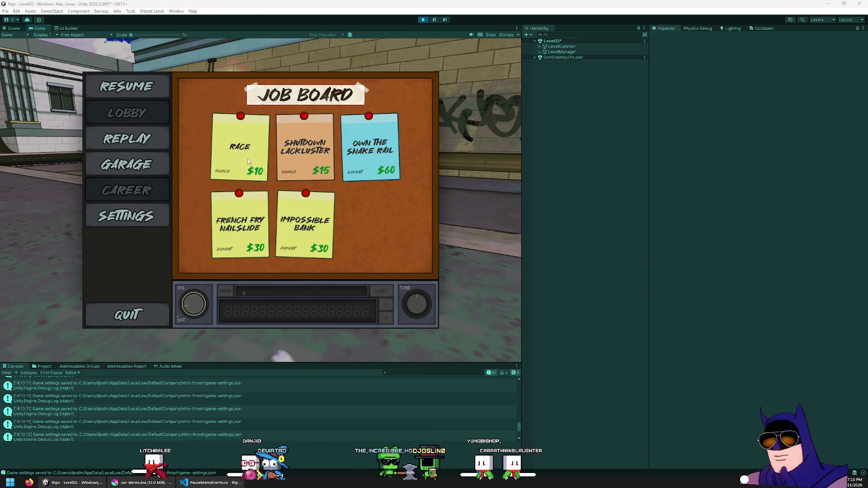
{"action": "left_click", "coordinate": [286, 150]}
{"action": "left_click", "coordinate": [422, 20]}
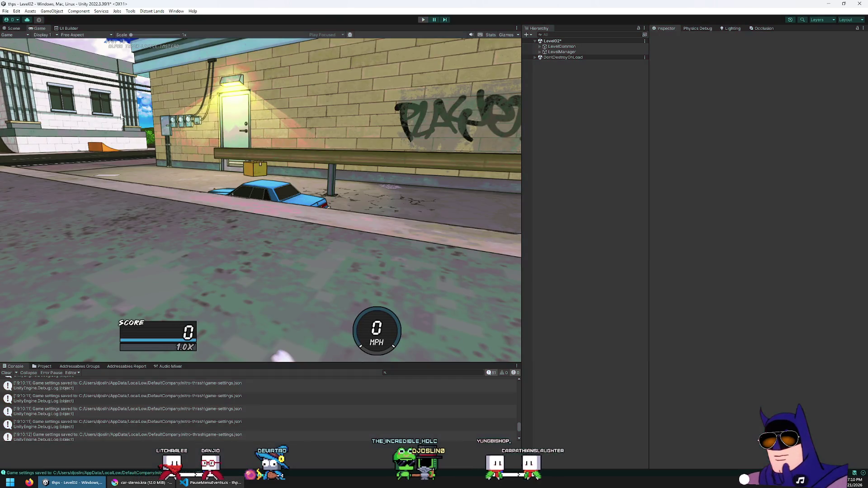
{"action": "left_click", "coordinate": [5, 11]}
{"action": "key", "text": "Escape"}
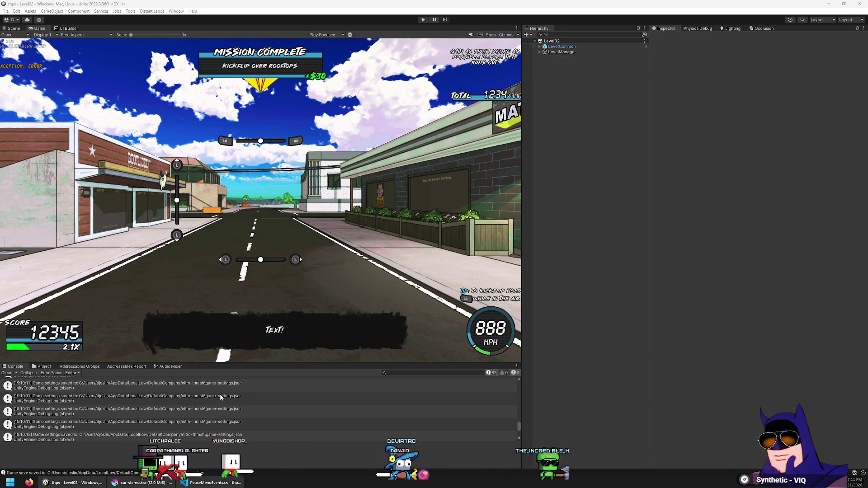
Widen the Hierarchy and Game view, then expand LevelManager and its Level02 child.
{"action": "left_click_drag", "start_coordinate": [649, 182], "coordinate": [724, 195]}
{"action": "left_click_drag", "start_coordinate": [522, 162], "coordinate": [577, 185]}
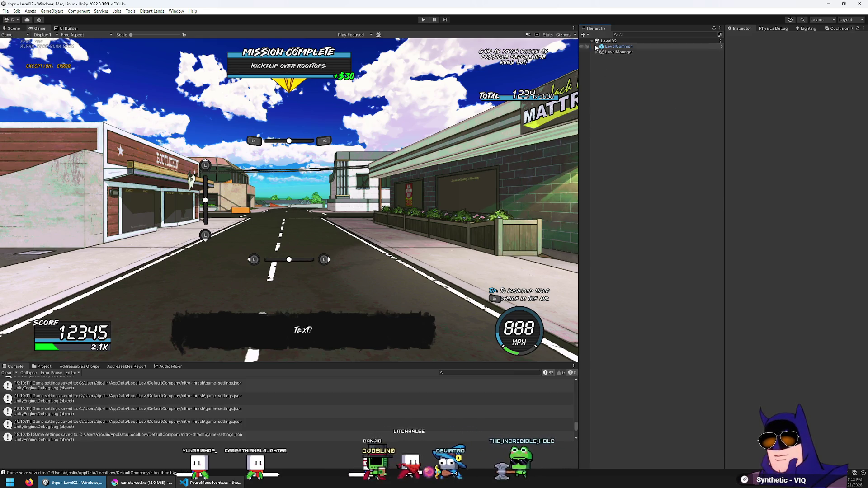
{"action": "left_click", "coordinate": [598, 52]}
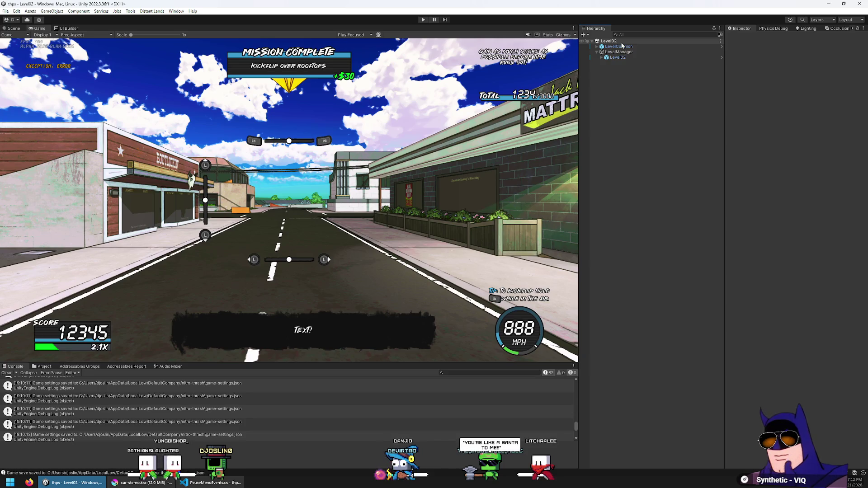
{"action": "left_click", "coordinate": [602, 57]}
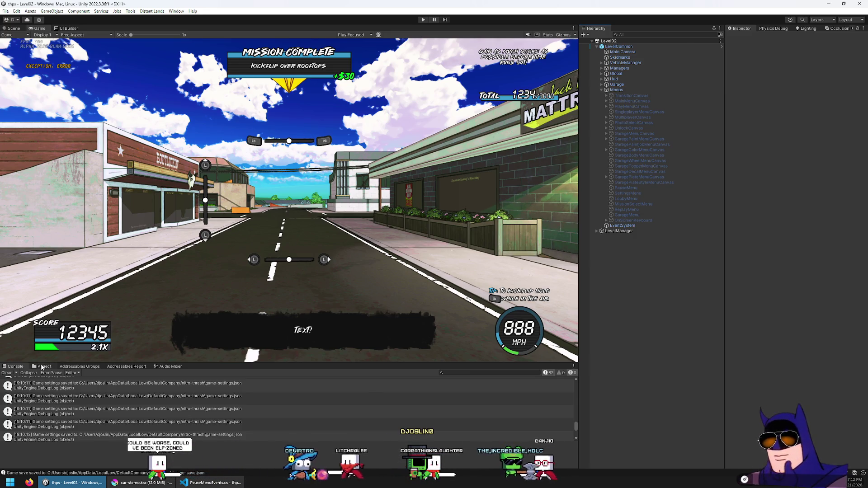
Open Game.unity from Assets/Scenes in the Project panel and run it in play mode.
{"action": "left_click", "coordinate": [44, 366]}
{"action": "left_click", "coordinate": [61, 380]}
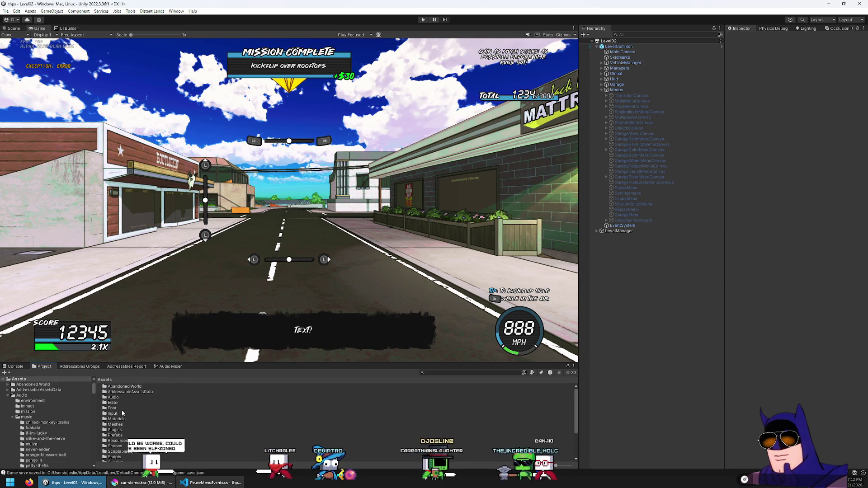
{"action": "double_click", "coordinate": [121, 446]}
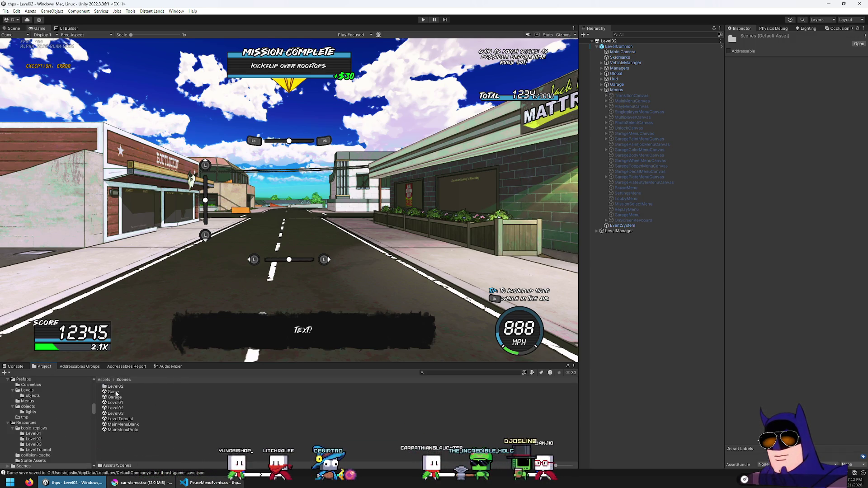
{"action": "left_click", "coordinate": [150, 391]}
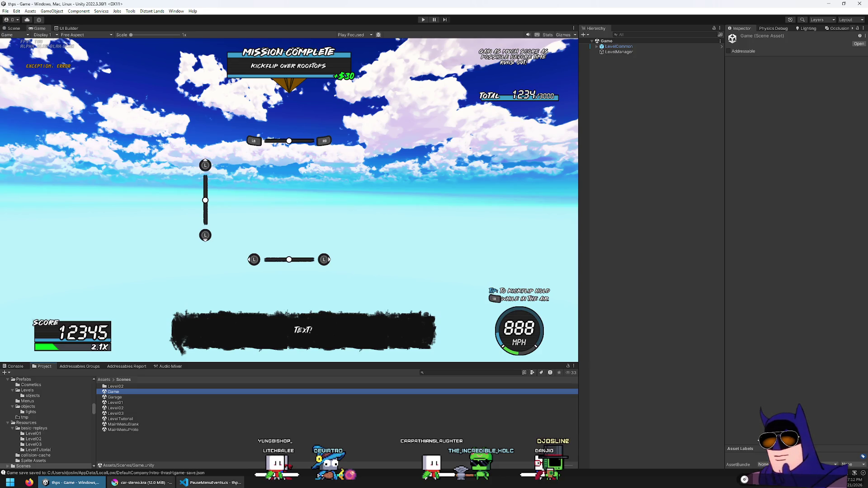
{"action": "left_click", "coordinate": [423, 20]}
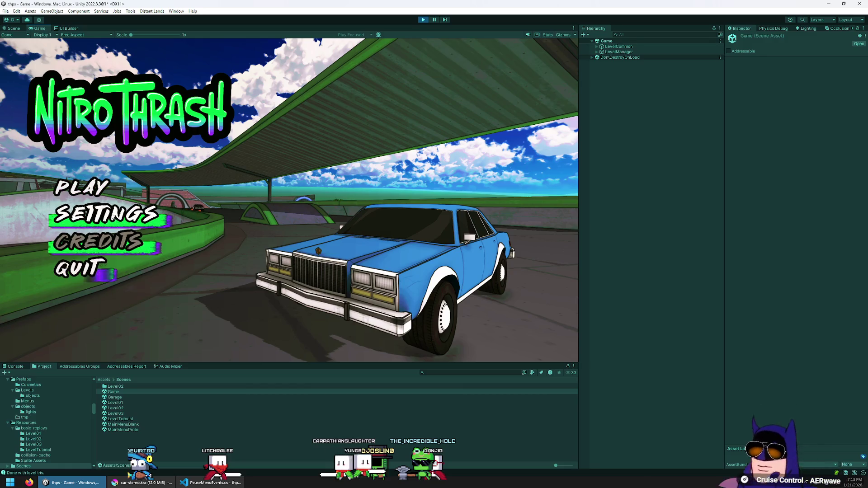
Go through PLAY > MULTIPLAYER and SINGLEPLAYER level select back to the main menu, then stop play mode.
{"action": "key", "text": "Return"}
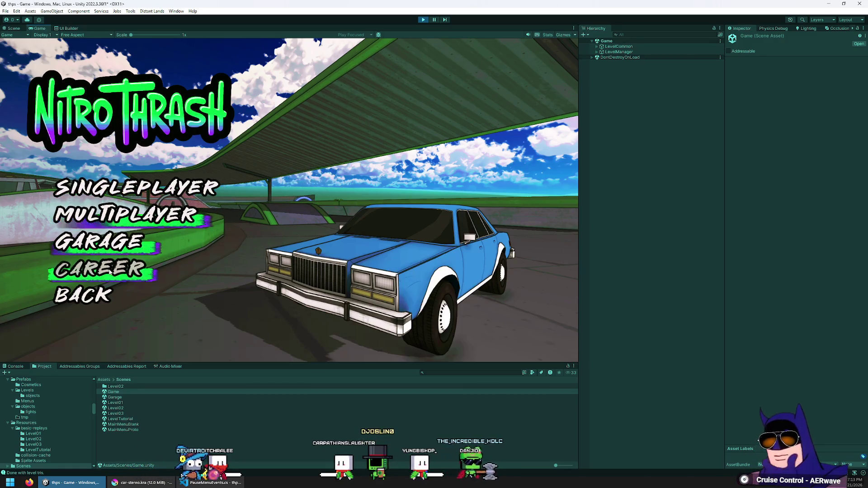
{"action": "left_click", "coordinate": [117, 210]}
{"action": "left_click", "coordinate": [84, 268]}
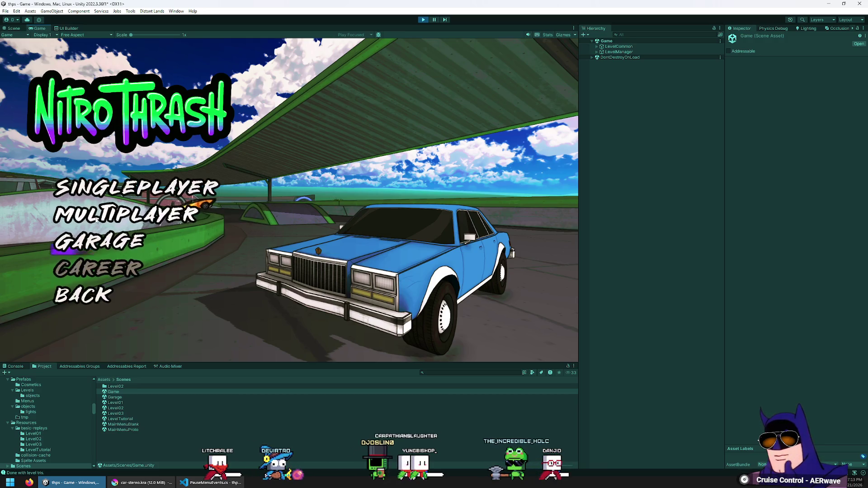
{"action": "left_click", "coordinate": [93, 191]}
{"action": "left_click", "coordinate": [208, 339]}
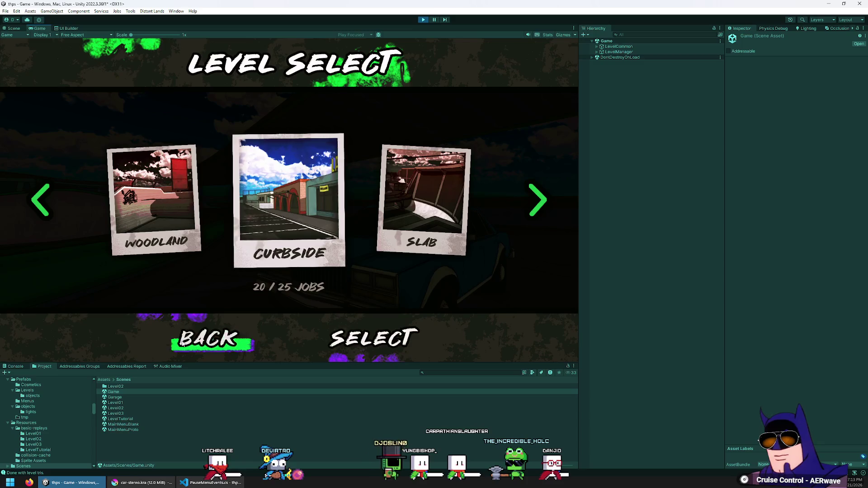
{"action": "left_click", "coordinate": [213, 188]}
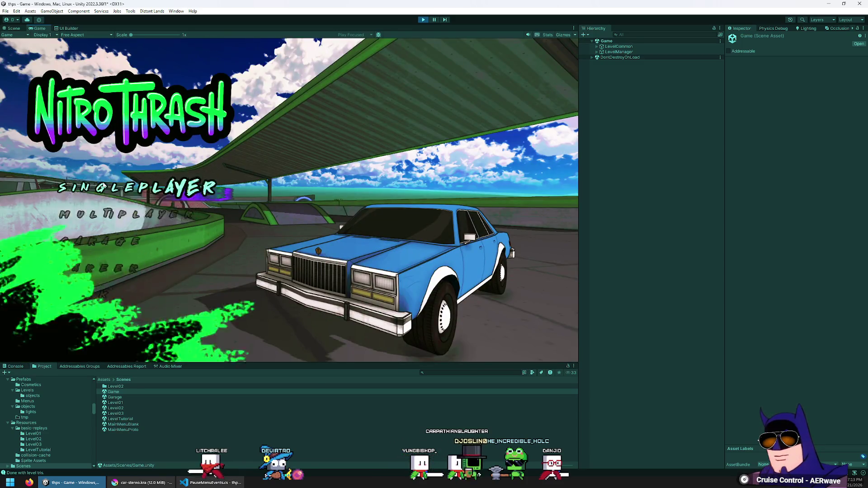
{"action": "left_click", "coordinate": [205, 338]}
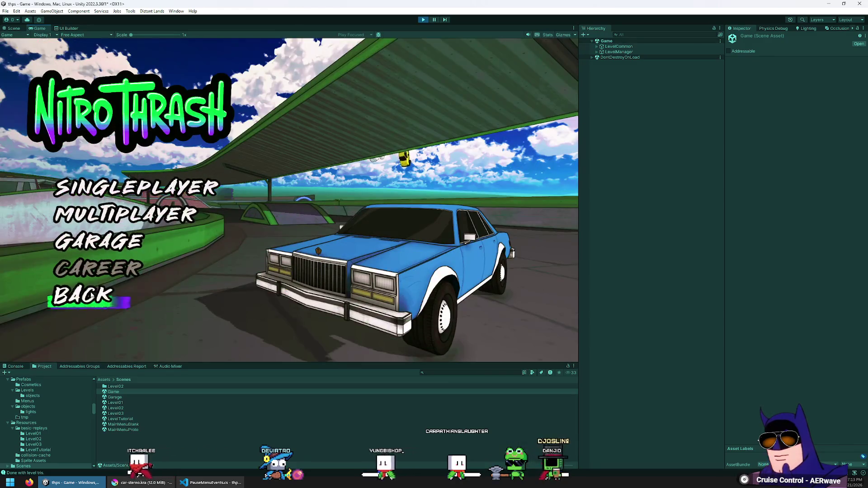
{"action": "left_click", "coordinate": [81, 294]}
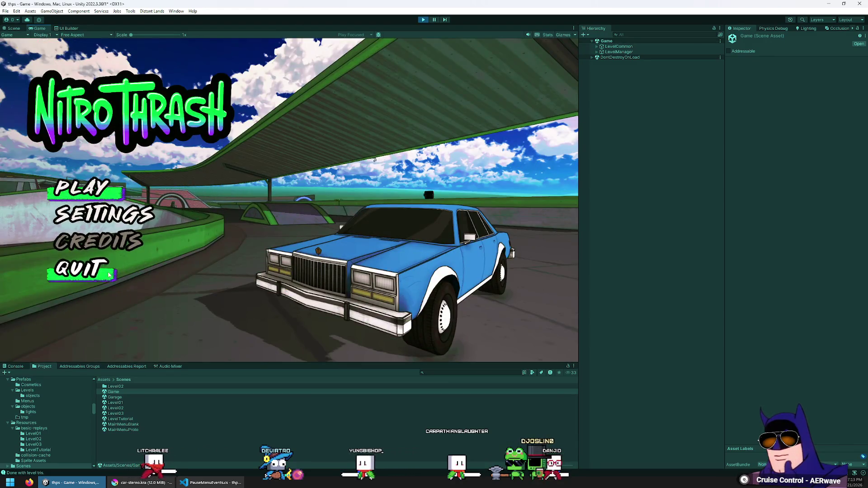
{"action": "left_click", "coordinate": [424, 20]}
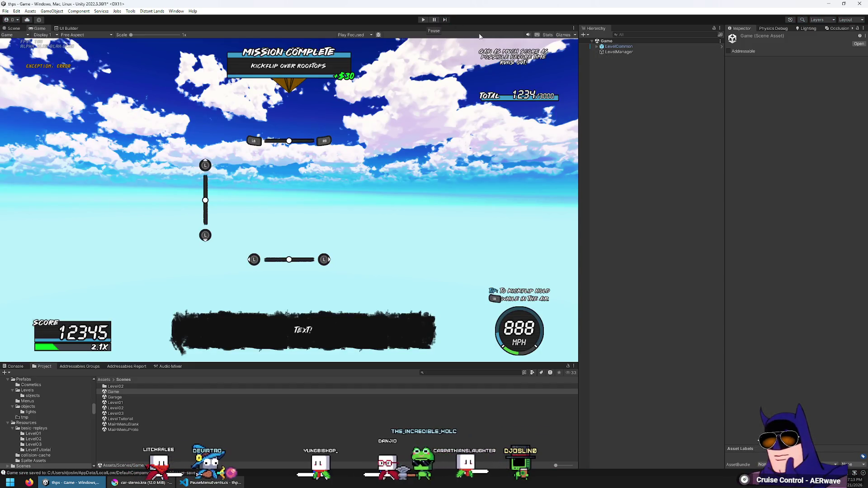
{"action": "left_click", "coordinate": [597, 46]}
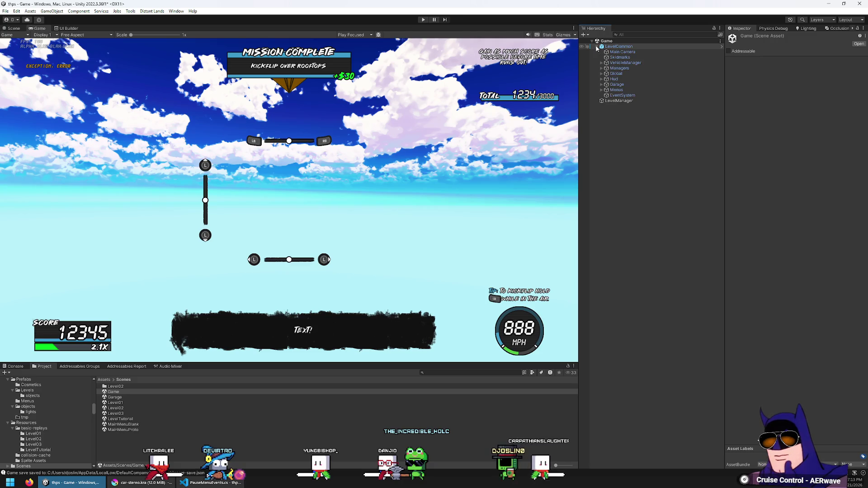
Expand Menus, inspect MainMenuCanvas and UnlockCanvas, then start the game in play mode.
{"action": "left_click", "coordinate": [616, 90]}
{"action": "left_click", "coordinate": [602, 90]}
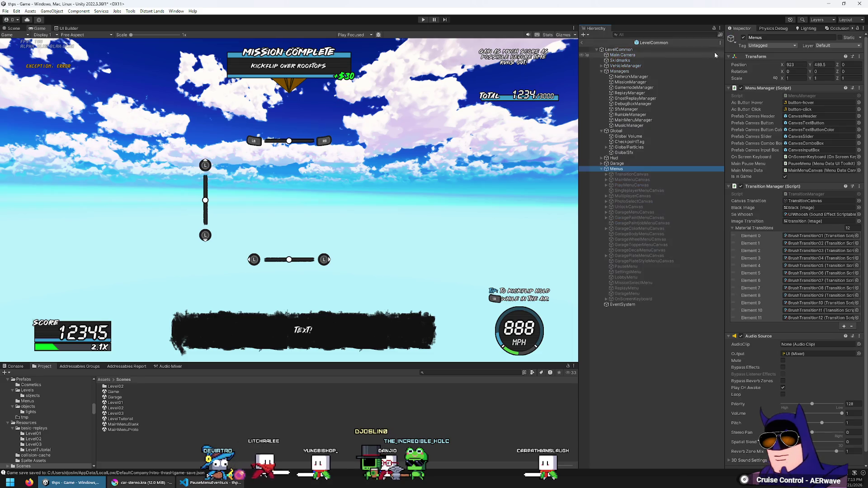
{"action": "left_click", "coordinate": [632, 180]}
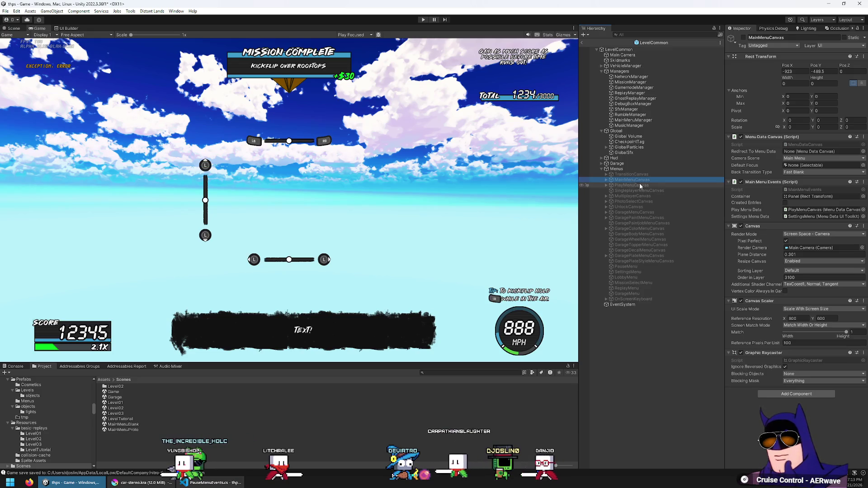
{"action": "left_click", "coordinate": [634, 207]}
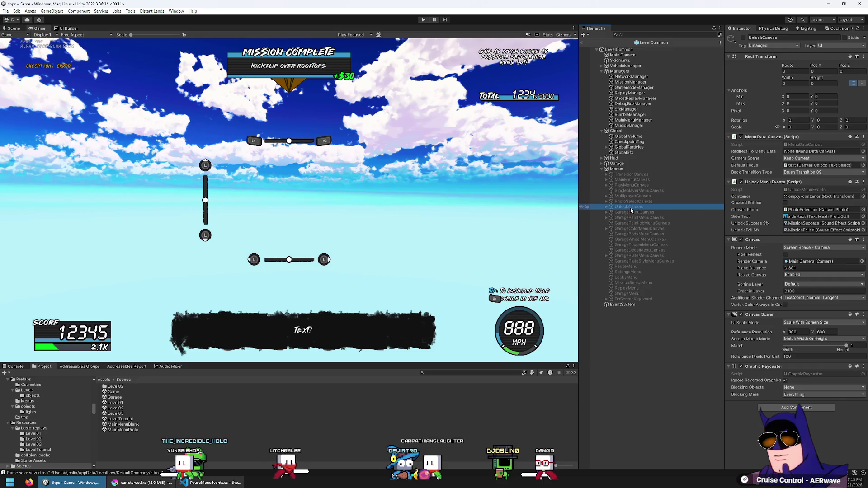
{"action": "left_click", "coordinate": [424, 21]}
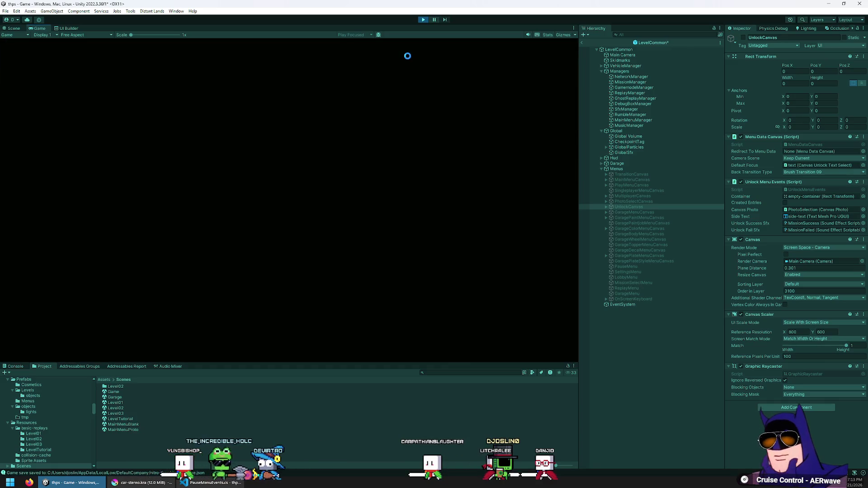
In the running game, open Garage > Body, return, and leave the Garage menu through BACK.
{"action": "key", "text": "Return"}
{"action": "key", "text": "Down"}
{"action": "key", "text": "Down"}
{"action": "key", "text": "Return"}
{"action": "key", "text": "Down"}
{"action": "key", "text": "Down"}
{"action": "key", "text": "Down"}
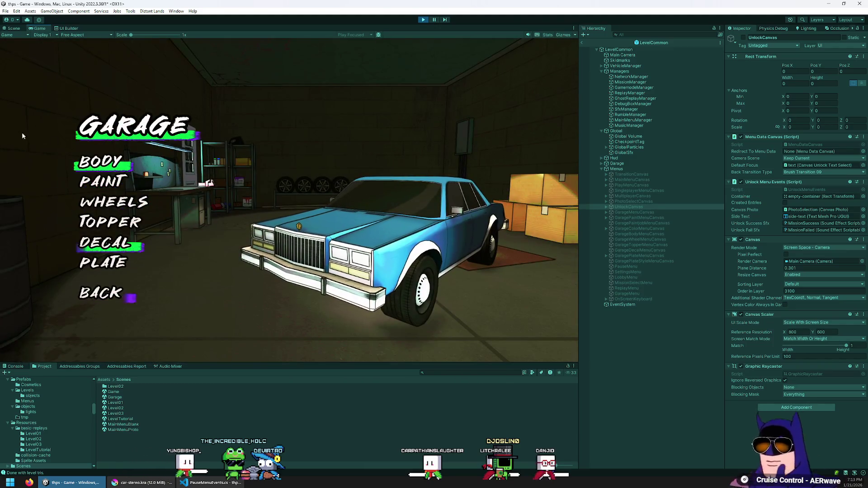
{"action": "key", "text": "Up"}
{"action": "key", "text": "Up"}
{"action": "key", "text": "Up"}
{"action": "key", "text": "Return"}
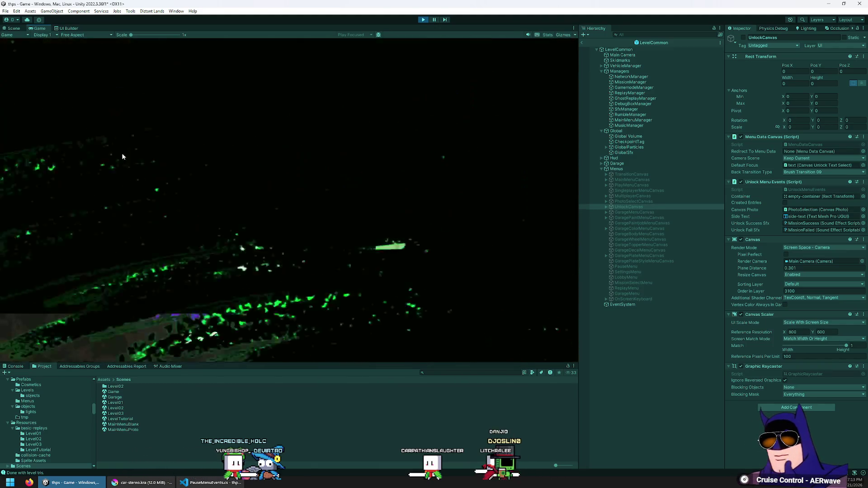
{"action": "key", "text": "Return"}
{"action": "key", "text": "Down"}
{"action": "key", "text": "Down"}
{"action": "key", "text": "Down"}
{"action": "key", "text": "Up"}
{"action": "key", "text": "Down"}
{"action": "key", "text": "Down"}
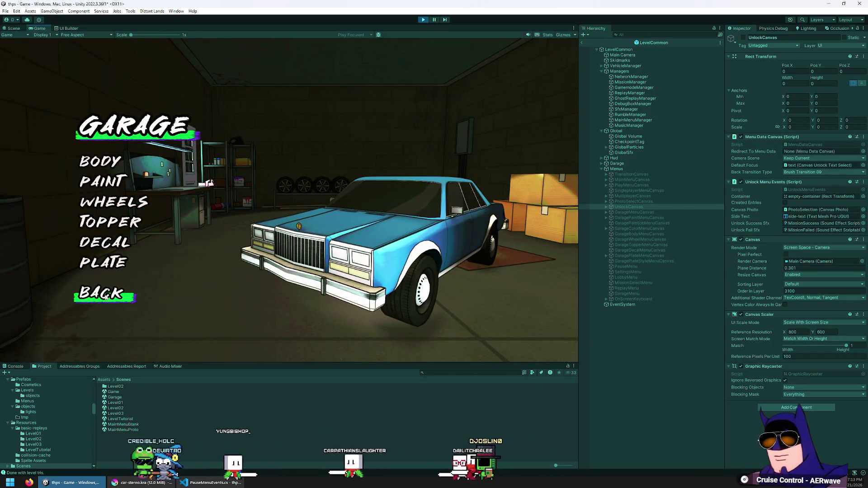
{"action": "left_click", "coordinate": [105, 297]}
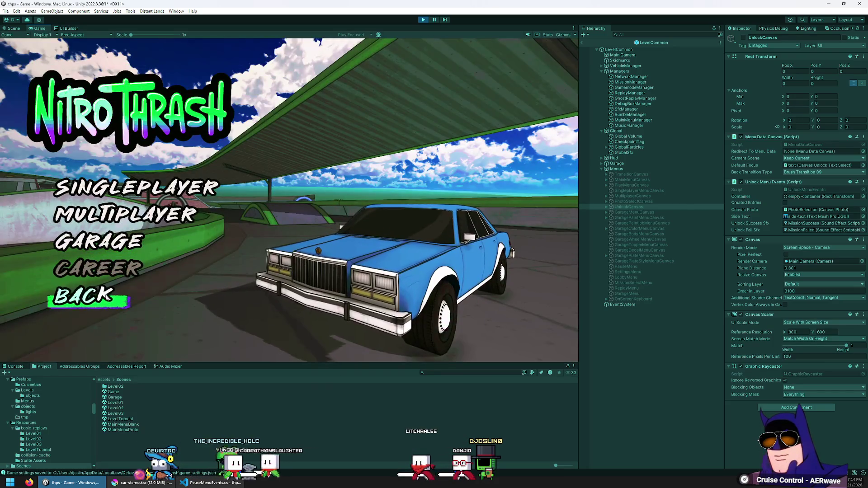
Stop play mode, select GarageMenuCanvas, and open its garage menu script in VS Code.
{"action": "left_click", "coordinate": [424, 20]}
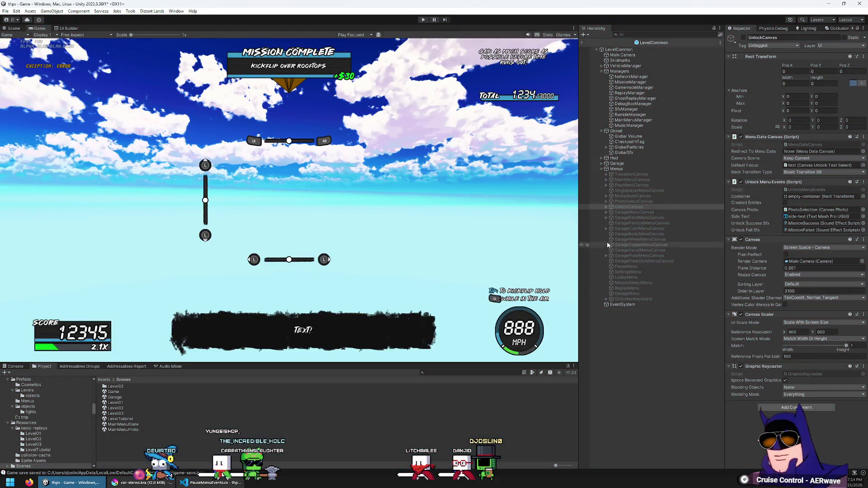
{"action": "left_click", "coordinate": [636, 212]}
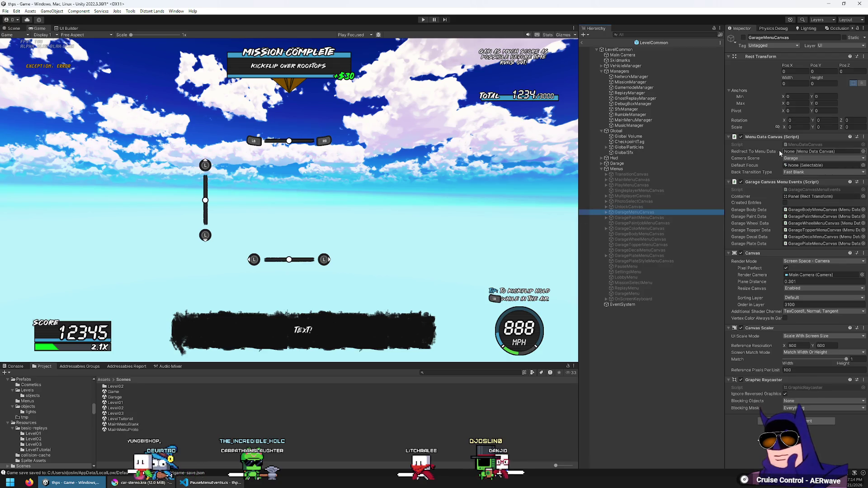
{"action": "double_click", "coordinate": [832, 190]}
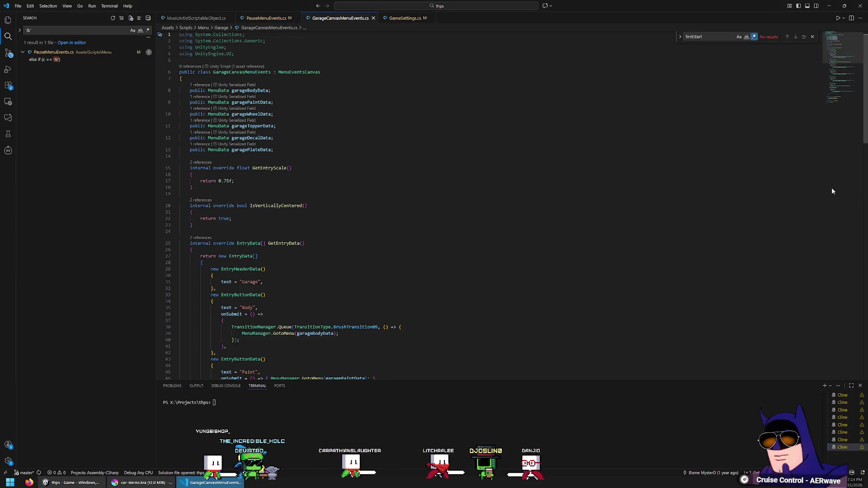
Save GarageCanvasMenuEvents.cs under the new name CreditsCanvasMenuEvents with Ctrl+Shift+S.
{"action": "left_click", "coordinate": [444, 127]}
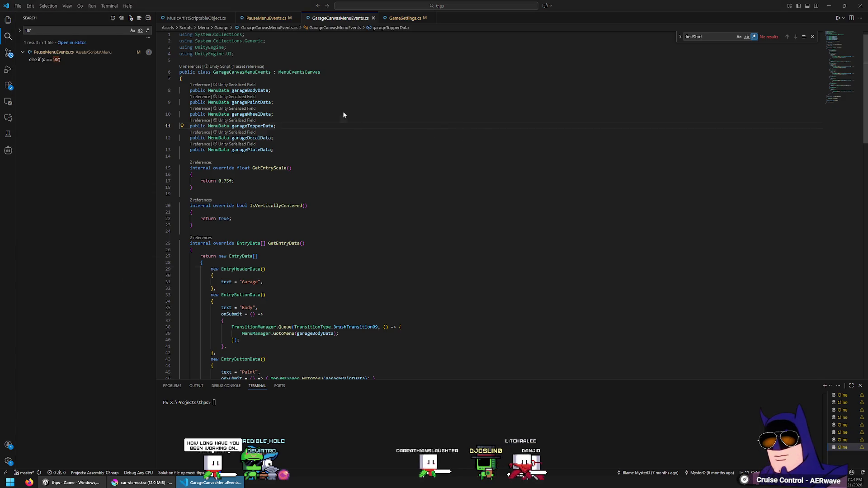
{"action": "key", "text": "ctrl+shift+s"}
{"action": "type", "text": "Credit"}
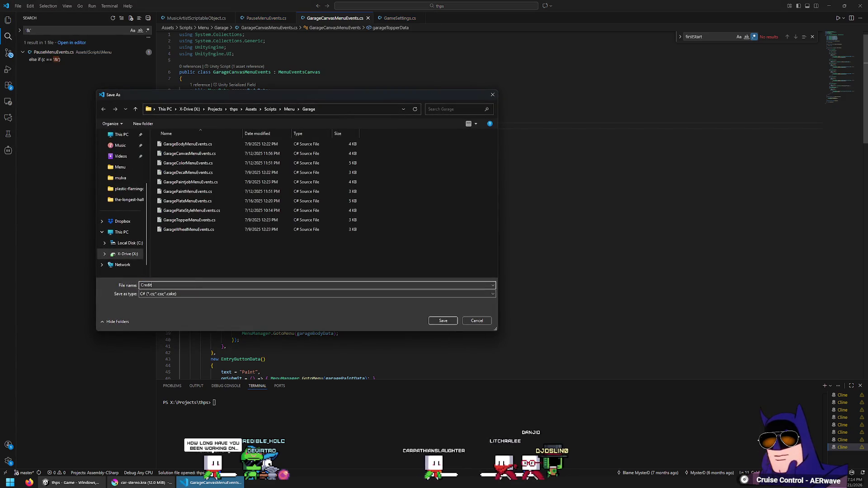
{"action": "type", "text": "sCanvasMenuEvents"}
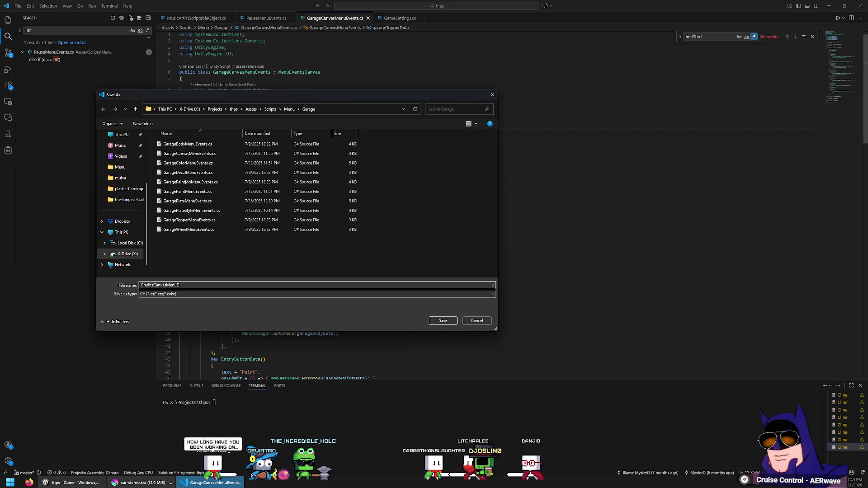
{"action": "key", "text": "Return"}
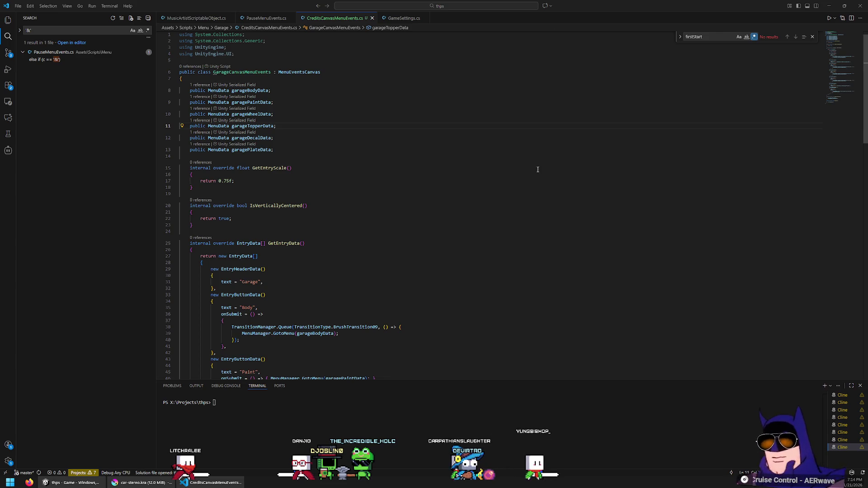
{"action": "scroll", "coordinate": [451, 203], "scroll_direction": "down", "scroll_amount": 3}
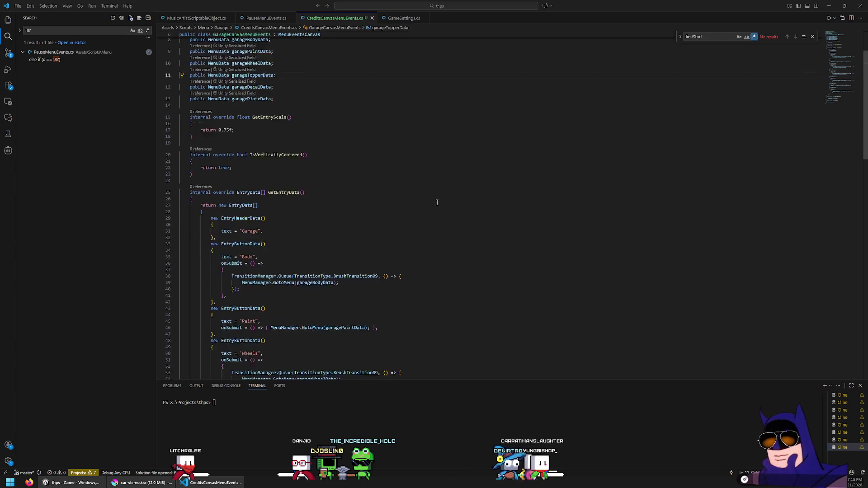
{"action": "left_click", "coordinate": [435, 201]}
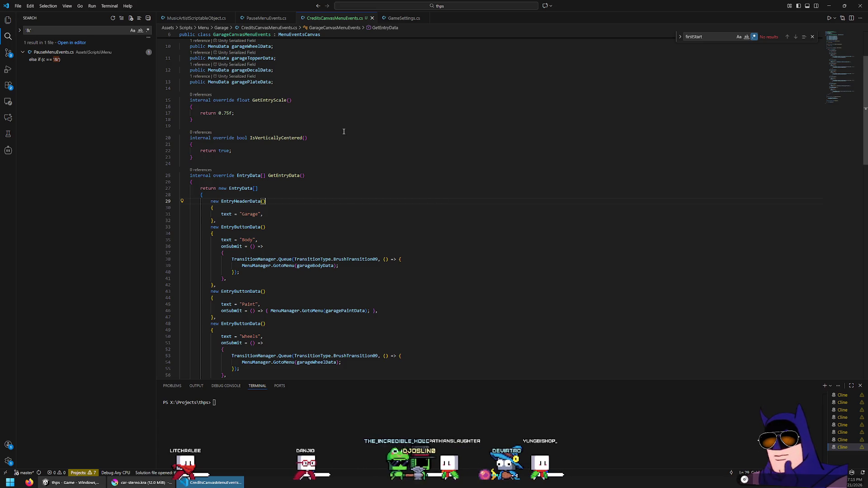
{"action": "scroll", "coordinate": [331, 139], "scroll_direction": "down", "scroll_amount": 3}
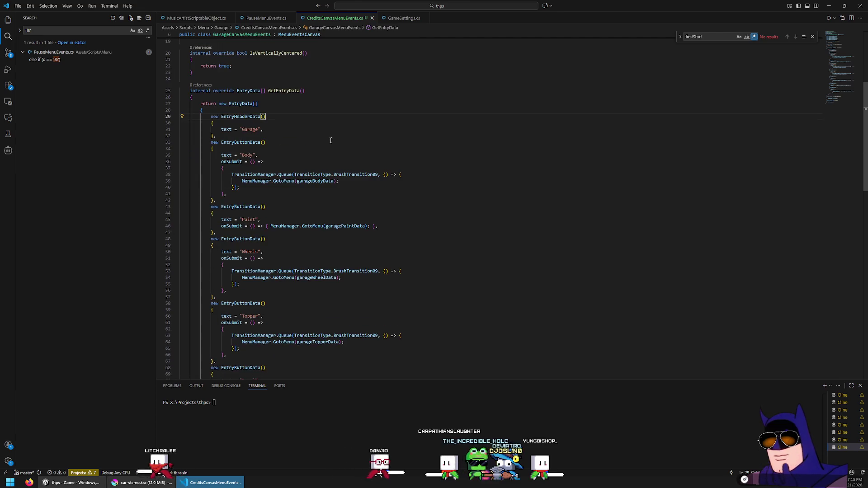
{"action": "scroll", "coordinate": [249, 260], "scroll_direction": "up", "scroll_amount": 6}
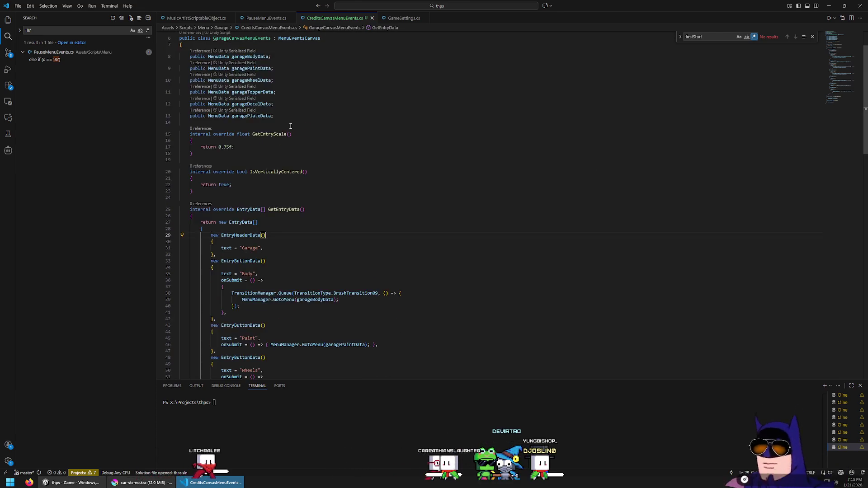
Change the header string to 'Credits' and put the caret on the garageBodyData field name.
{"action": "type", "text": "Credits"}
{"action": "scroll", "coordinate": [416, 284], "scroll_direction": "down", "scroll_amount": 5}
{"action": "key", "text": "Tab"}
{"action": "type", "text": "Music"}
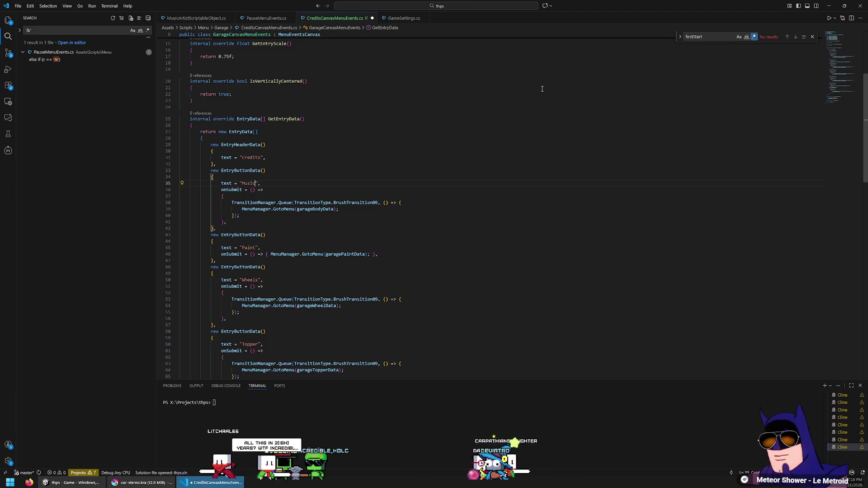
{"action": "scroll", "coordinate": [527, 102], "scroll_direction": "down", "scroll_amount": 4}
{"action": "scroll", "coordinate": [526, 102], "scroll_direction": "up", "scroll_amount": 4}
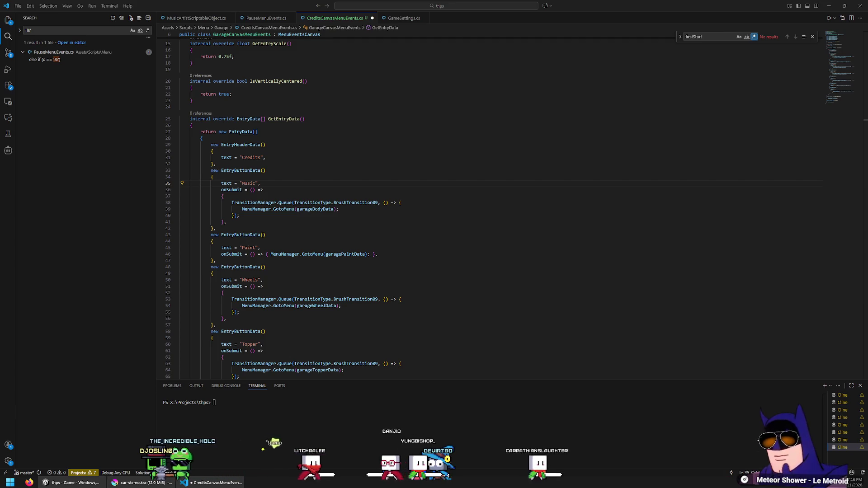
{"action": "left_click", "coordinate": [572, 243]}
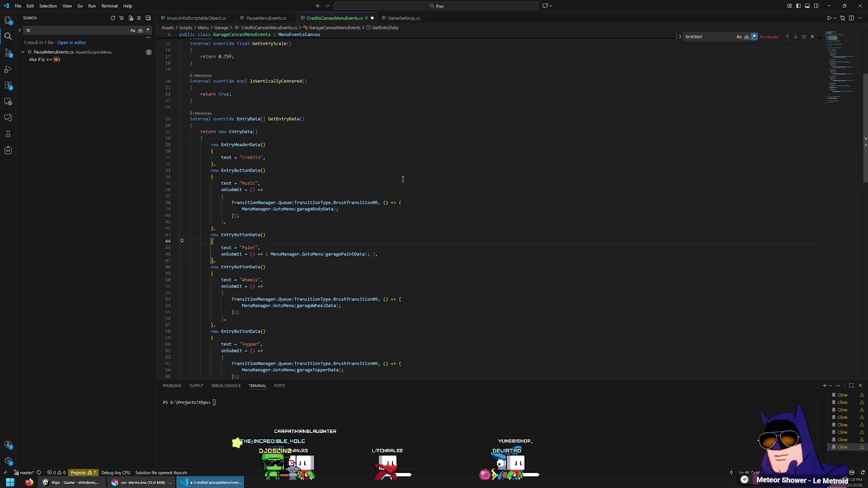
{"action": "scroll", "coordinate": [401, 199], "scroll_direction": "up", "scroll_amount": 1}
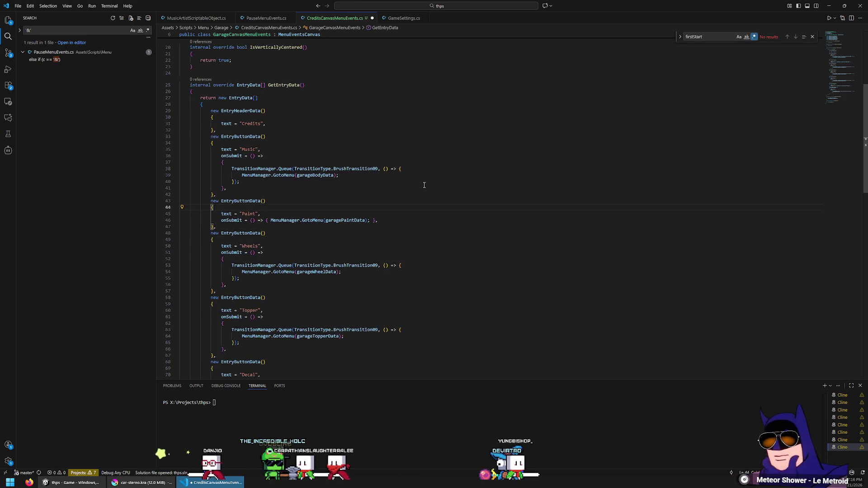
{"action": "scroll", "coordinate": [398, 218], "scroll_direction": "up", "scroll_amount": 1}
{"action": "scroll", "coordinate": [367, 228], "scroll_direction": "up", "scroll_amount": 2}
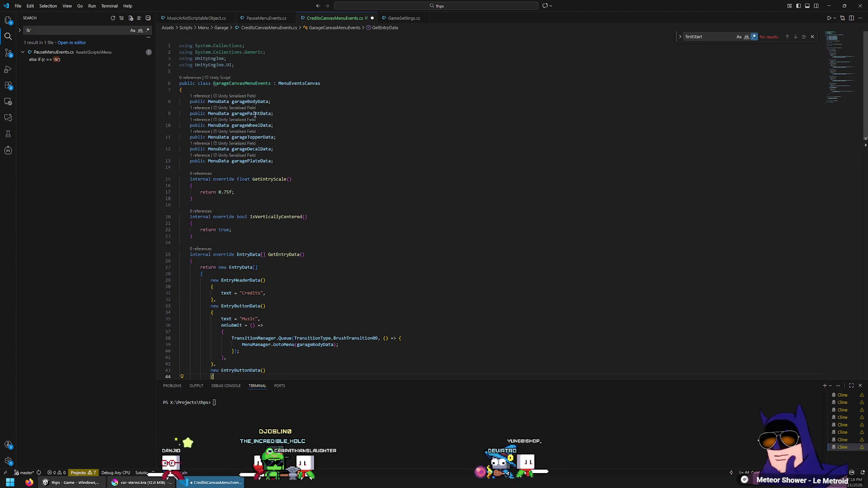
{"action": "left_click", "coordinate": [254, 103]}
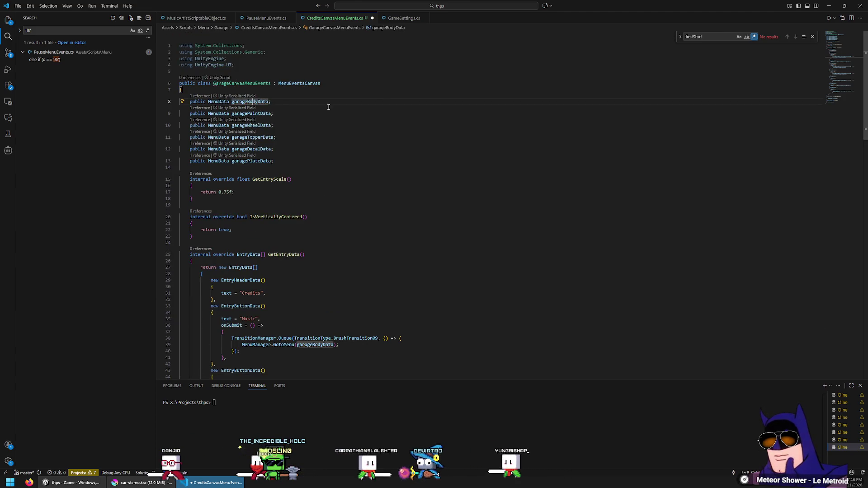
Rename the body field to musicData and point the Music entry at musicData.
{"action": "type", "text": "music"}
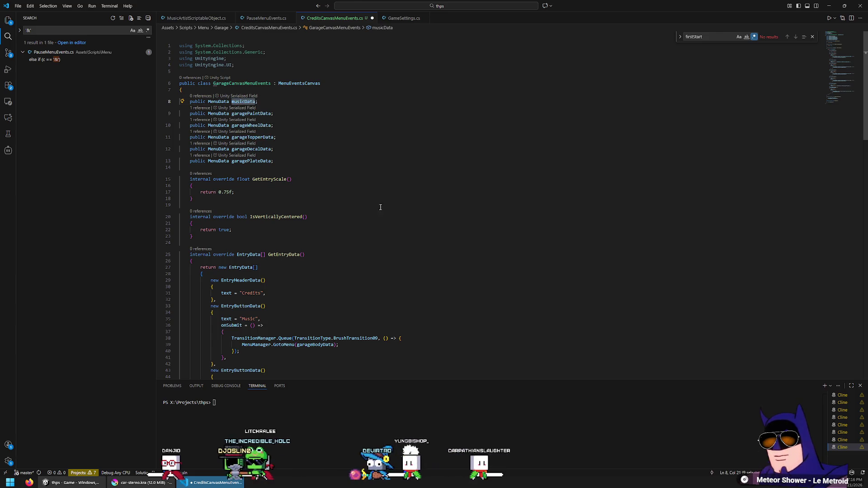
{"action": "double_click", "coordinate": [315, 345]}
{"action": "type", "text": "musicData"}
{"action": "scroll", "coordinate": [437, 318], "scroll_direction": "down", "scroll_amount": 3}
{"action": "scroll", "coordinate": [437, 318], "scroll_direction": "down", "scroll_amount": 1}
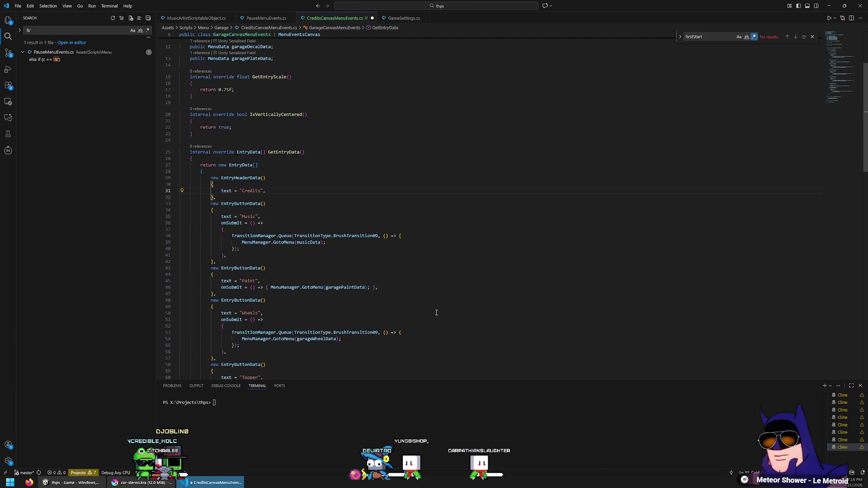
{"action": "scroll", "coordinate": [437, 313], "scroll_direction": "down", "scroll_amount": 2}
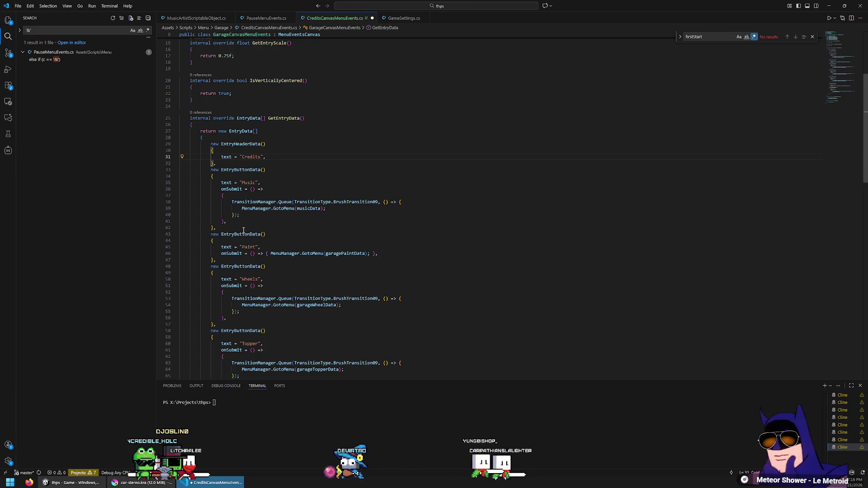
Relabel the Paint entry 'Assets', rename its field for assets, and delete unused garage fields.
{"action": "double_click", "coordinate": [248, 247]}
{"action": "type", "text": "Asse"}
{"action": "left_click", "coordinate": [348, 253], "text": "ctrl"}
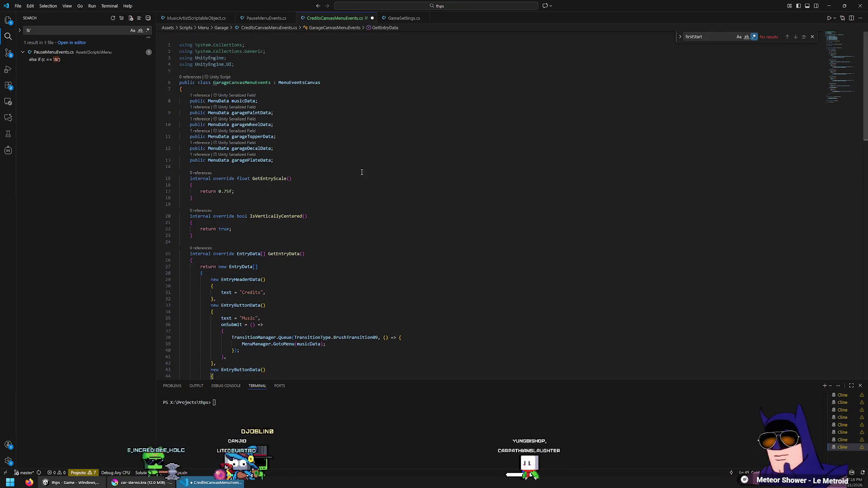
{"action": "key", "text": "BackSpace"}
{"action": "key", "text": "BackSpace"}
{"action": "key", "text": "BackSpace"}
{"action": "key", "text": "Delete"}
{"action": "key", "text": "Delete"}
{"action": "key", "text": "Delete"}
{"action": "type", "text": "assets"}
{"action": "scroll", "coordinate": [336, 134], "scroll_direction": "down", "scroll_amount": 3}
{"action": "scroll", "coordinate": [316, 83], "scroll_direction": "up", "scroll_amount": 3}
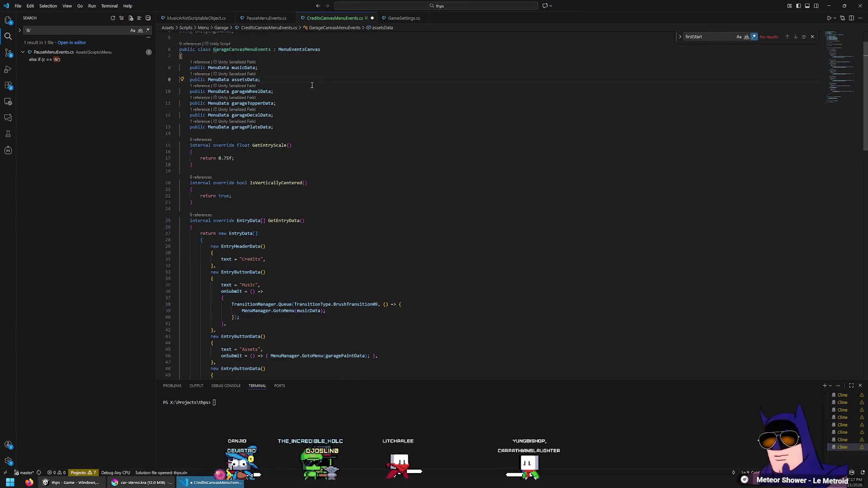
{"action": "key", "text": "BackSpace"}
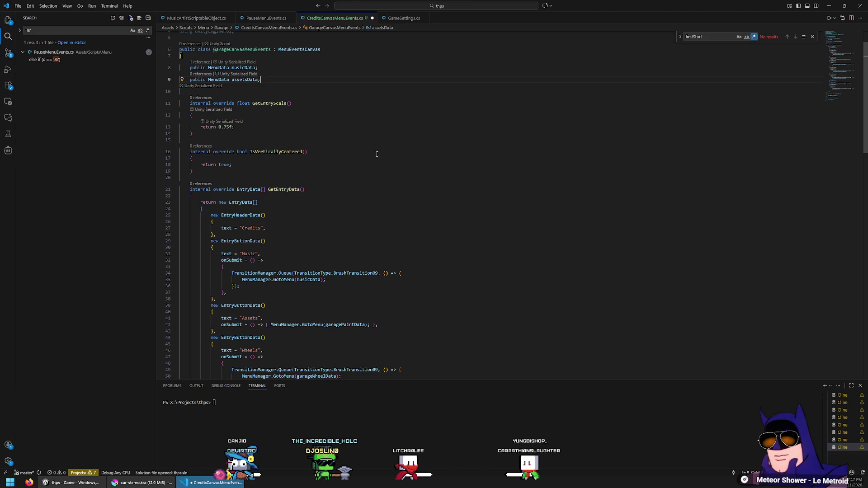
Delete the leftover Wheels-through-Plate entries and save the script.
{"action": "left_click", "coordinate": [380, 170]}
{"action": "scroll", "coordinate": [385, 195], "scroll_direction": "down", "scroll_amount": 5}
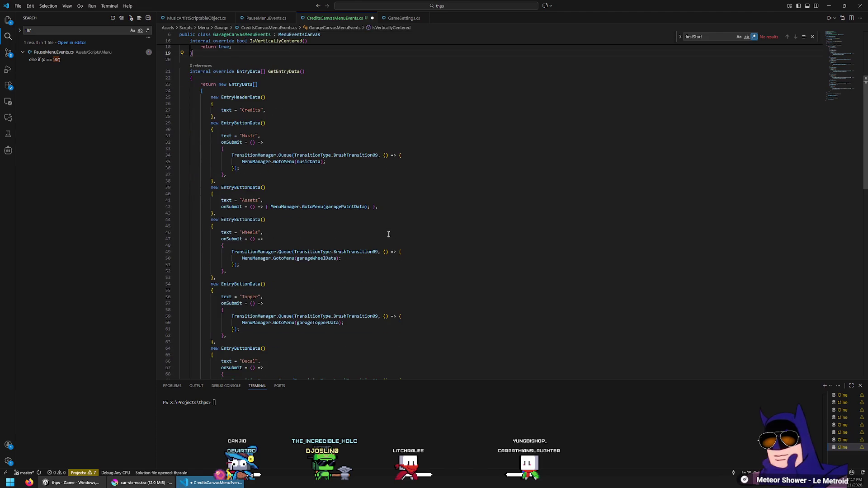
{"action": "mouse_move", "coordinate": [249, 216]}
{"action": "left_mouse_down"}
{"action": "mouse_move", "coordinate": [272, 203]}
{"action": "mouse_move", "coordinate": [271, 261]}
{"action": "mouse_move", "coordinate": [283, 292]}
{"action": "mouse_move", "coordinate": [217, 286]}
{"action": "left_mouse_up"}
{"action": "key", "text": "BackSpace"}
{"action": "scroll", "coordinate": [375, 259], "scroll_direction": "up", "scroll_amount": 7}
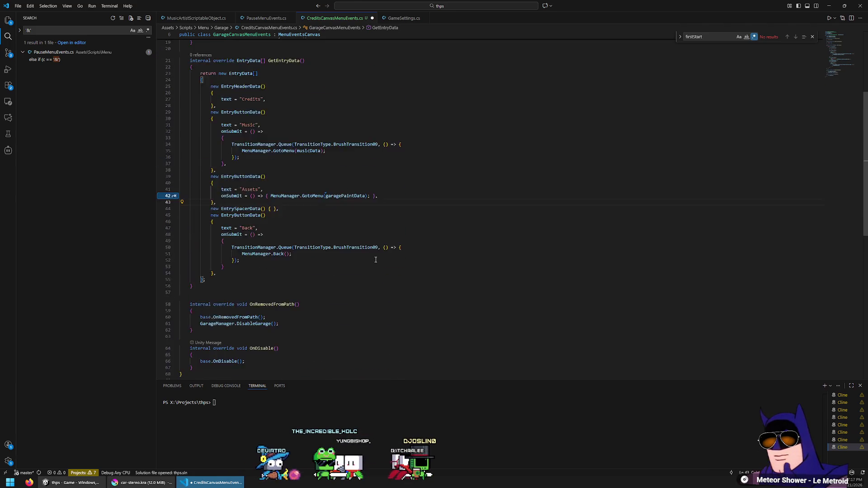
{"action": "key", "text": "ctrl+s"}
{"action": "scroll", "coordinate": [375, 259], "scroll_direction": "up", "scroll_amount": 3}
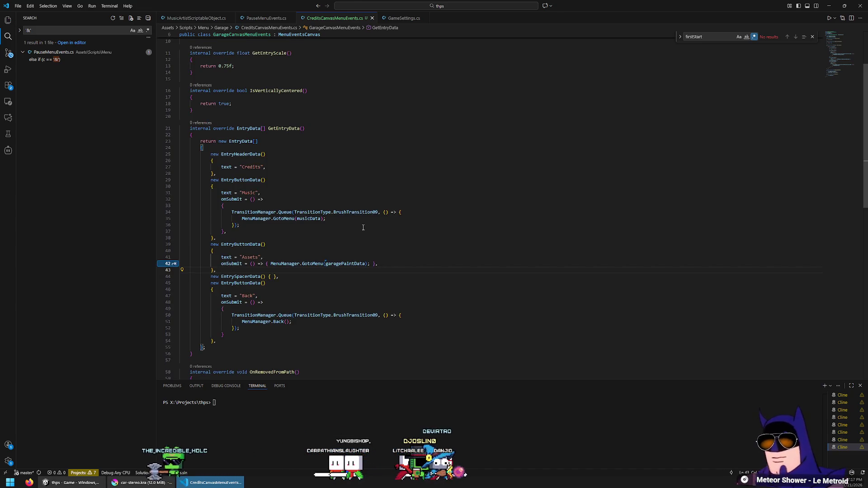
{"action": "scroll", "coordinate": [344, 213], "scroll_direction": "down", "scroll_amount": 8}
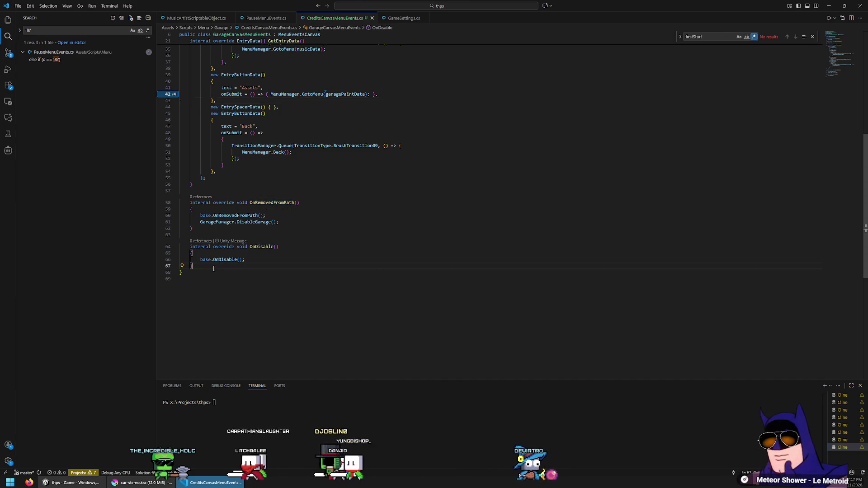
Delete the OnRemovedFromPath and OnDisable methods.
{"action": "left_click_drag", "start_coordinate": [194, 266], "coordinate": [219, 189]}
{"action": "key", "text": "Delete"}
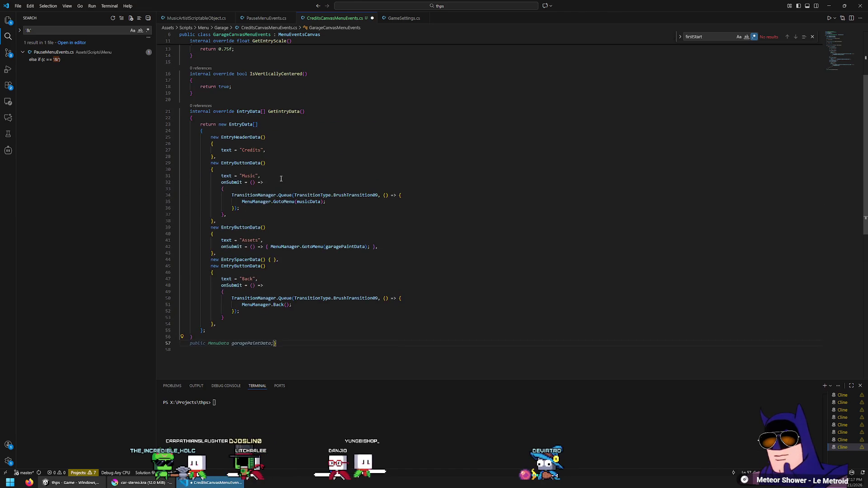
{"action": "scroll", "coordinate": [279, 171], "scroll_direction": "up", "scroll_amount": 2}
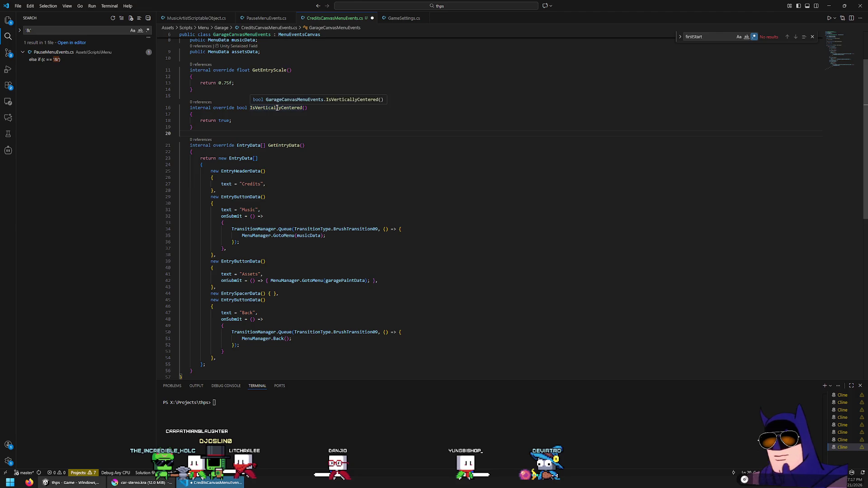
{"action": "scroll", "coordinate": [277, 108], "scroll_direction": "up", "scroll_amount": 3}
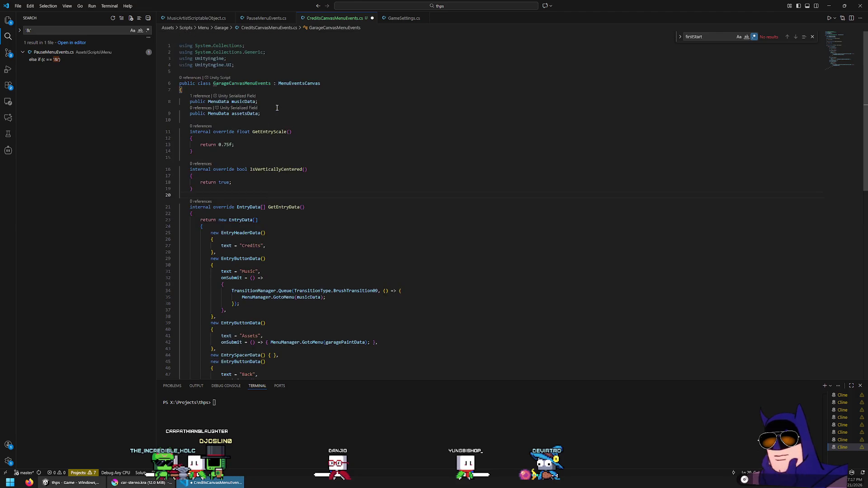
Rename the class to CreditsCanvasMenuEvents and save the script.
{"action": "left_click", "coordinate": [229, 83]}
{"action": "key", "text": "ctrl+BackSpace"}
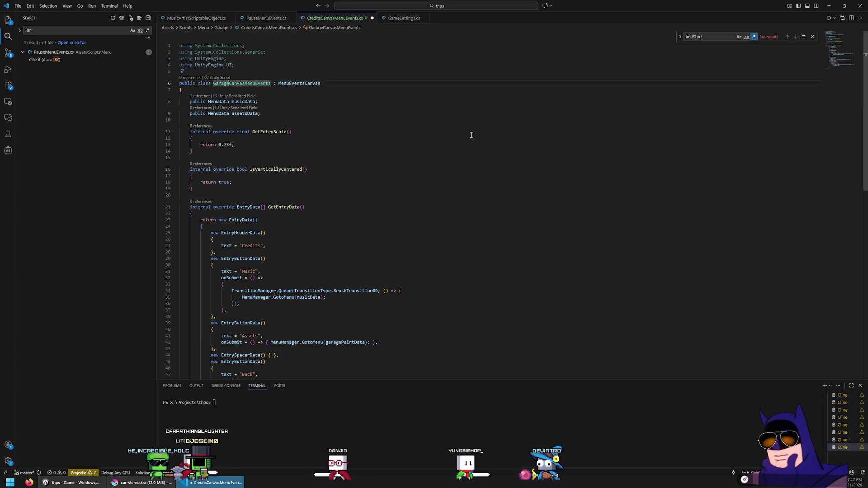
{"action": "type", "text": "Credits"}
{"action": "key", "text": "Escape"}
{"action": "key", "text": "Down"}
{"action": "key", "text": "ctrl+s"}
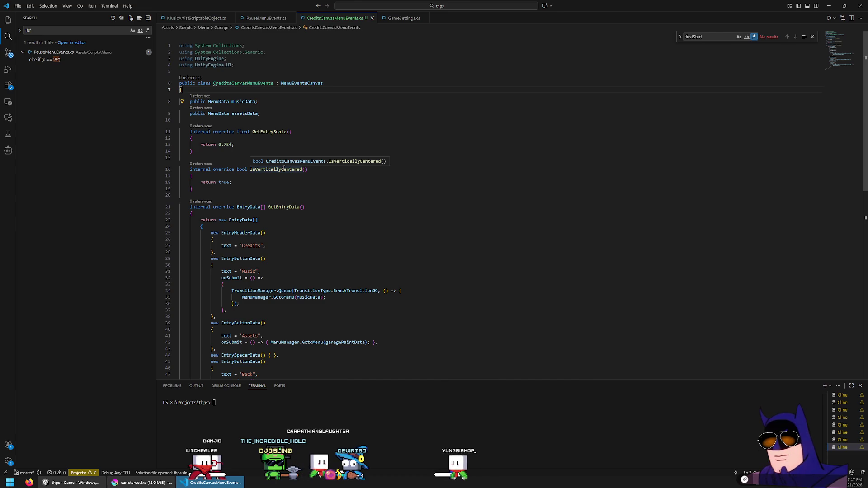
Review the Music entry block, then switch back to Unity.
{"action": "scroll", "coordinate": [289, 170], "scroll_direction": "down", "scroll_amount": 4}
{"action": "scroll", "coordinate": [298, 129], "scroll_direction": "down", "scroll_amount": 2}
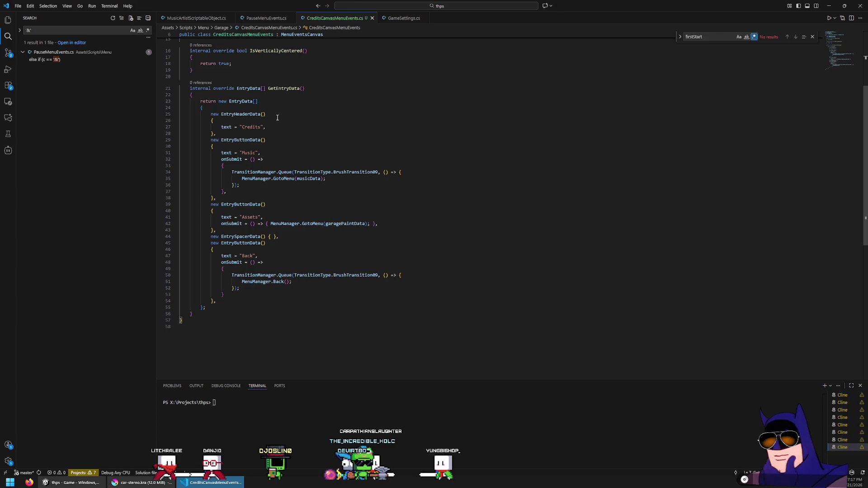
{"action": "left_click_drag", "start_coordinate": [234, 197], "coordinate": [262, 128]}
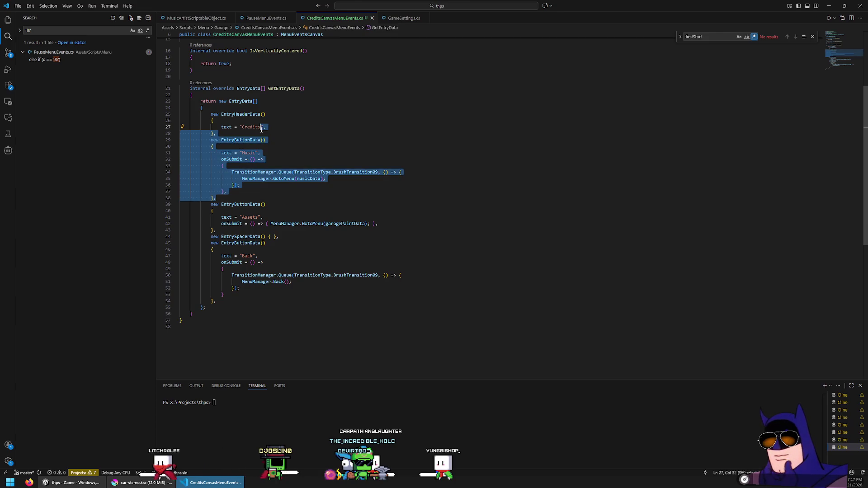
{"action": "left_click", "coordinate": [253, 135]}
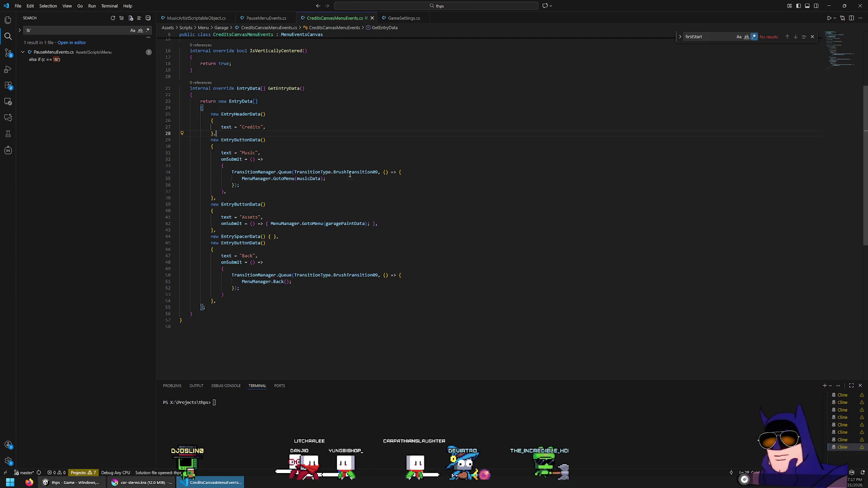
{"action": "key", "text": "alt+Tab"}
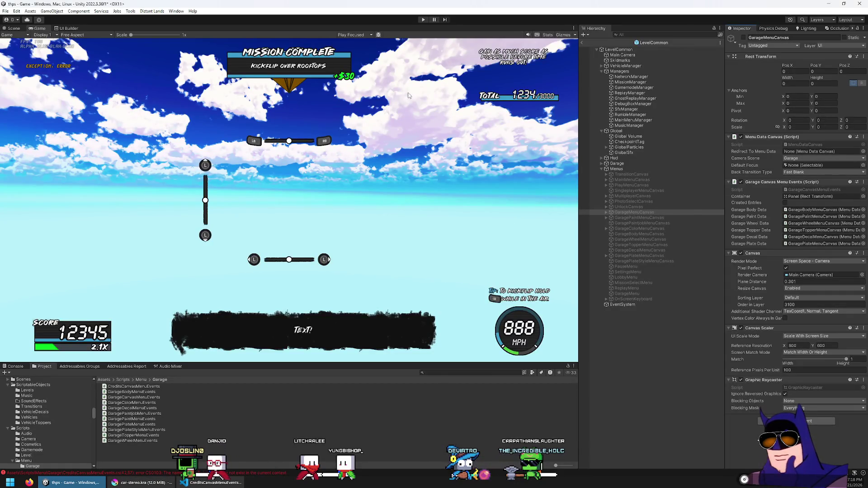
Duplicate GarageMenuCanvas and name the copy CreditsMenuCanvas.
{"action": "left_click", "coordinate": [644, 213]}
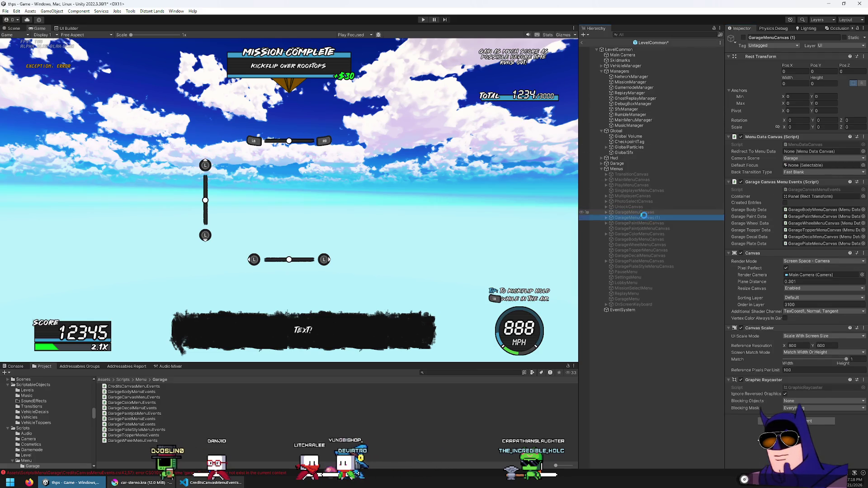
{"action": "key", "text": "ctrl+d"}
{"action": "key", "text": "F2"}
{"action": "type", "text": "CreditsMenuCanvas"}
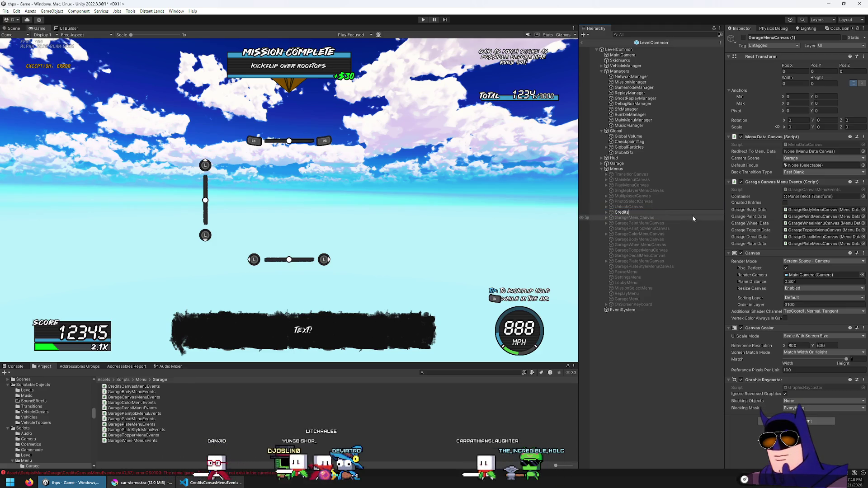
{"action": "key", "text": "Return"}
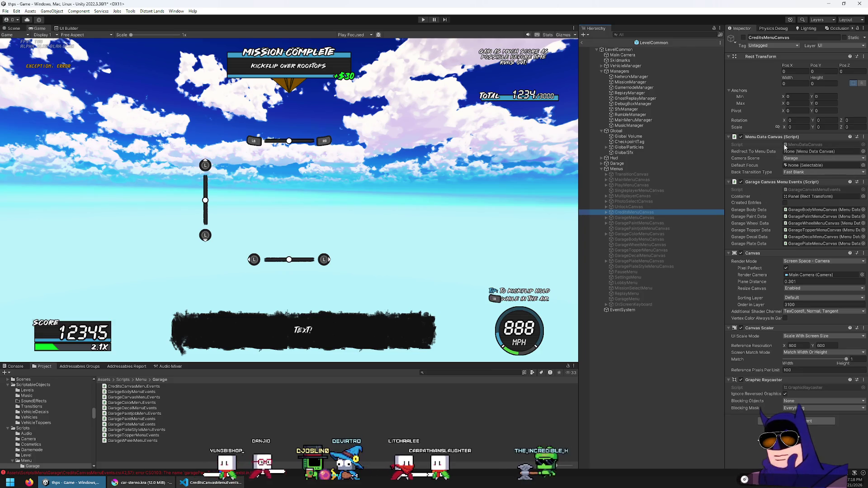
Set CreditsMenuCanvas's camera scene to Main Menu and move it up among the menu canvases.
{"action": "left_click", "coordinate": [810, 160]}
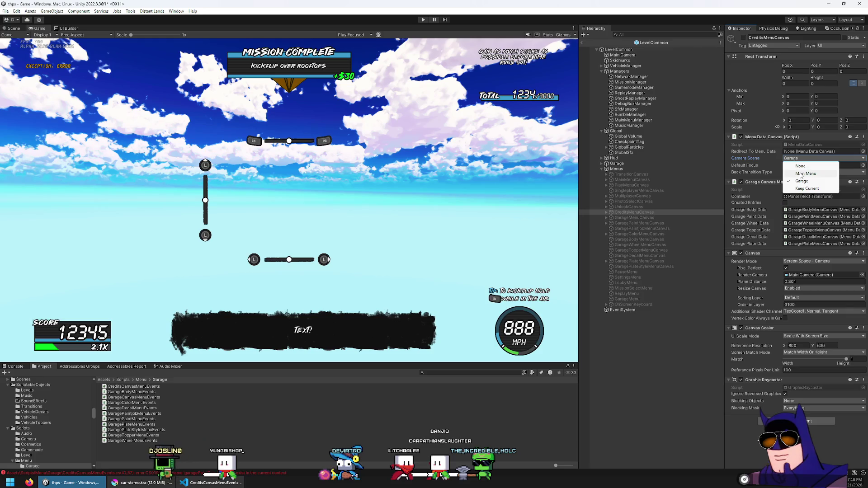
{"action": "left_click", "coordinate": [801, 174]}
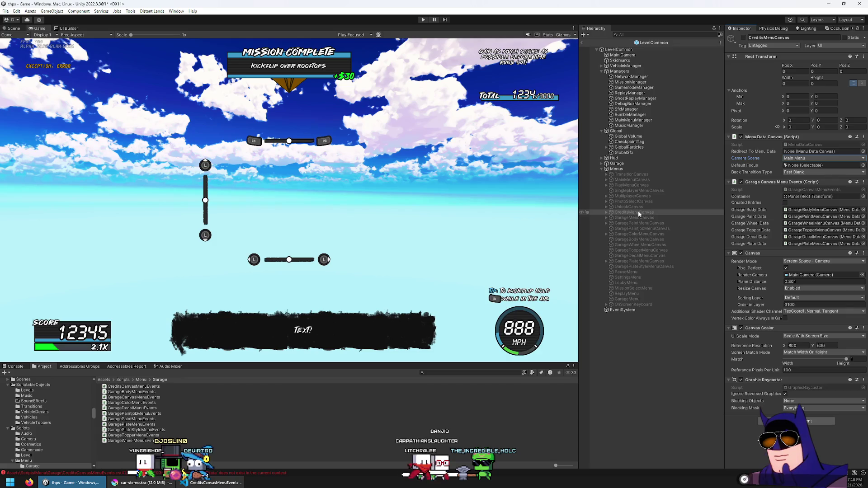
{"action": "mouse_move", "coordinate": [638, 210]}
{"action": "left_mouse_down"}
{"action": "mouse_move", "coordinate": [666, 190]}
{"action": "mouse_move", "coordinate": [646, 201]}
{"action": "left_mouse_up"}
{"action": "left_click", "coordinate": [655, 197]}
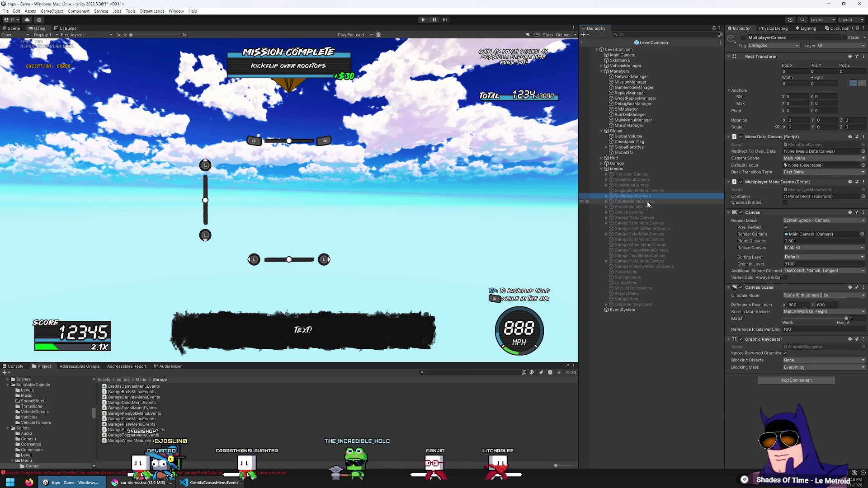
{"action": "left_click", "coordinate": [650, 202]}
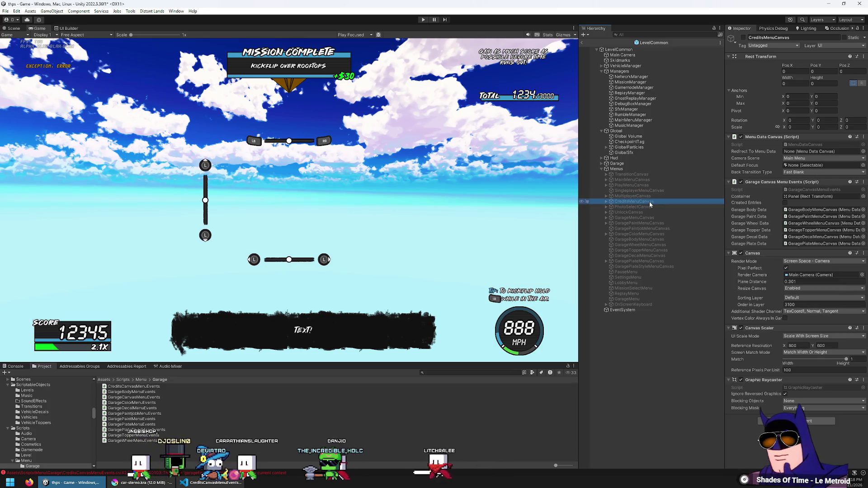
Remove the Garage Canvas Menu Events component and open the console's compile error in the code editor.
{"action": "left_click", "coordinate": [863, 182]}
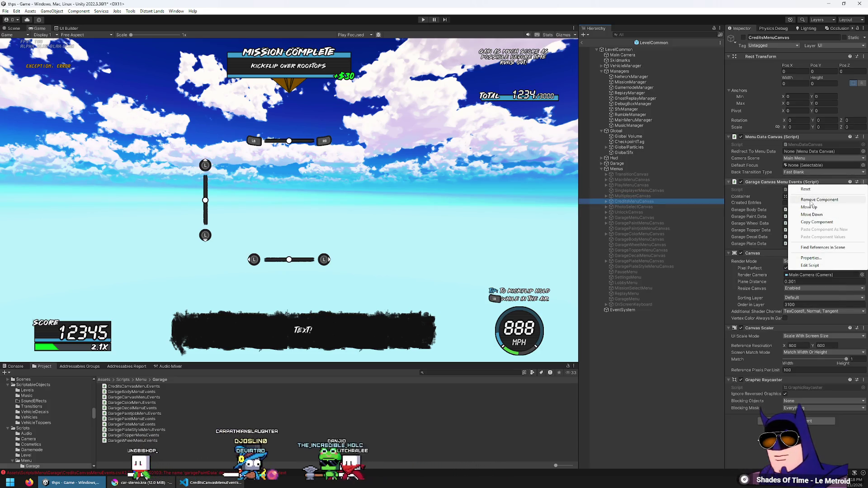
{"action": "left_click", "coordinate": [826, 199]}
{"action": "left_click", "coordinate": [787, 351]}
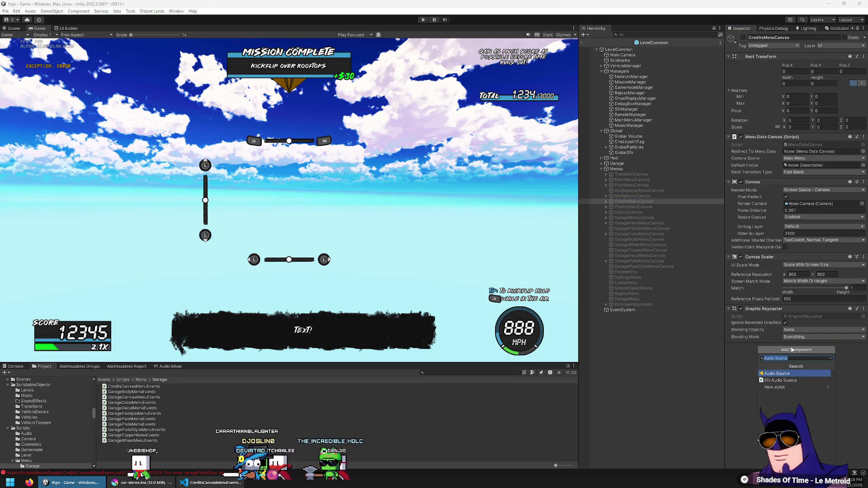
{"action": "key", "text": "BackSpace"}
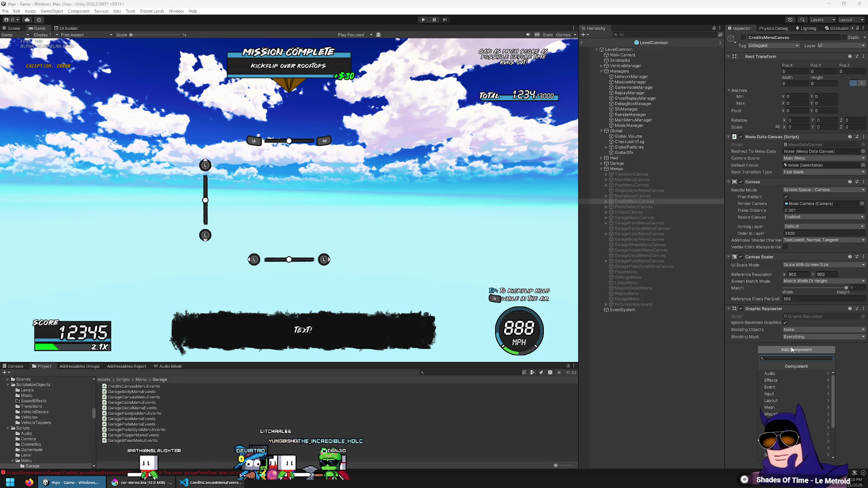
{"action": "left_click", "coordinate": [747, 372]}
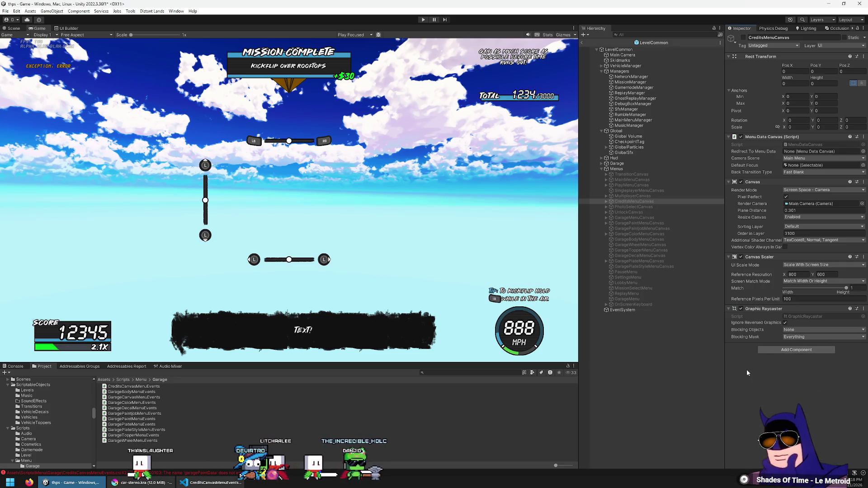
{"action": "left_click", "coordinate": [14, 366]}
{"action": "double_click", "coordinate": [159, 431]}
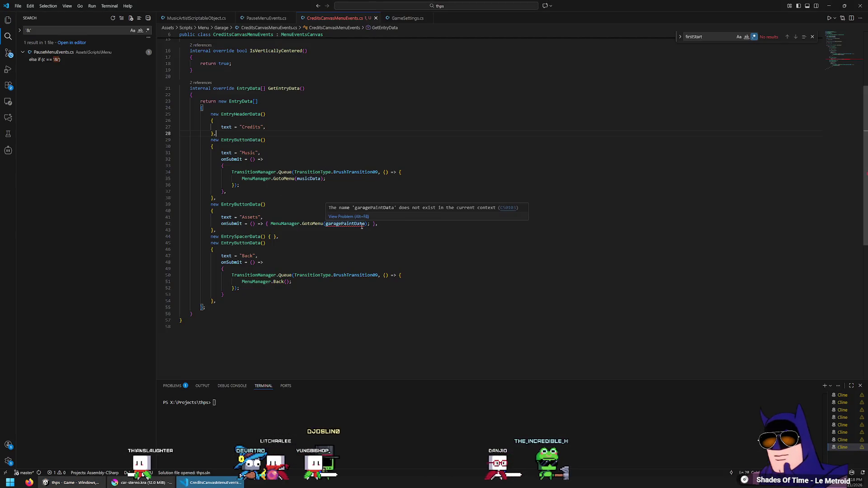
Save the assetsData fix in CreditsCanvasMenuEvents.cs and switch back to Unity.
{"action": "scroll", "coordinate": [247, 81], "scroll_direction": "up", "scroll_amount": 4}
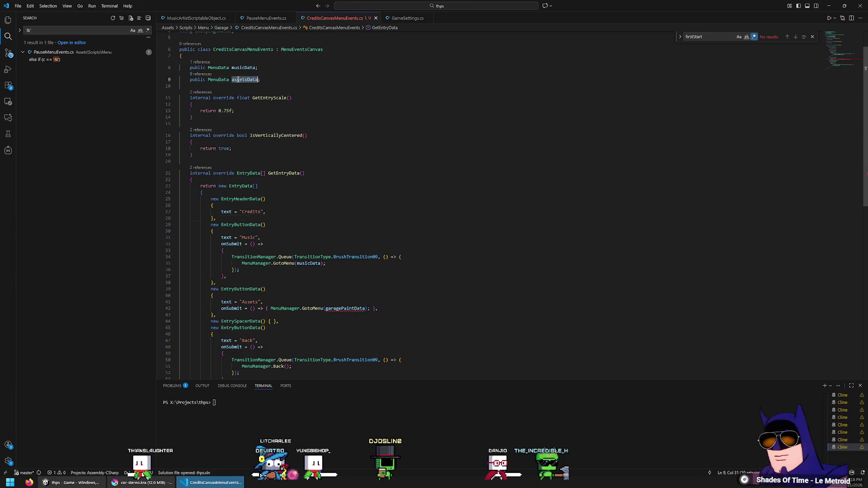
{"action": "key", "text": "ctrl+s"}
{"action": "scroll", "coordinate": [474, 305], "scroll_direction": "down", "scroll_amount": 6}
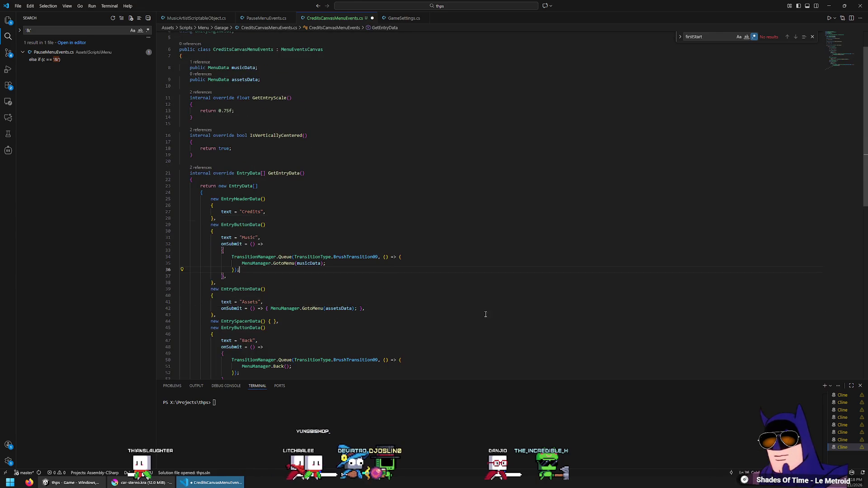
{"action": "key", "text": "alt+Tab"}
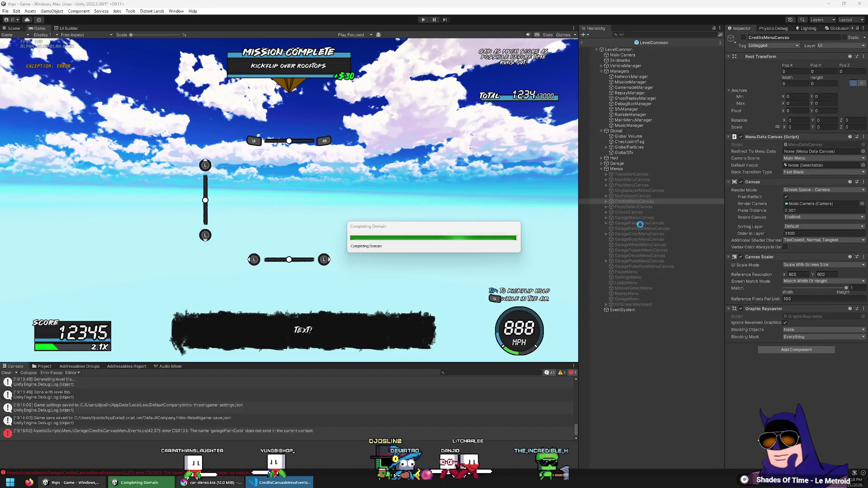
Add the Credits Canvas Menu Events component to CreditsMenuCanvas and move it above Canvas.
{"action": "left_click", "coordinate": [785, 352]}
{"action": "type", "text": "gara"}
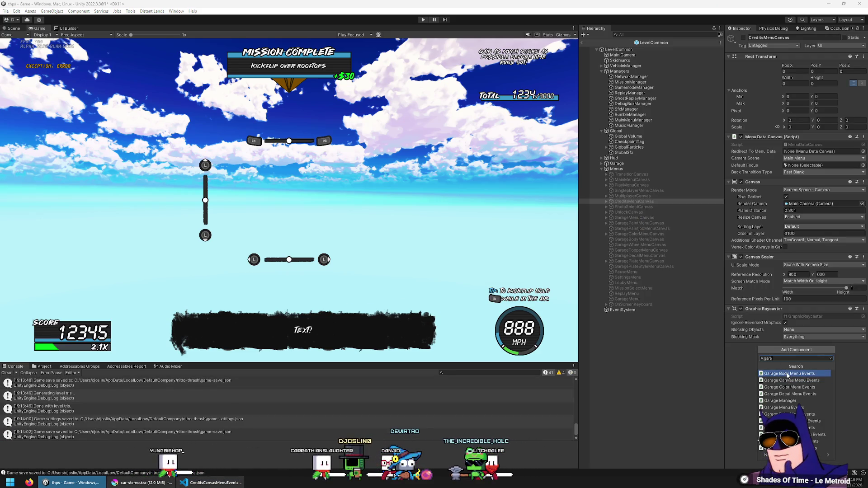
{"action": "left_click", "coordinate": [789, 375]}
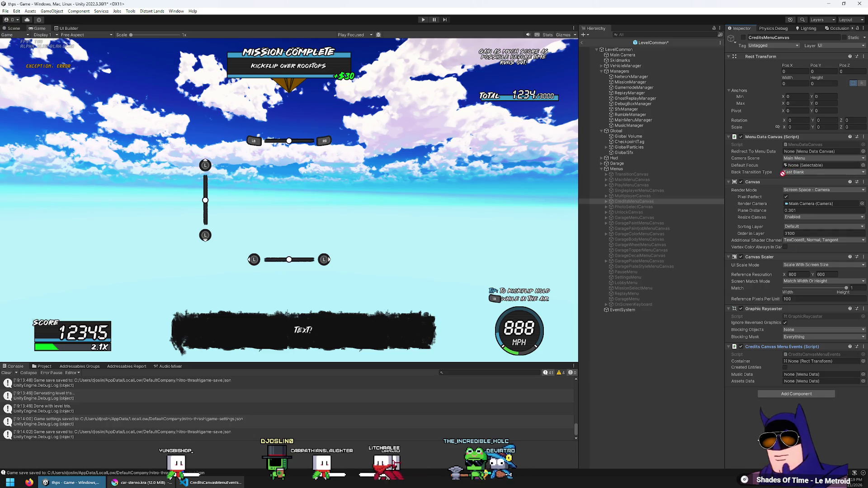
{"action": "left_click_drag", "start_coordinate": [779, 177], "coordinate": [782, 179]}
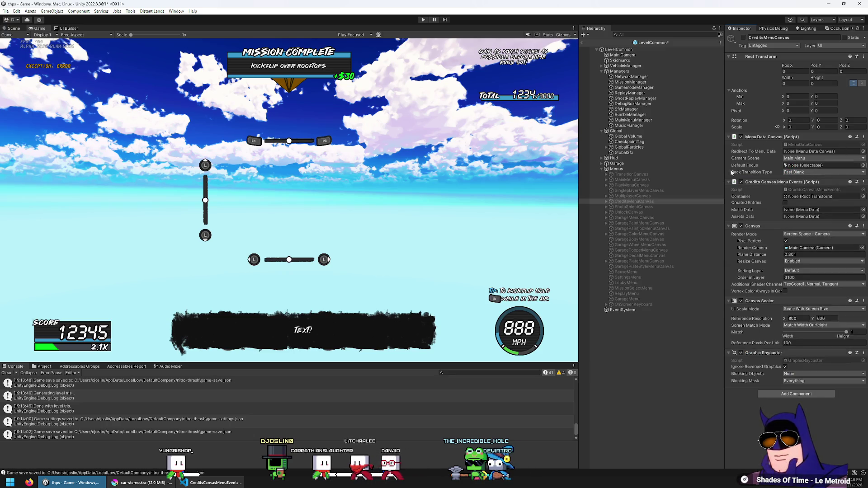
Set the Panel child as the credits menu Container, then inspect MainMenuCanvas's event fields.
{"action": "left_click", "coordinate": [634, 199]}
{"action": "left_click", "coordinate": [634, 198]}
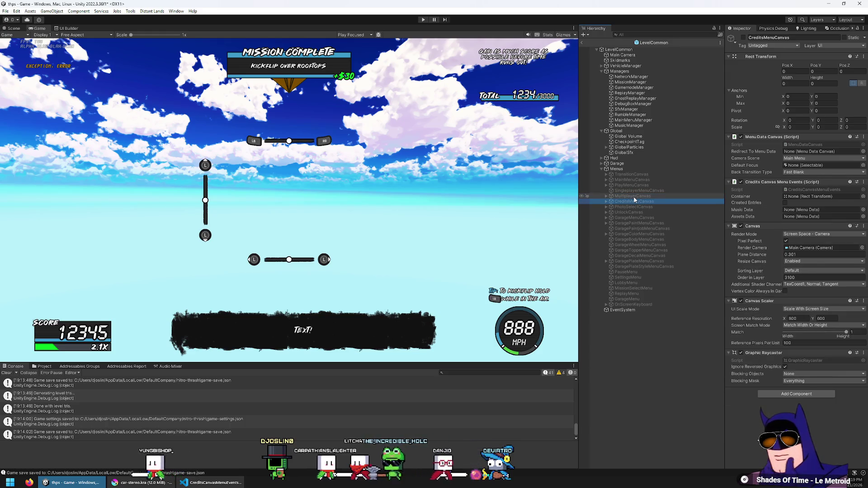
{"action": "left_click", "coordinate": [821, 195]}
{"action": "left_click", "coordinate": [615, 218]}
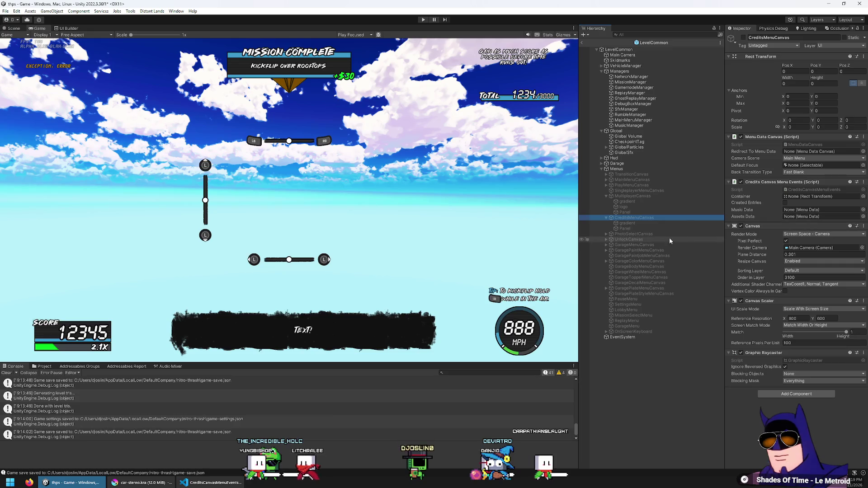
{"action": "mouse_move", "coordinate": [630, 228]}
{"action": "left_mouse_down"}
{"action": "mouse_move", "coordinate": [759, 215]}
{"action": "mouse_move", "coordinate": [819, 196]}
{"action": "left_mouse_up"}
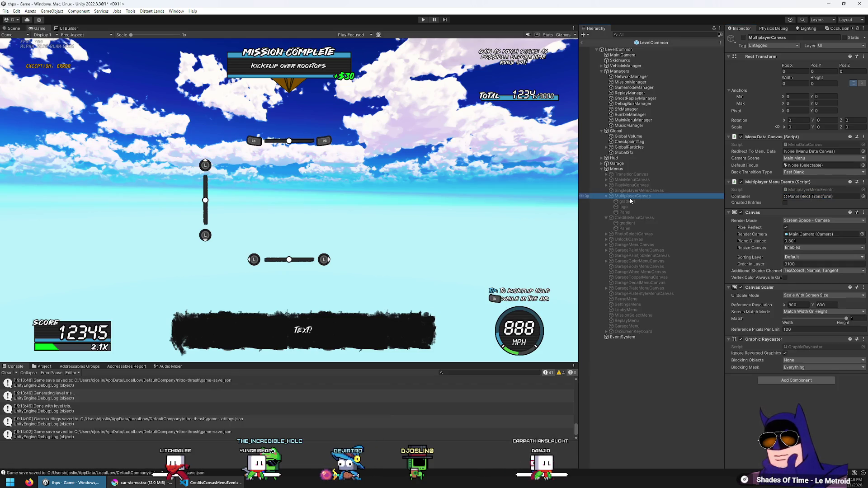
{"action": "left_click", "coordinate": [630, 219]}
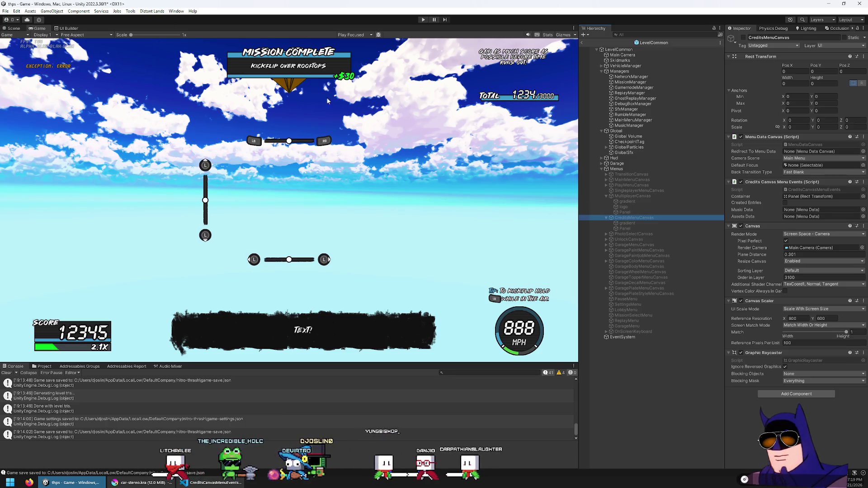
{"action": "left_click", "coordinate": [633, 180]}
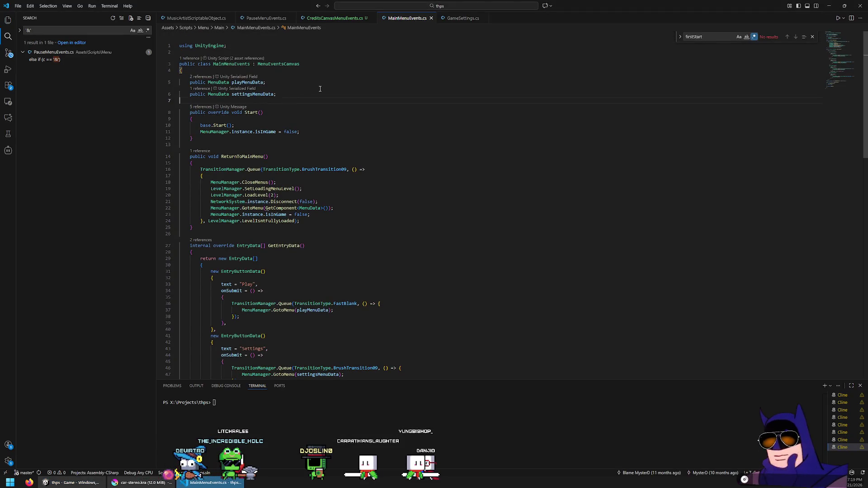
Add a 'public MenuData creditsMenuData;' field after settingsMenuData and save the script.
{"action": "key", "text": "Return"}
{"action": "type", "text": "public Men"}
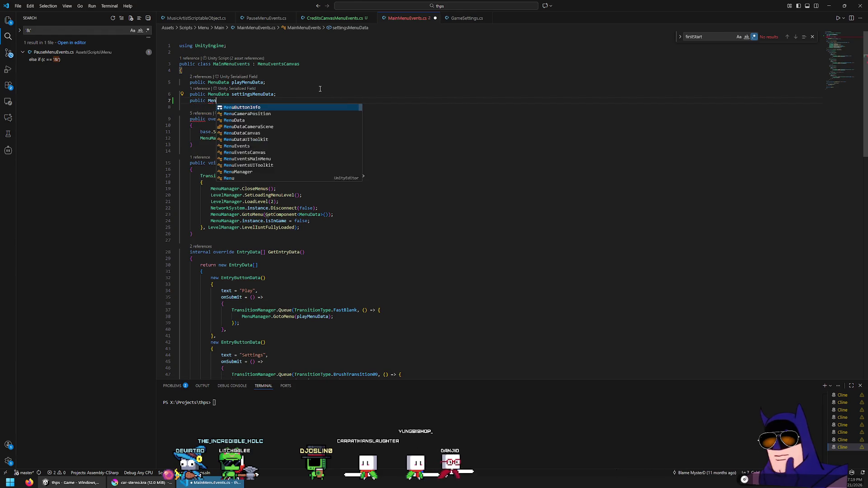
{"action": "type", "text": "uData creditsMenuData;"}
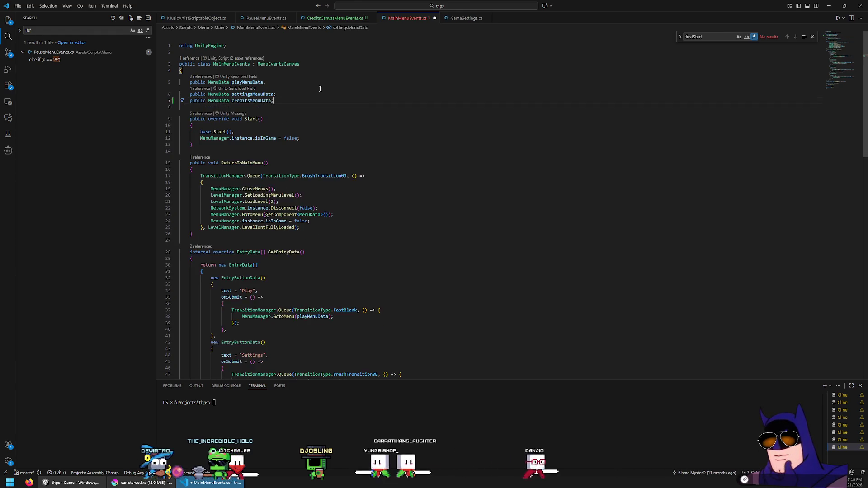
{"action": "key", "text": "Down"}
{"action": "key", "text": "Up"}
{"action": "key", "text": "End"}
{"action": "key", "text": "Left"}
{"action": "key", "text": "ctrl+d"}
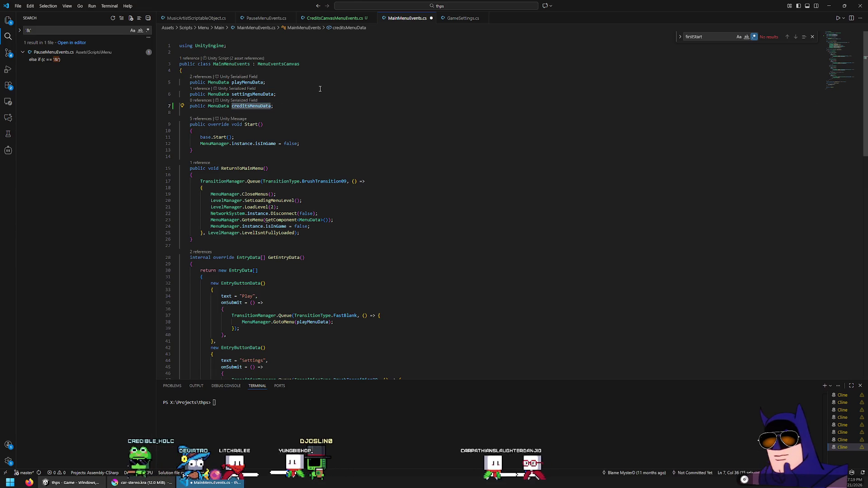
{"action": "key", "text": "ctrl+s"}
{"action": "scroll", "coordinate": [317, 181], "scroll_direction": "down", "scroll_amount": 10}
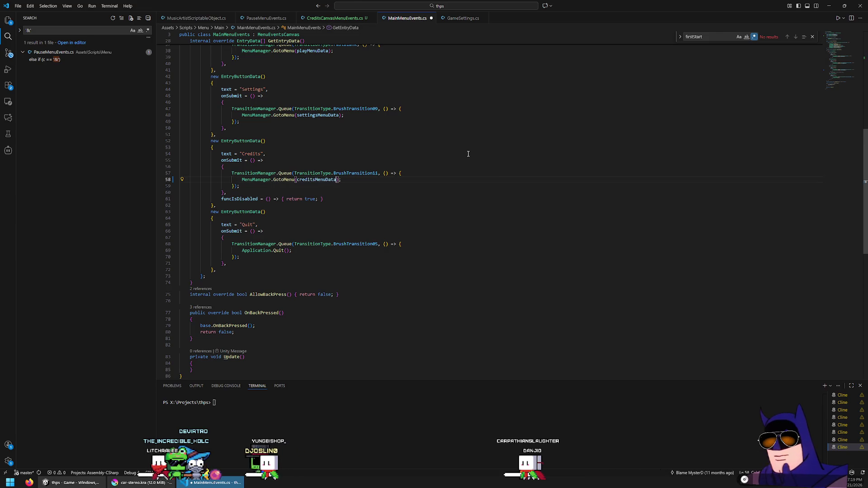
{"action": "scroll", "coordinate": [394, 114], "scroll_direction": "up", "scroll_amount": 3}
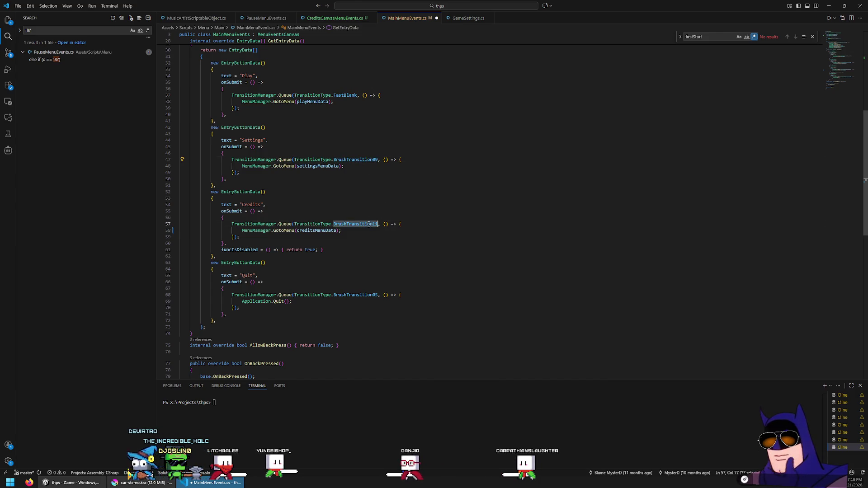
Delete the Credits entry's funcIsDisabled line and return to Unity.
{"action": "left_click", "coordinate": [412, 191]}
{"action": "key", "text": "Down"}
{"action": "key", "text": "Down"}
{"action": "key", "text": "Down"}
{"action": "key", "text": "Home"}
{"action": "key", "text": "shift+End"}
{"action": "key", "text": "BackSpace"}
{"action": "key", "text": "BackSpace"}
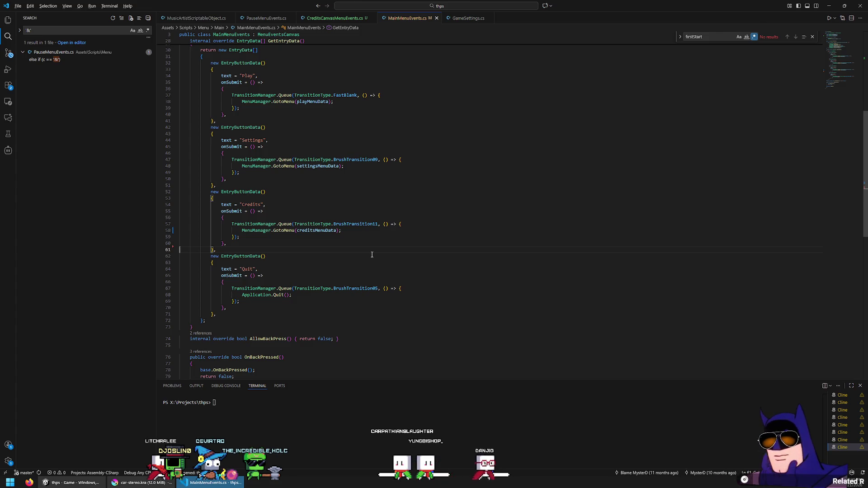
{"action": "key", "text": "alt+Tab"}
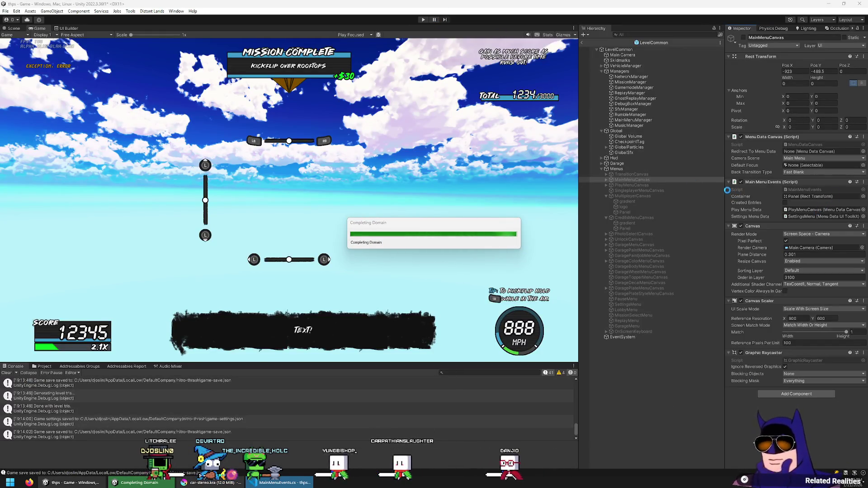
Assign CreditsMenuCanvas to Main Menu Events' Credits Menu Data and start Play mode.
{"action": "mouse_move", "coordinate": [631, 221]}
{"action": "left_mouse_down"}
{"action": "mouse_move", "coordinate": [814, 221]}
{"action": "mouse_move", "coordinate": [807, 153]}
{"action": "mouse_move", "coordinate": [770, 278]}
{"action": "left_mouse_up"}
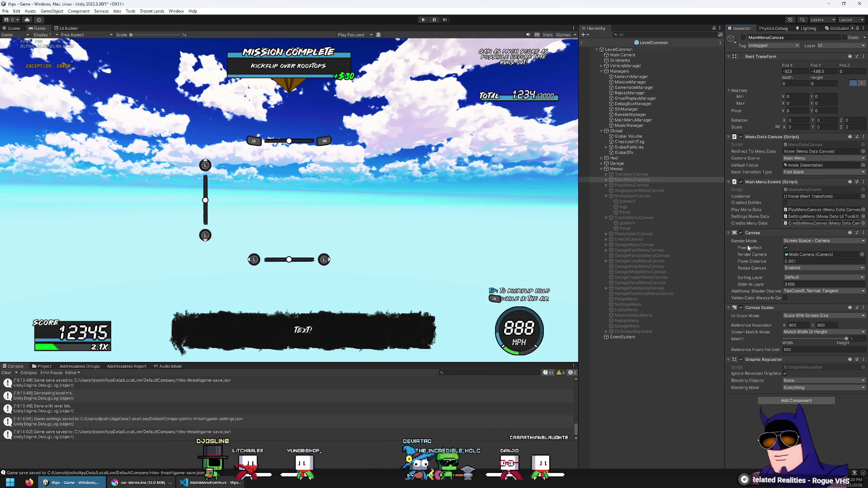
{"action": "left_click", "coordinate": [424, 20]}
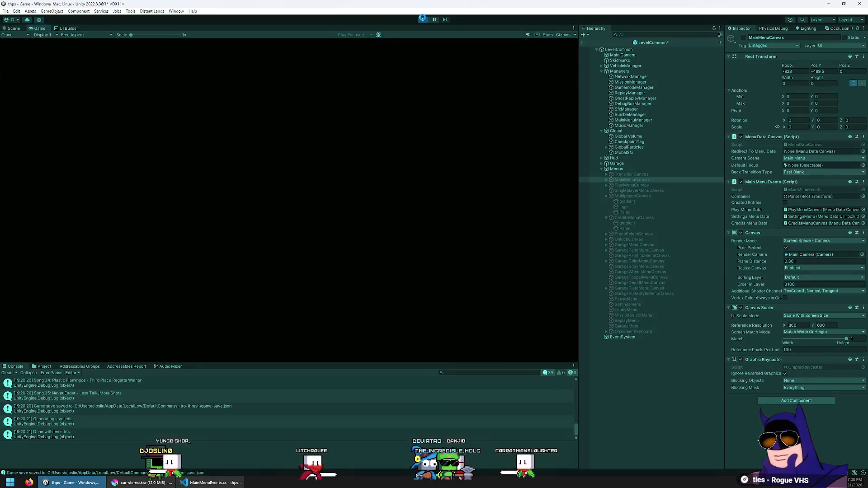
Open the Credits submenu (Music, Assets, Back) twice, backing out to the main menu each time.
{"action": "key", "text": "Down"}
{"action": "key", "text": "Down"}
{"action": "key", "text": "Return"}
{"action": "key", "text": "Down"}
{"action": "key", "text": "Down"}
{"action": "key", "text": "Return"}
{"action": "key", "text": "Return"}
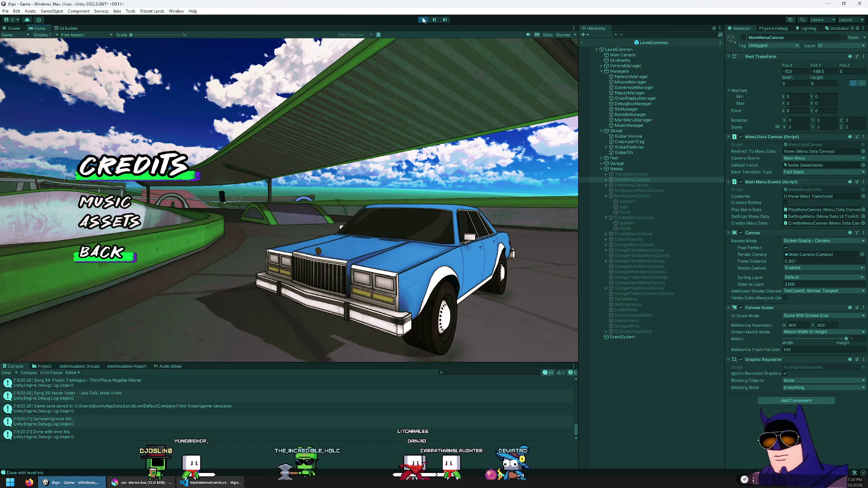
{"action": "key", "text": "Return"}
{"action": "key", "text": "Return"}
{"action": "key", "text": "Down"}
{"action": "key", "text": "Down"}
{"action": "key", "text": "Return"}
{"action": "key", "text": "Up"}
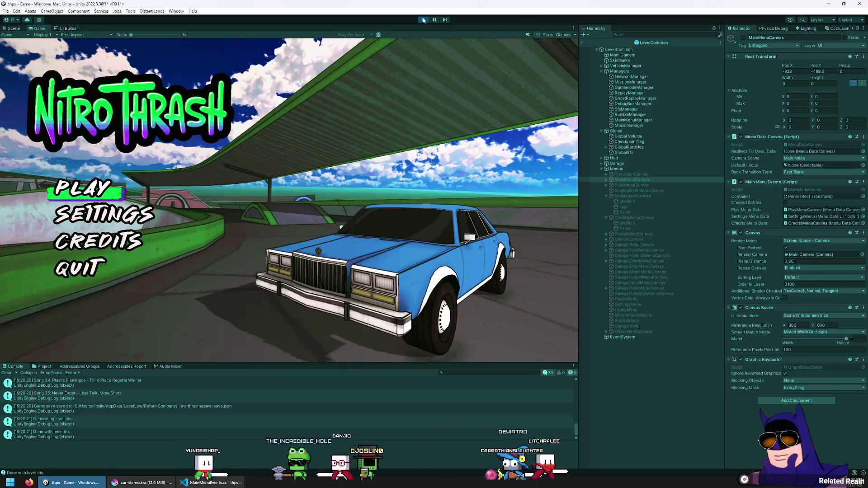
{"action": "key", "text": "Return"}
{"action": "key", "text": "Return"}
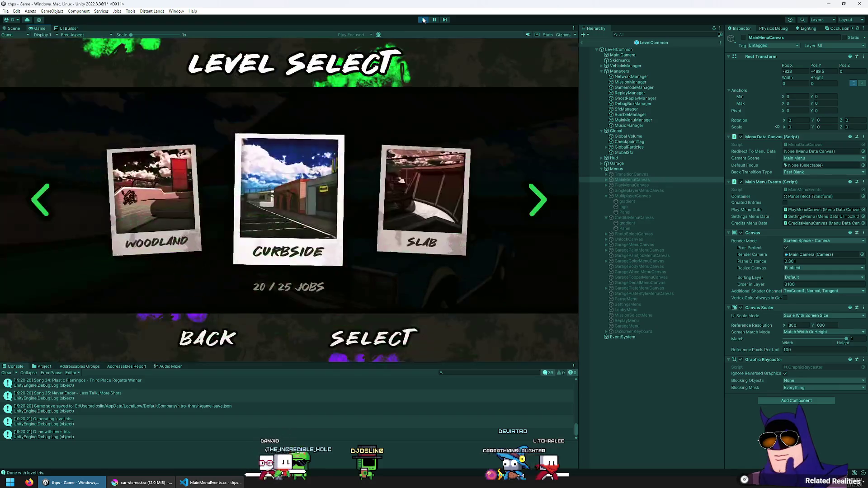
Browse the Play, Level Select and Multiplayer submenus, then return to the main menu.
{"action": "key", "text": "Left"}
{"action": "key", "text": "Escape"}
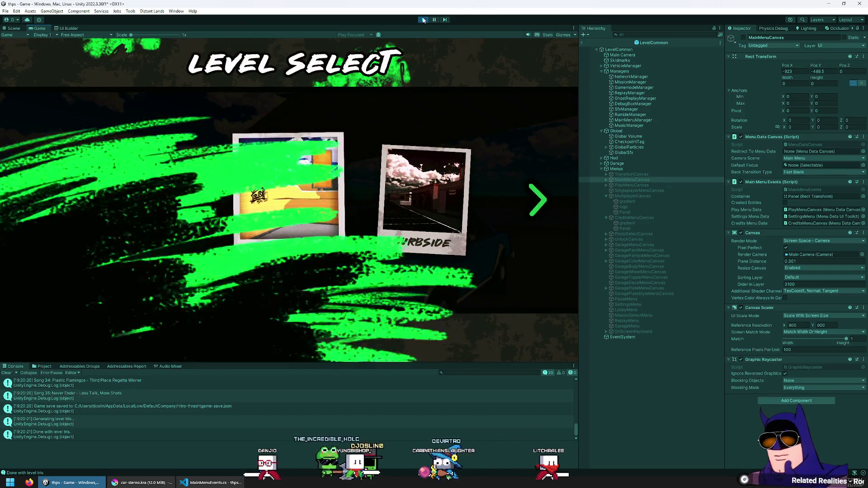
{"action": "key", "text": "Down"}
{"action": "key", "text": "Return"}
{"action": "key", "text": "Down"}
{"action": "key", "text": "Down"}
{"action": "key", "text": "Down"}
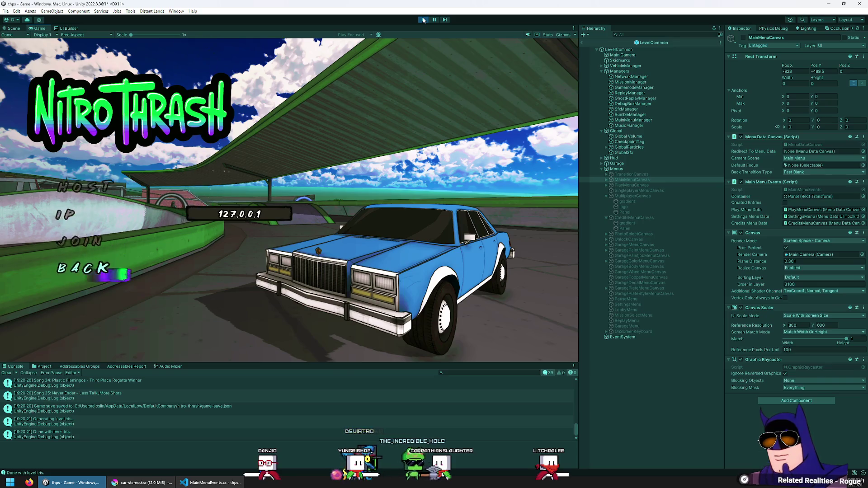
{"action": "key", "text": "Return"}
{"action": "key", "text": "Down"}
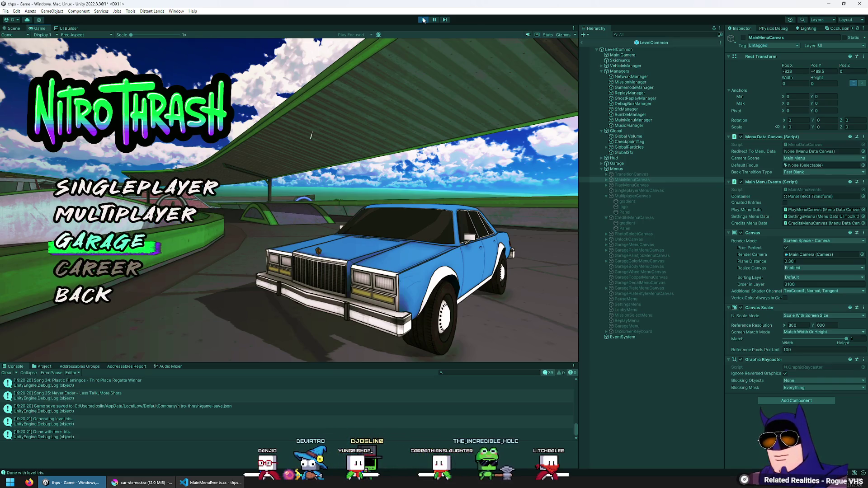
{"action": "key", "text": "Down"}
{"action": "key", "text": "Down"}
Reopen Credits once more and back out to the main menu.
{"action": "key", "text": "Down"}
{"action": "key", "text": "Return"}
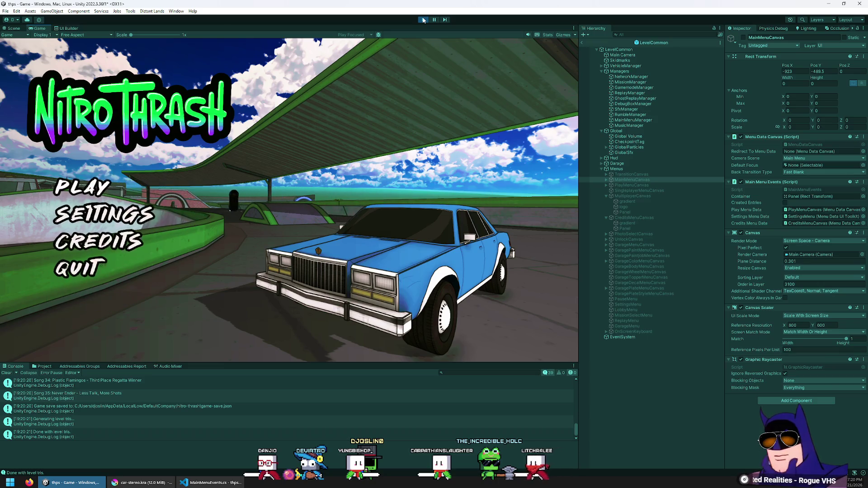
{"action": "key", "text": "Down"}
{"action": "key", "text": "Return"}
{"action": "key", "text": "Down"}
{"action": "key", "text": "Down"}
{"action": "key", "text": "Return"}
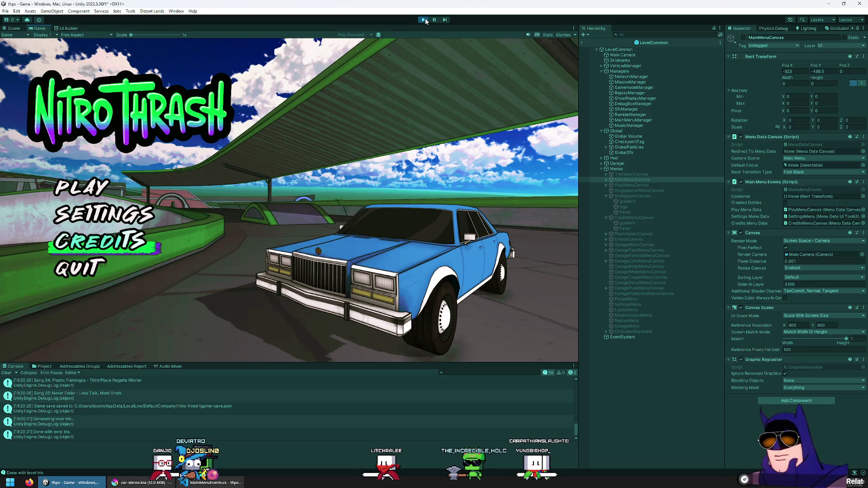
Submit Music in Credits, which opens the Job Board pause menu, then highlight Quit.
{"action": "key", "text": "Return"}
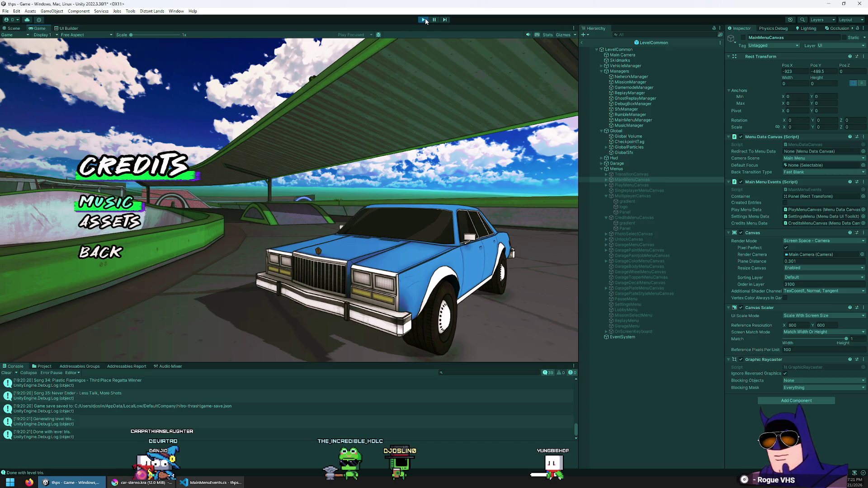
{"action": "key", "text": "Down"}
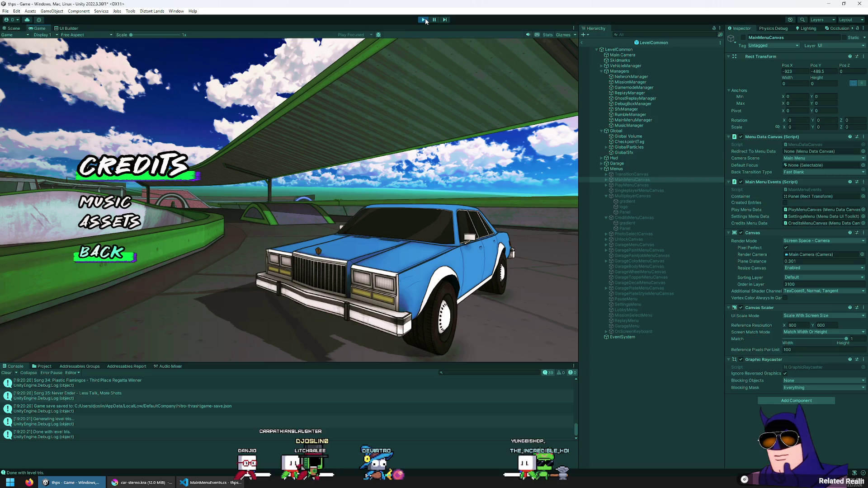
{"action": "key", "text": "Up"}
{"action": "key", "text": "Up"}
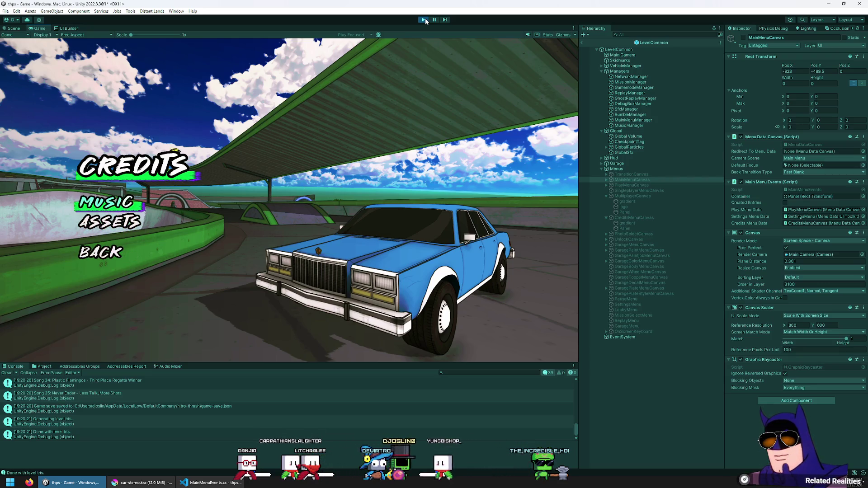
{"action": "key", "text": "Escape"}
{"action": "key", "text": "Down"}
{"action": "key", "text": "Down"}
{"action": "key", "text": "Down"}
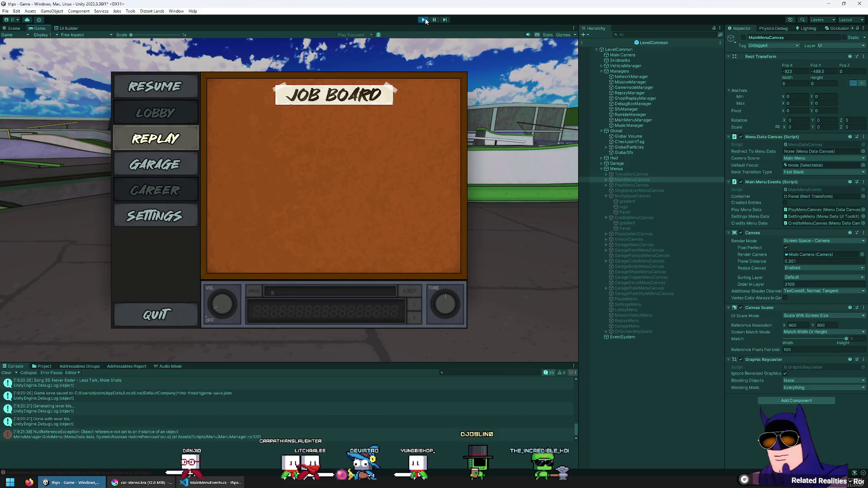
Quit the pause menu to the main menu, then stop and restart Play mode.
{"action": "key", "text": "Return"}
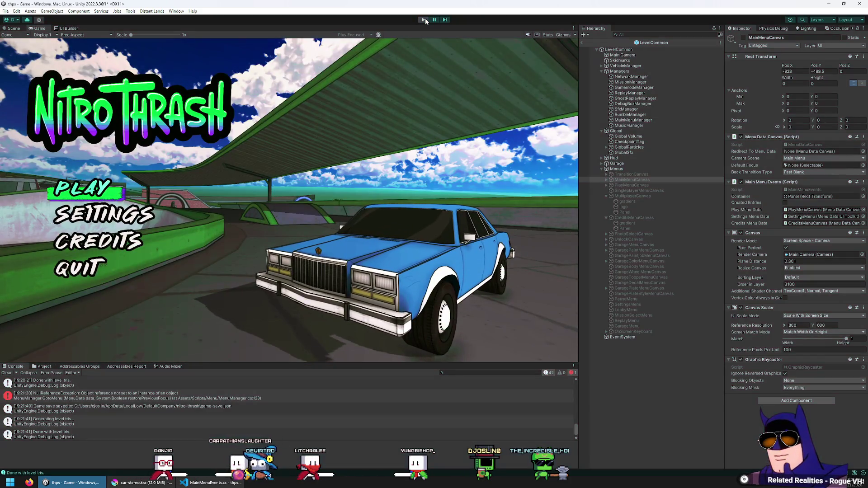
{"action": "left_click", "coordinate": [424, 20]}
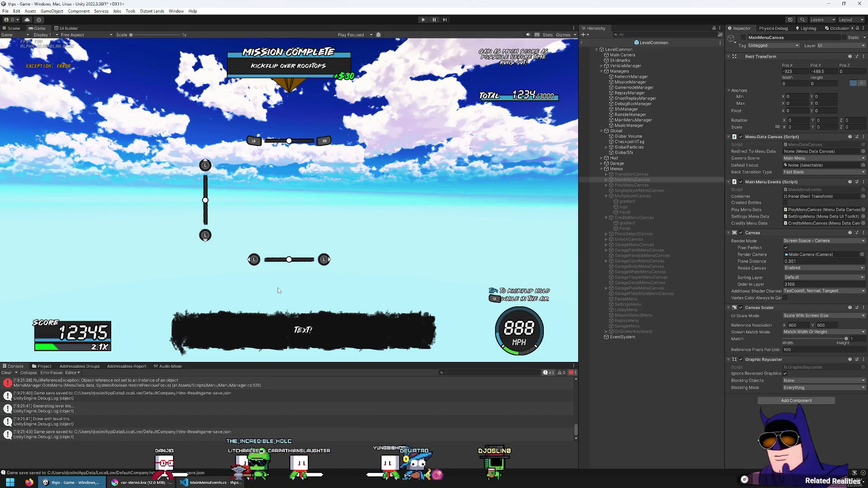
{"action": "left_click", "coordinate": [424, 20]}
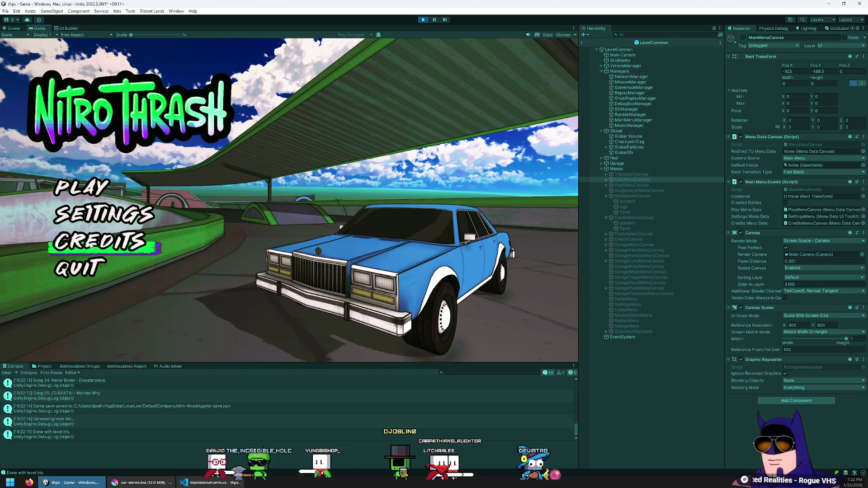
Trigger the Music pause-menu error again, quit it, reopen Credits, and switch to Krita.
{"action": "left_click", "coordinate": [121, 237]}
{"action": "key", "text": "Escape"}
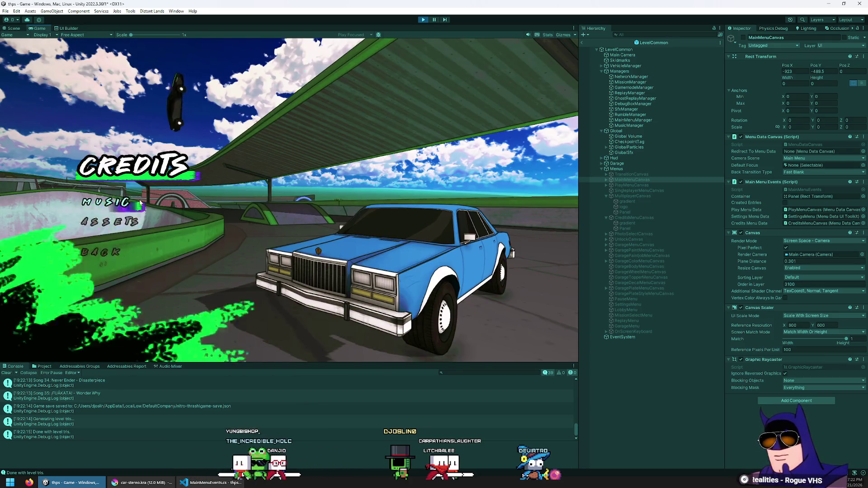
{"action": "left_click", "coordinate": [163, 312]}
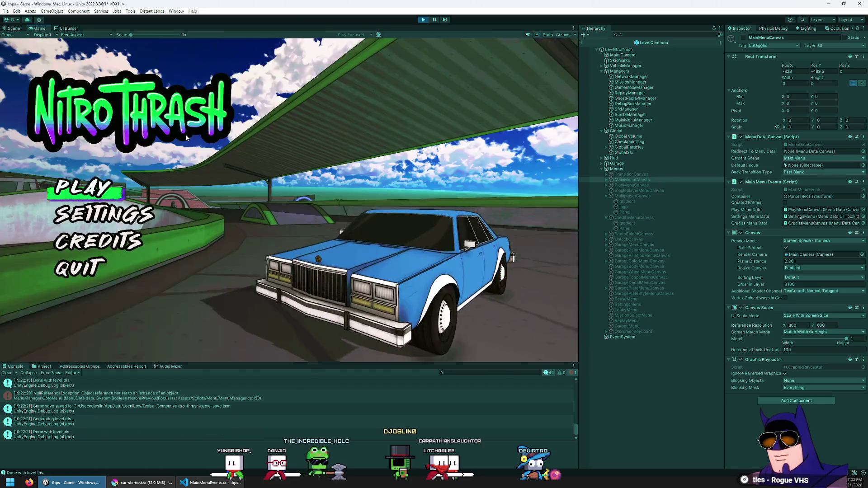
{"action": "left_click", "coordinate": [124, 247]}
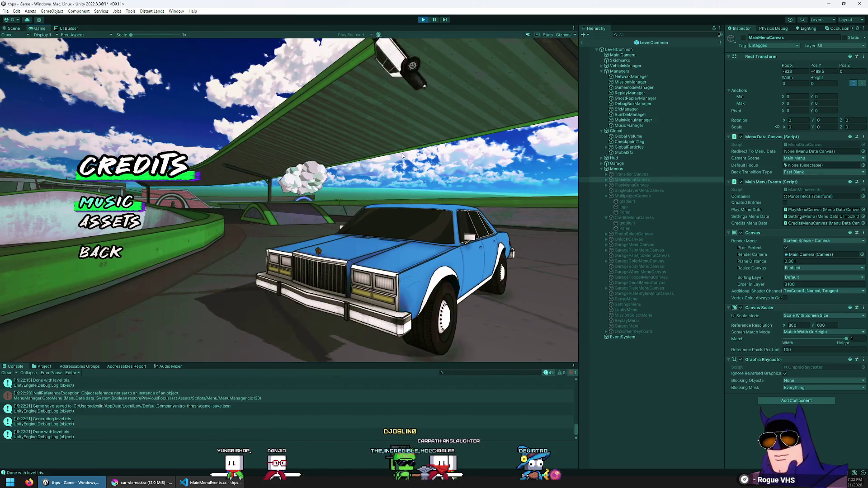
{"action": "key", "text": "alt+Tab"}
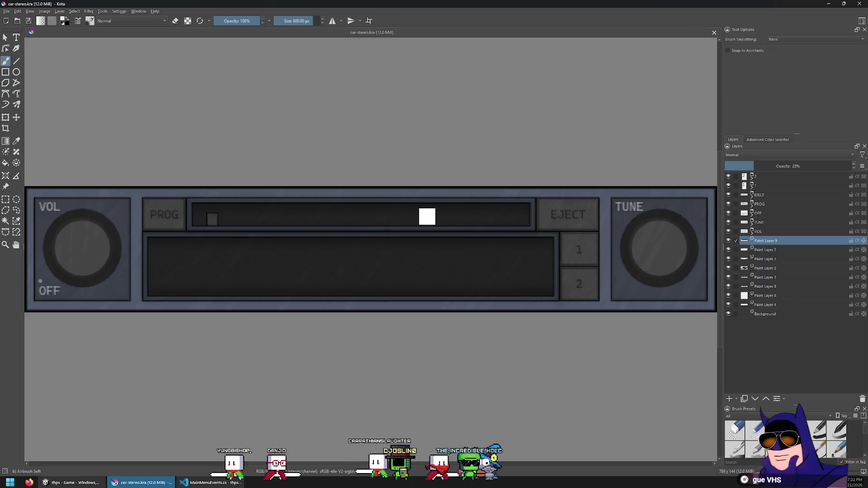
Create a new Krita image from the clipboard game screenshot.
{"action": "key", "text": "ctrl+n"}
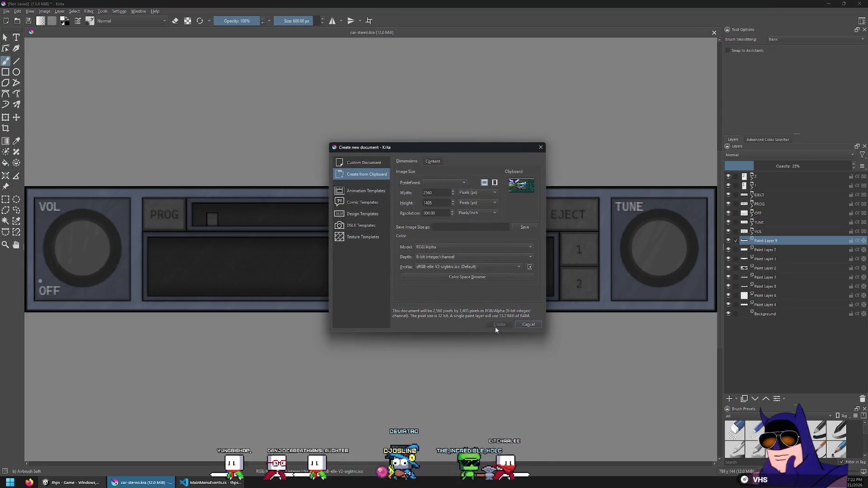
{"action": "left_click", "coordinate": [495, 327]}
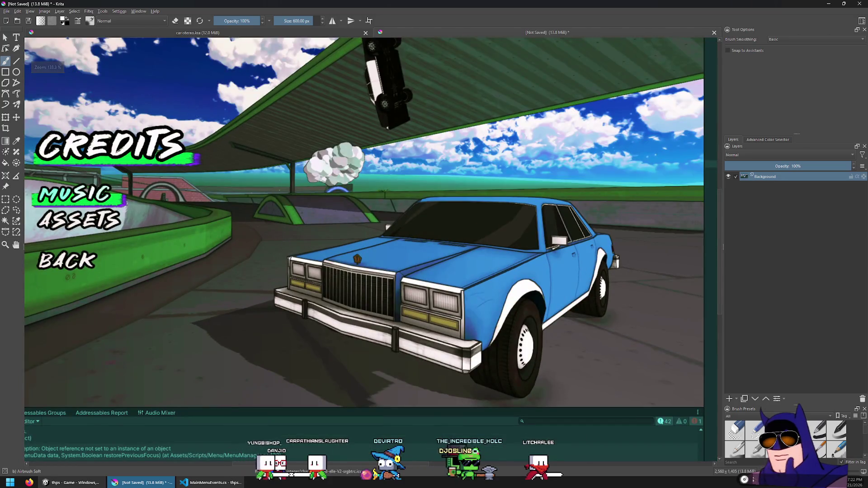
{"action": "left_click", "coordinate": [56, 484]}
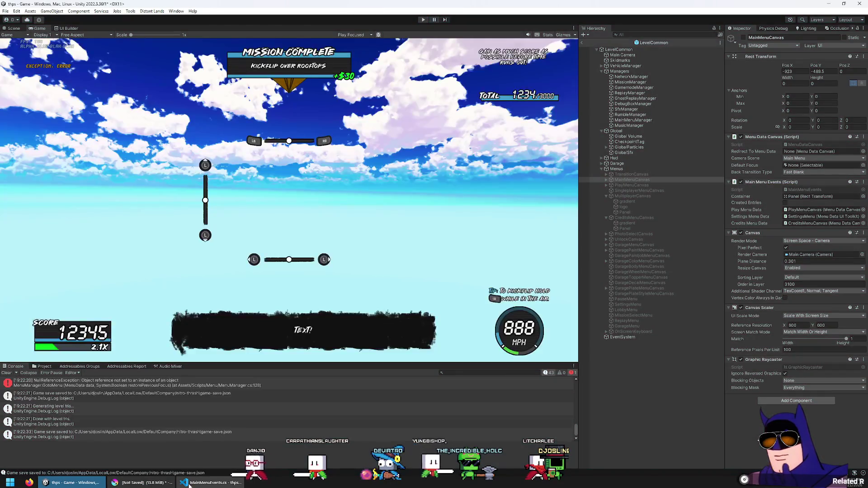
{"action": "left_click", "coordinate": [189, 484]}
{"action": "left_click", "coordinate": [135, 483]}
{"action": "scroll", "coordinate": [335, 240], "scroll_direction": "down", "scroll_amount": 1}
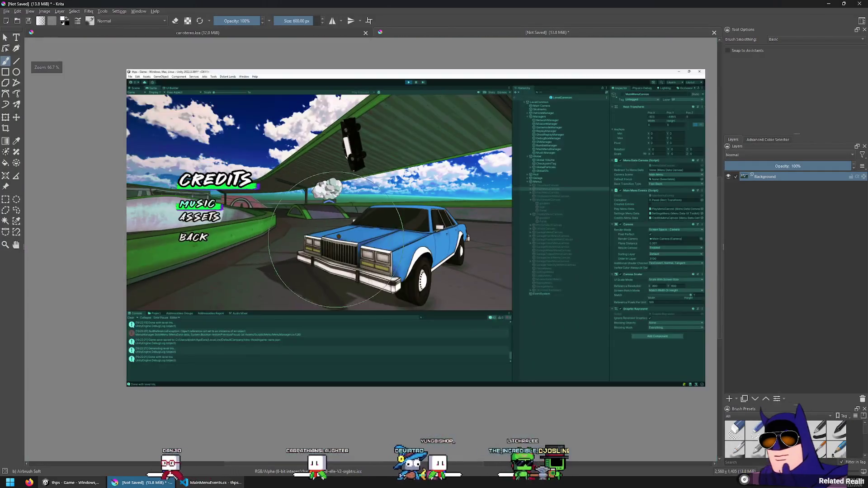
{"action": "scroll", "coordinate": [336, 240], "scroll_direction": "up", "scroll_amount": 1}
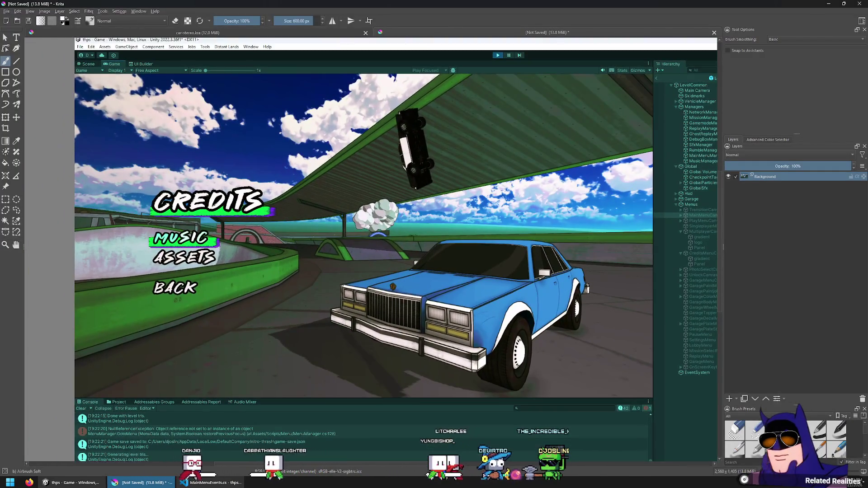
Crop the image down to the game view showing the CREDITS menu.
{"action": "left_click", "coordinate": [8, 132]}
{"action": "left_click_drag", "start_coordinate": [75, 76], "coordinate": [651, 397]}
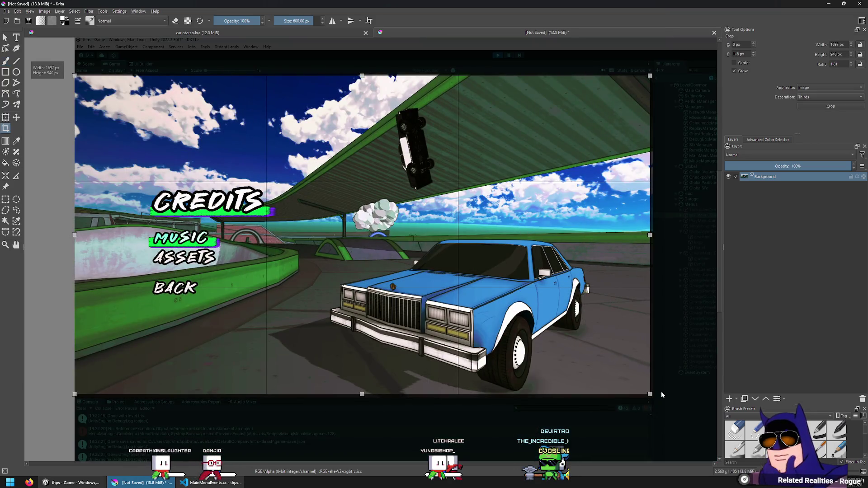
{"action": "key", "text": "Return"}
{"action": "left_click", "coordinate": [6, 199]}
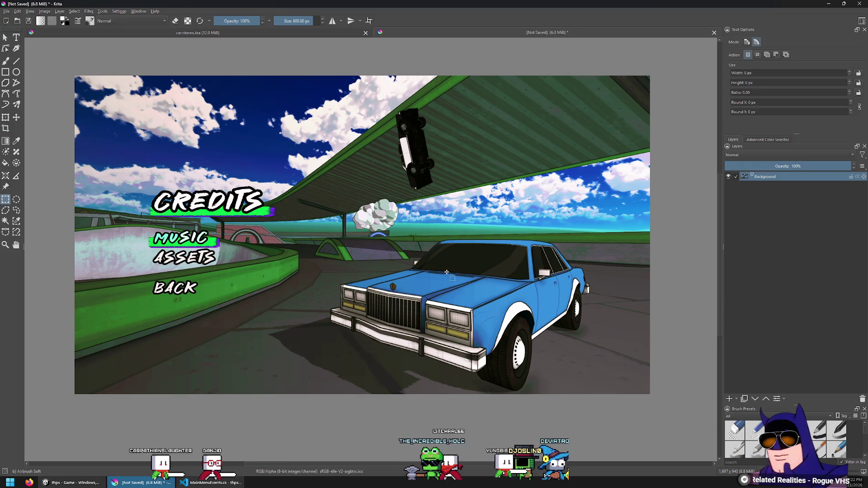
{"action": "key", "text": "alt+Tab"}
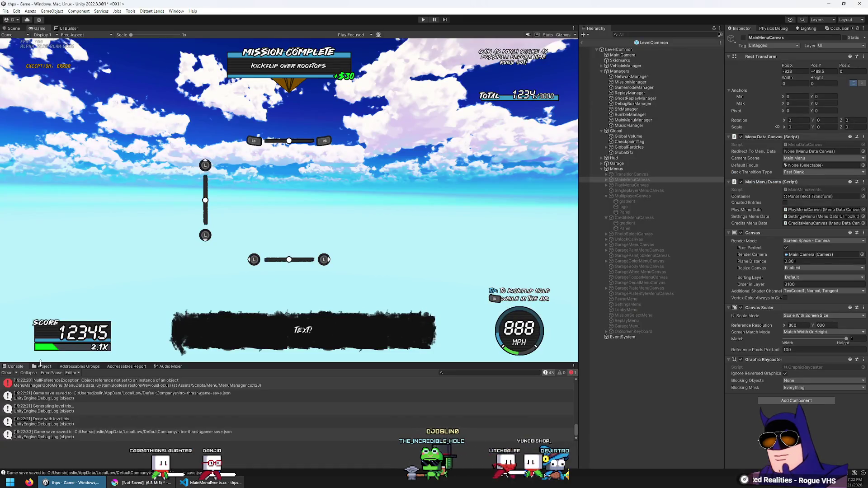
Select the pangolin asset in Assets > ScriptableObjects > Music and paste its screenshot into Krita.
{"action": "left_click", "coordinate": [42, 366]}
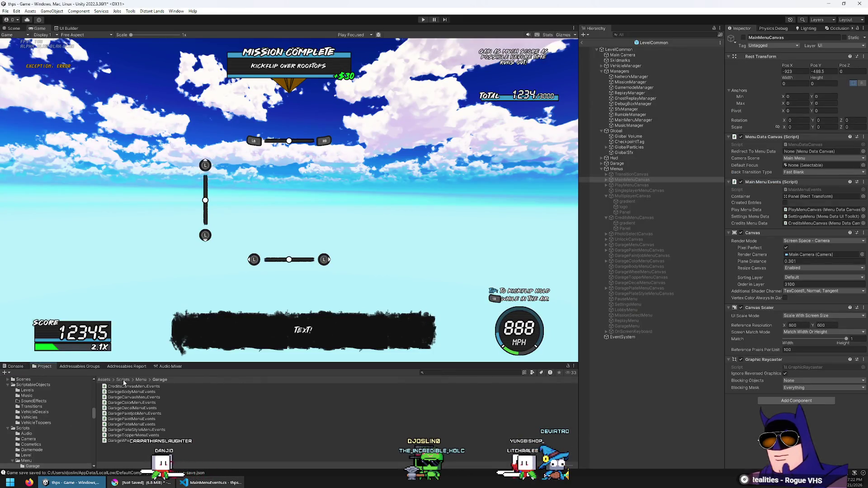
{"action": "left_click", "coordinate": [101, 381]}
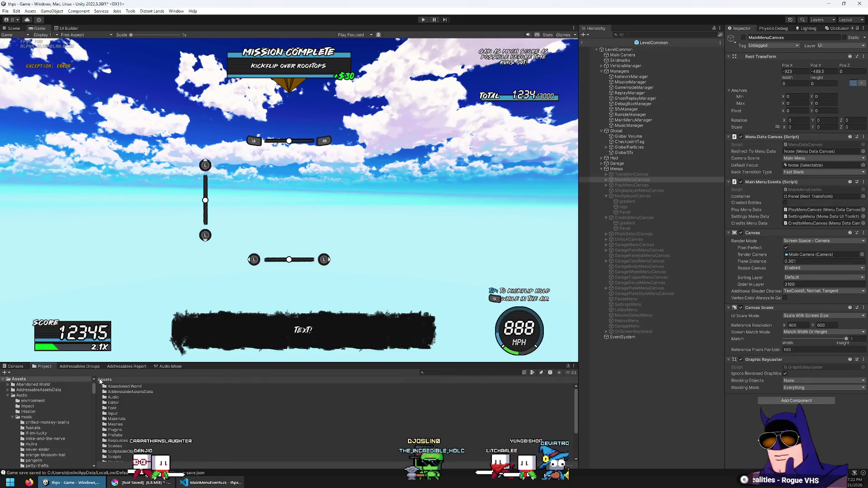
{"action": "double_click", "coordinate": [124, 452]}
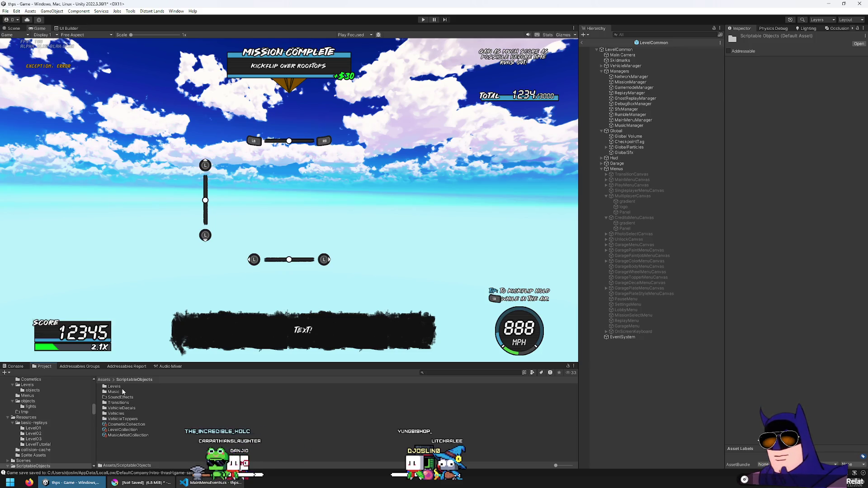
{"action": "double_click", "coordinate": [123, 391]}
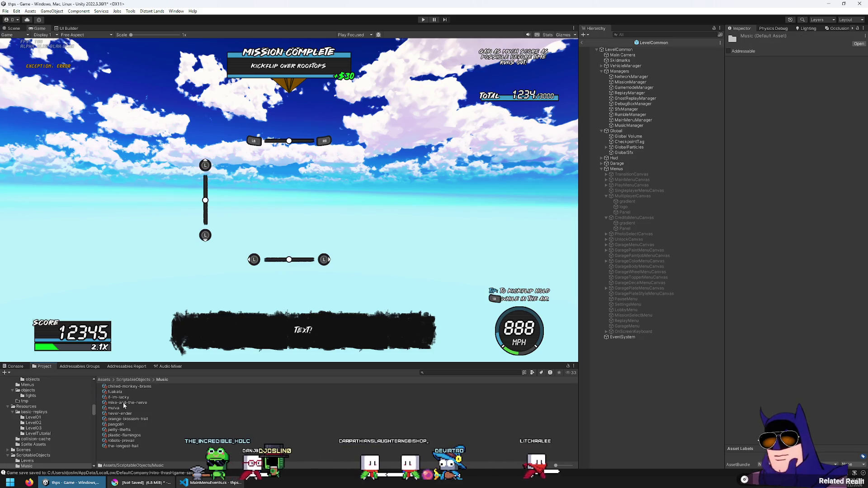
{"action": "left_click", "coordinate": [117, 425]}
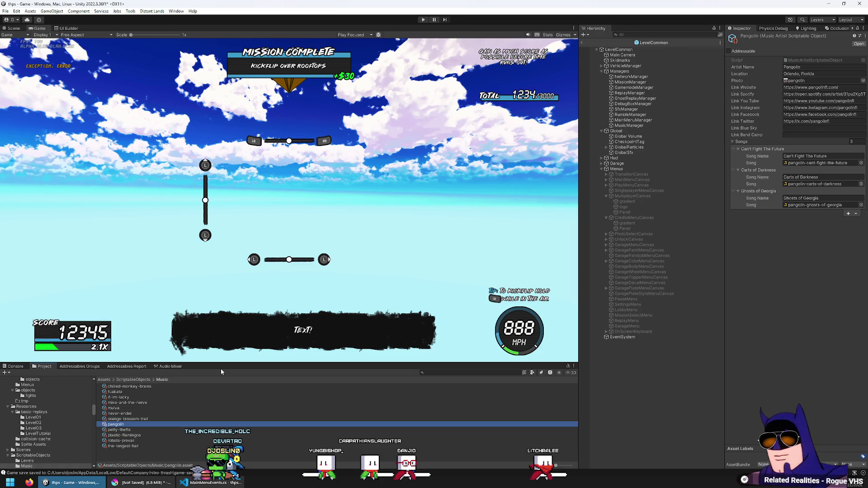
{"action": "mouse_move", "coordinate": [211, 482]}
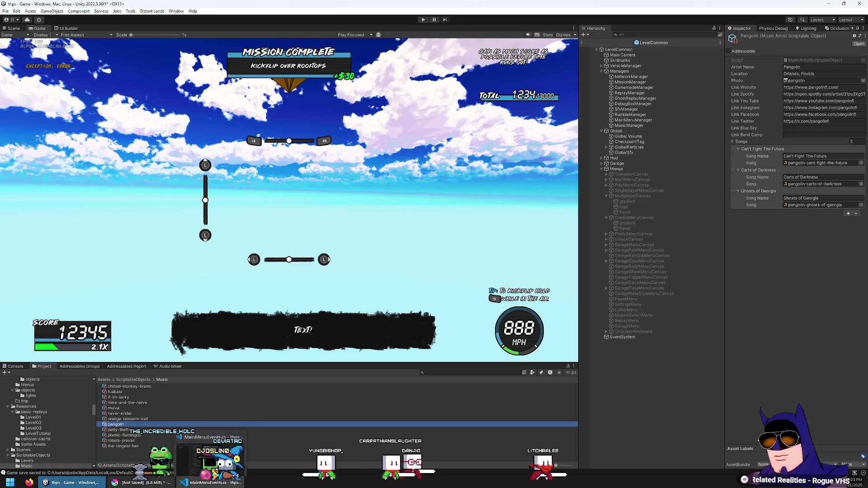
{"action": "left_click", "coordinate": [143, 482]}
{"action": "key", "text": "ctrl+v"}
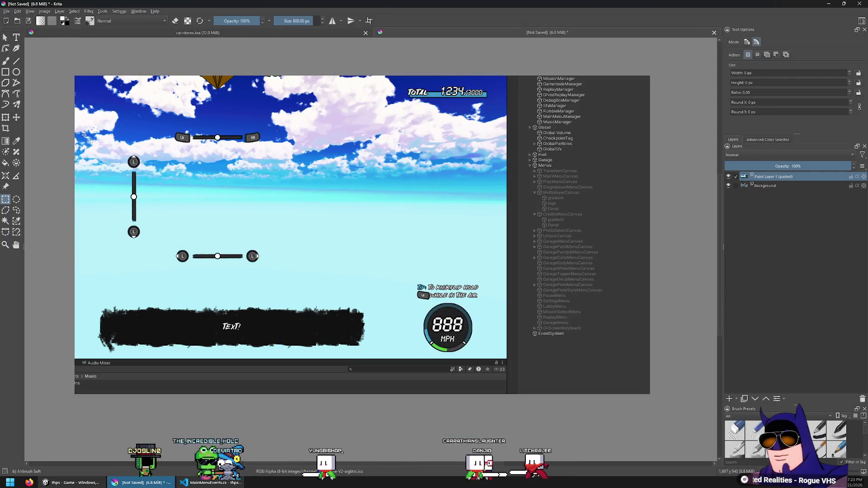
Trim the pasted screenshot down to just the Pangolin artist's Inspector panel.
{"action": "key", "text": "t"}
{"action": "mouse_move", "coordinate": [349, 131]}
{"action": "left_mouse_down"}
{"action": "mouse_move", "coordinate": [305, 285]}
{"action": "mouse_move", "coordinate": [171, 220]}
{"action": "mouse_move", "coordinate": [106, 212]}
{"action": "left_mouse_up"}
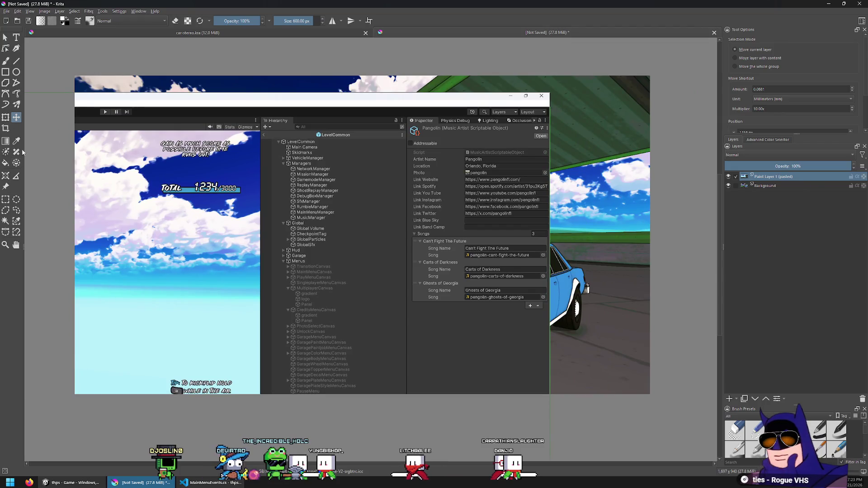
{"action": "left_click", "coordinate": [5, 200]}
{"action": "left_click_drag", "start_coordinate": [408, 149], "coordinate": [550, 315]}
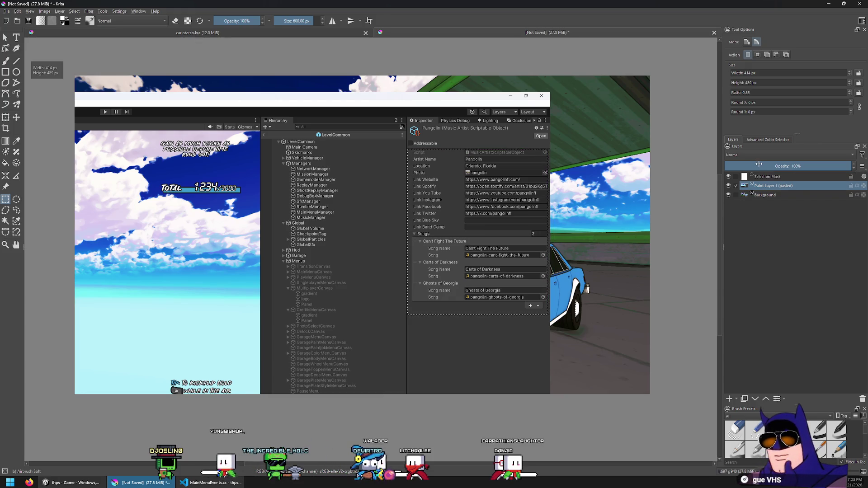
{"action": "key", "text": "ctrl+shift+i"}
{"action": "key", "text": "Delete"}
{"action": "key", "text": "ctrl+shift+a"}
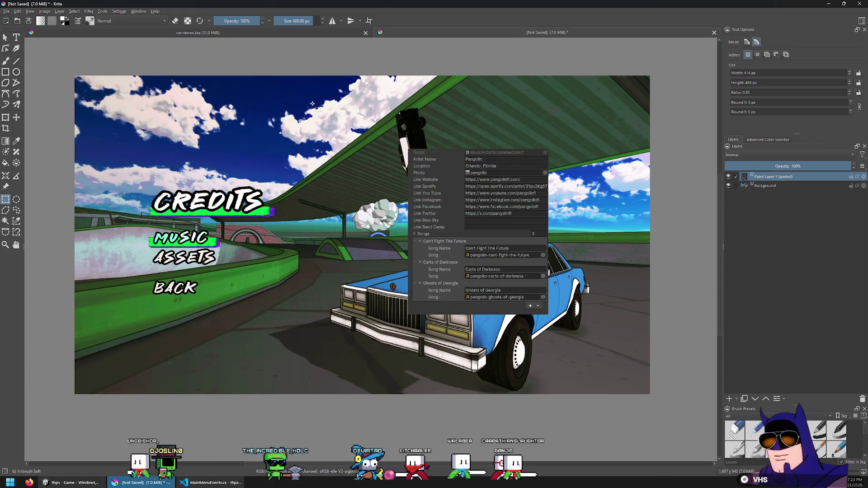
Move the artist panel to the canvas top-right, then find its Photo field in Unity.
{"action": "left_click", "coordinate": [16, 118]}
{"action": "left_click_drag", "start_coordinate": [421, 272], "coordinate": [518, 200]}
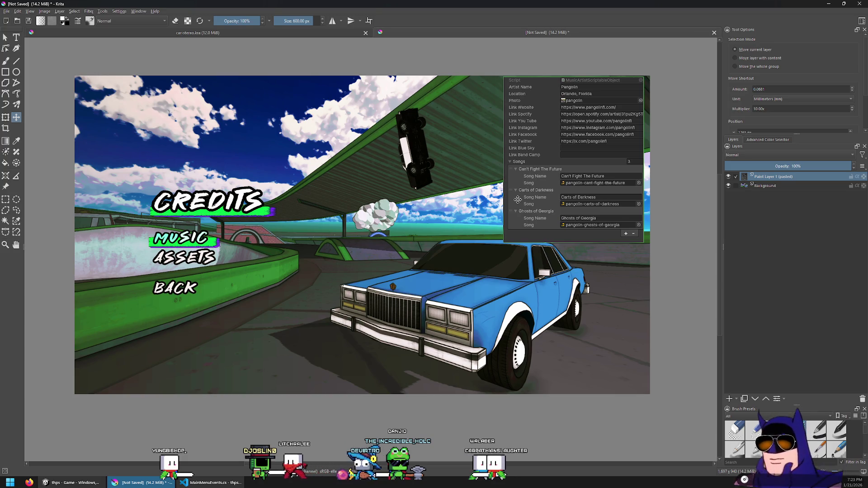
{"action": "left_click", "coordinate": [81, 483]}
{"action": "left_click", "coordinate": [810, 81]}
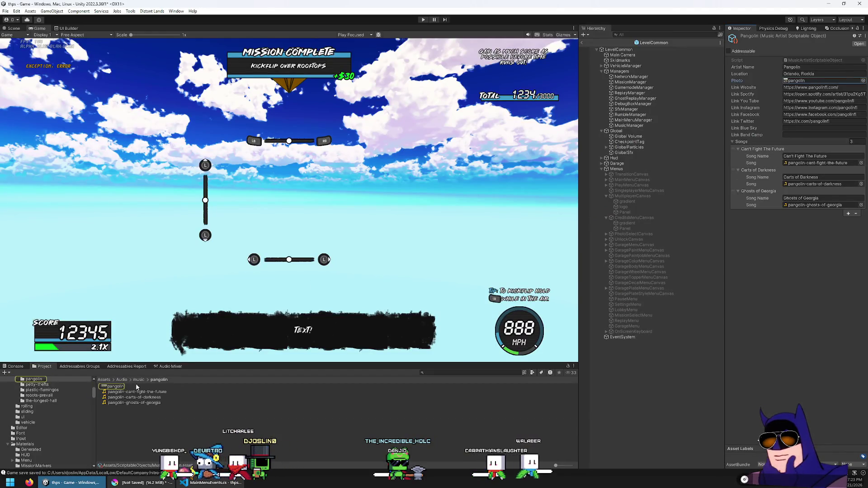
Reveal pangolin.jpg in Explorer and insert it into Krita as a new layer.
{"action": "left_click", "coordinate": [144, 386]}
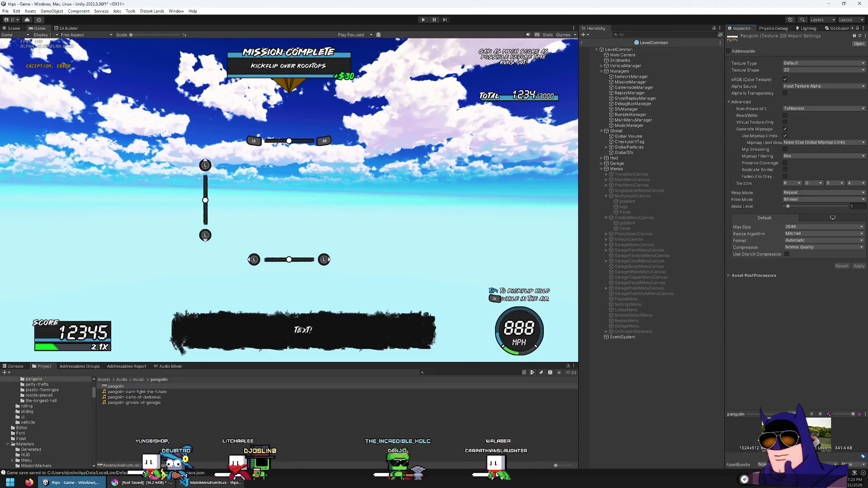
{"action": "right_click", "coordinate": [171, 385]}
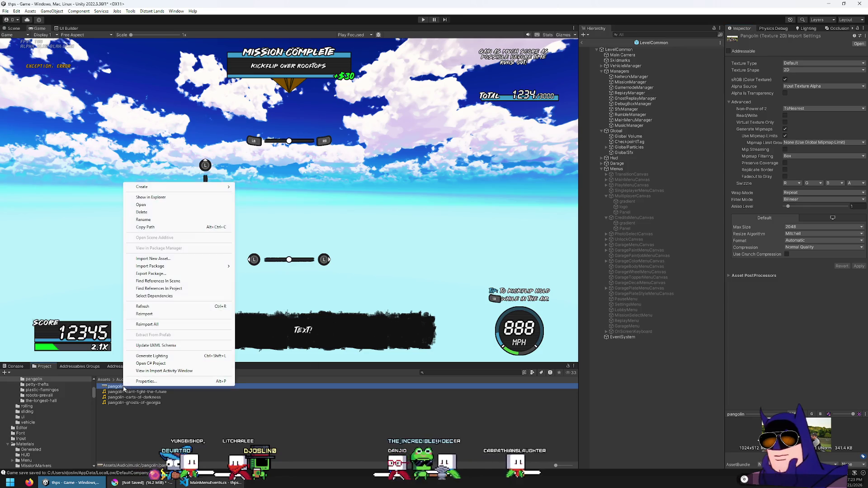
{"action": "left_click", "coordinate": [169, 198]}
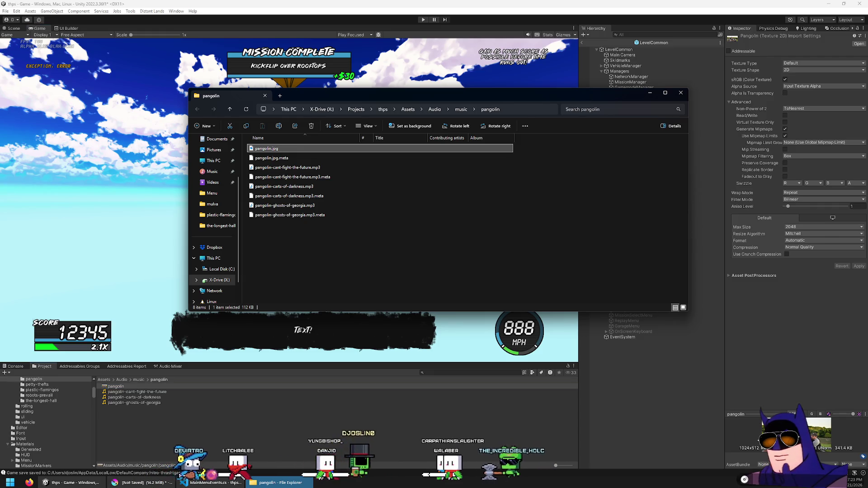
{"action": "mouse_move", "coordinate": [267, 148]}
{"action": "left_mouse_down"}
{"action": "mouse_move", "coordinate": [299, 247]}
{"action": "mouse_move", "coordinate": [292, 242]}
{"action": "left_mouse_up"}
{"action": "left_click", "coordinate": [311, 243]}
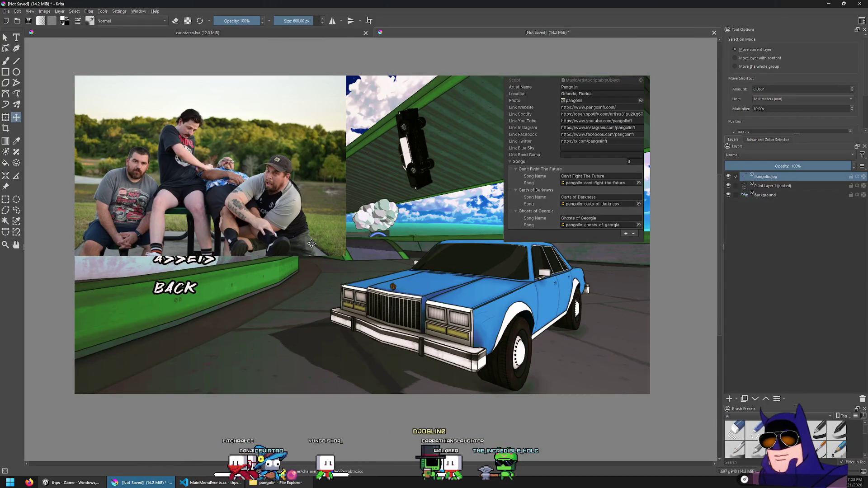
Shrink and position the band photo over the Credits title, left of the artist panel.
{"action": "mouse_move", "coordinate": [48, 126]}
{"action": "left_mouse_down"}
{"action": "mouse_move", "coordinate": [121, 163]}
{"action": "mouse_move", "coordinate": [148, 163]}
{"action": "left_mouse_up"}
{"action": "key", "text": "ctrl+t"}
{"action": "mouse_move", "coordinate": [445, 113]}
{"action": "left_mouse_down"}
{"action": "mouse_move", "coordinate": [281, 214]}
{"action": "mouse_move", "coordinate": [324, 182]}
{"action": "left_mouse_up"}
{"action": "mouse_move", "coordinate": [278, 252]}
{"action": "left_mouse_down"}
{"action": "mouse_move", "coordinate": [317, 173]}
{"action": "mouse_move", "coordinate": [293, 188]}
{"action": "left_mouse_up"}
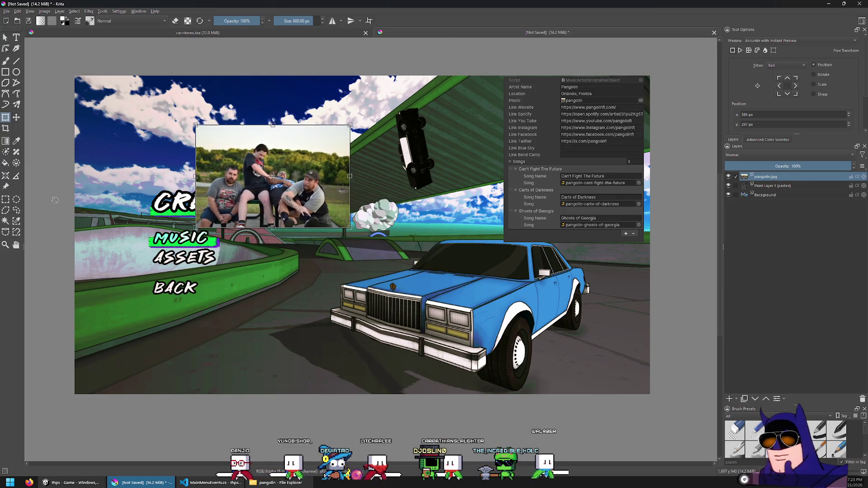
{"action": "key", "text": "ctrl+r"}
{"action": "left_click", "coordinate": [93, 485]}
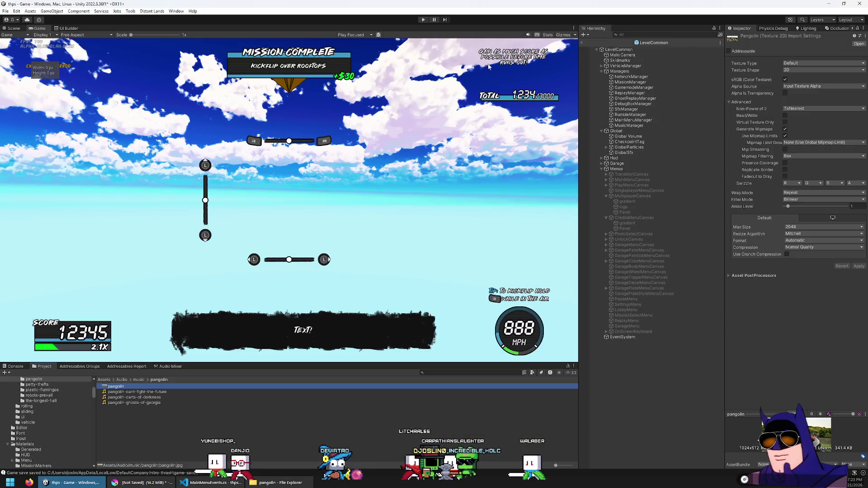
Open the Level02 scene from the Assets Scenes folder, continuing past the unsaved-changes prompt.
{"action": "left_click", "coordinate": [13, 30]}
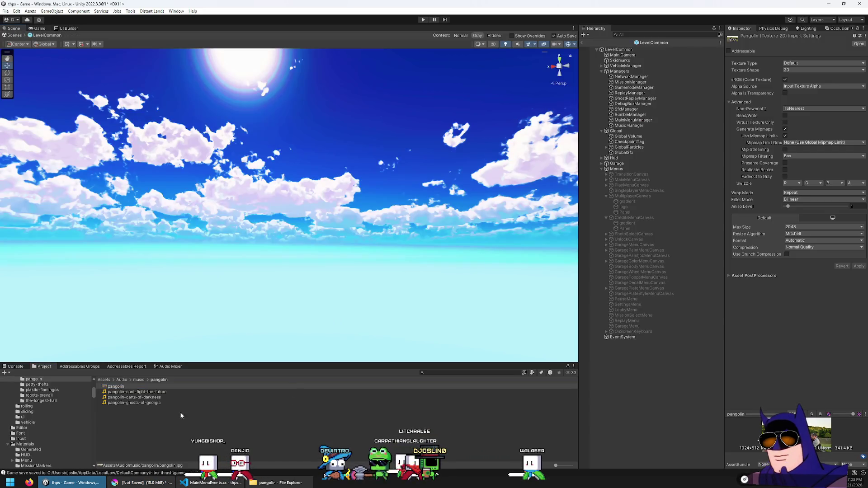
{"action": "left_click", "coordinate": [104, 379]}
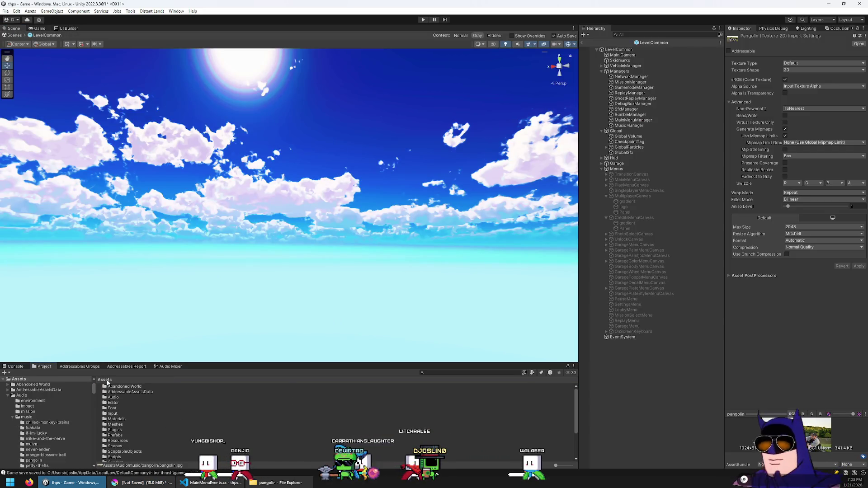
{"action": "double_click", "coordinate": [116, 446]}
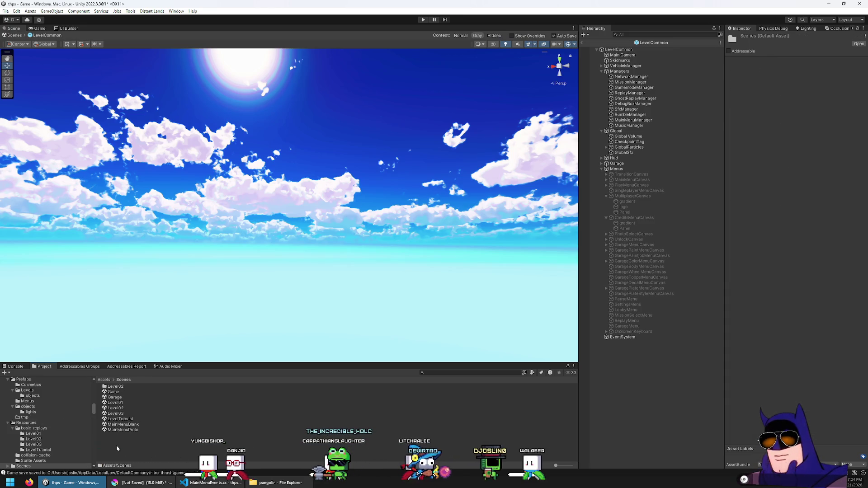
{"action": "double_click", "coordinate": [119, 414]}
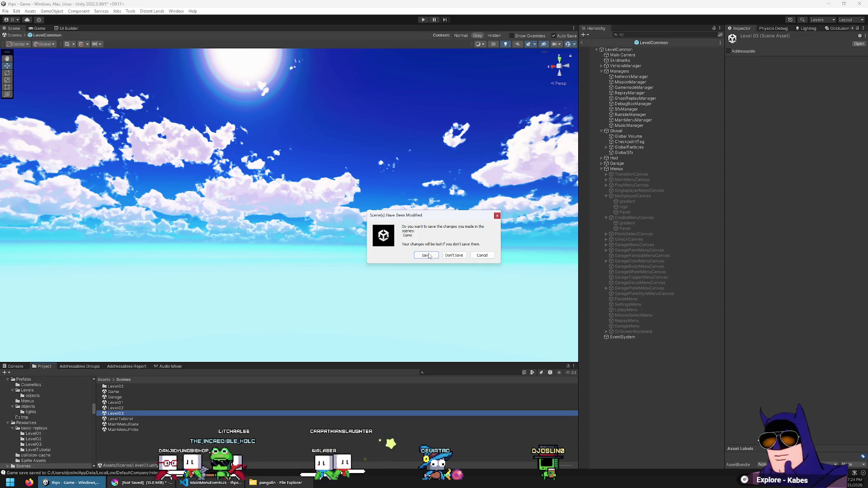
{"action": "left_click", "coordinate": [454, 256]}
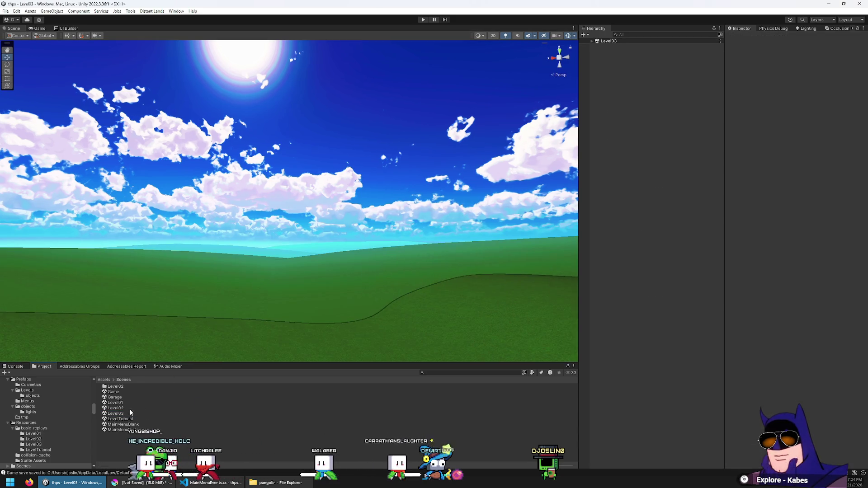
{"action": "left_click", "coordinate": [122, 408]}
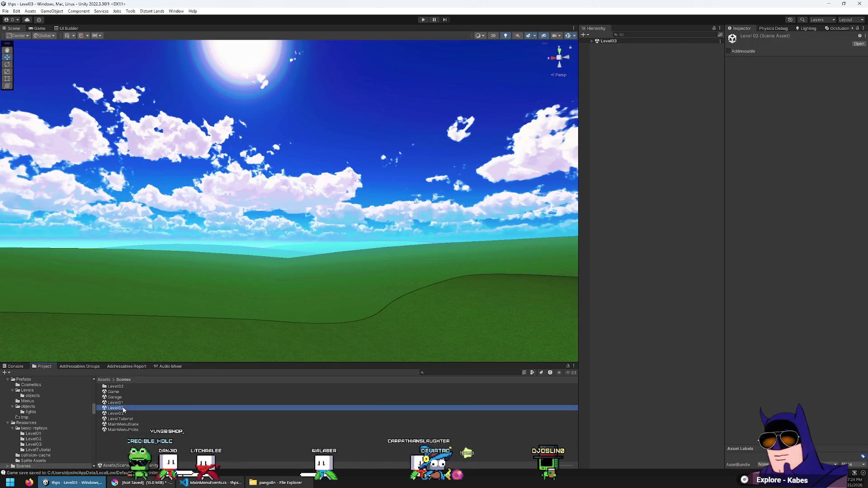
{"action": "double_click", "coordinate": [122, 408]}
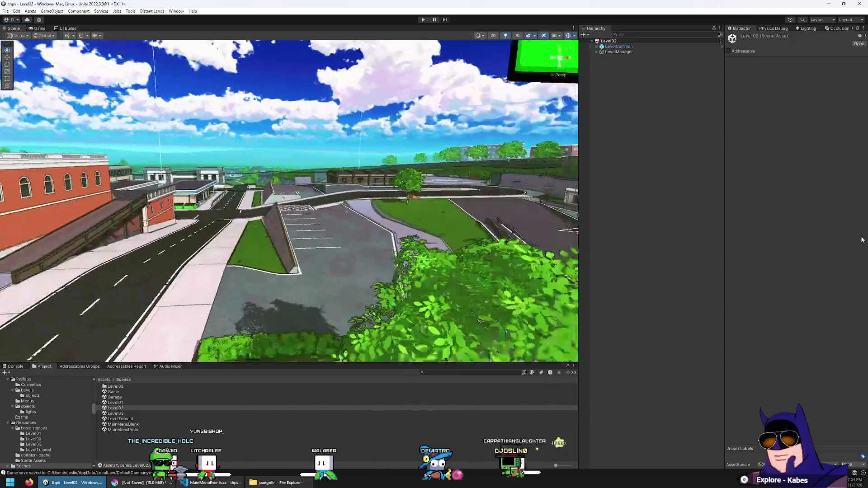
Maximize the Scene view and fly the camera down the street toward the brick building and green dumpsters.
{"action": "mouse_move", "coordinate": [863, 241]}
{"action": "left_mouse_down"}
{"action": "mouse_move", "coordinate": [159, 217]}
{"action": "mouse_move", "coordinate": [57, 54]}
{"action": "left_mouse_up"}
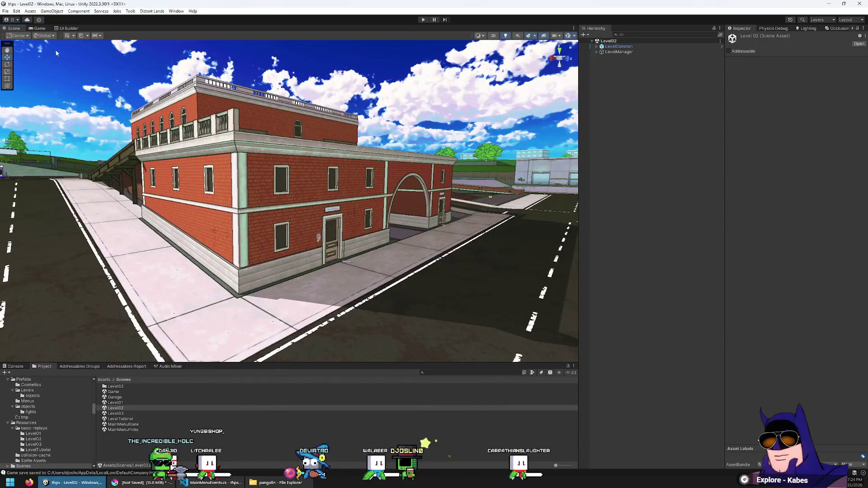
{"action": "double_click", "coordinate": [16, 30]}
{"action": "left_click_drag", "start_coordinate": [317, 150], "coordinate": [455, 193]}
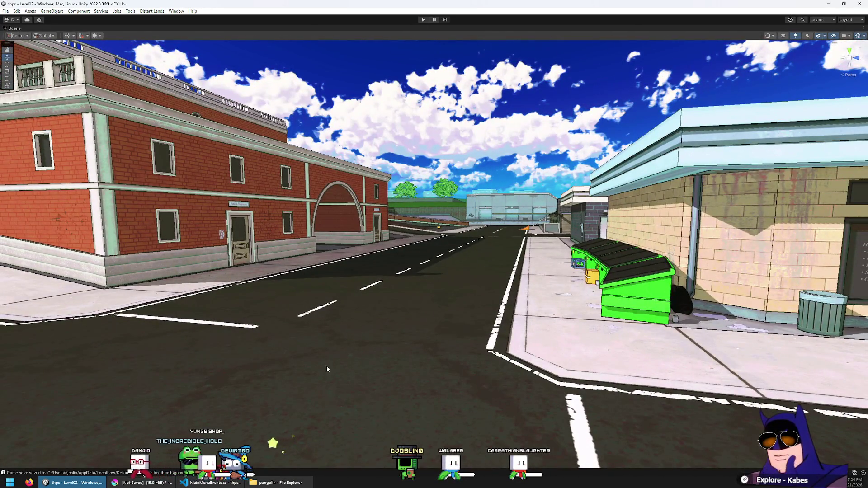
{"action": "key", "text": "alt+Tab"}
Paste the Unity street screenshot into the mockup and reposition it as the backdrop.
{"action": "key", "text": "ctrl+v"}
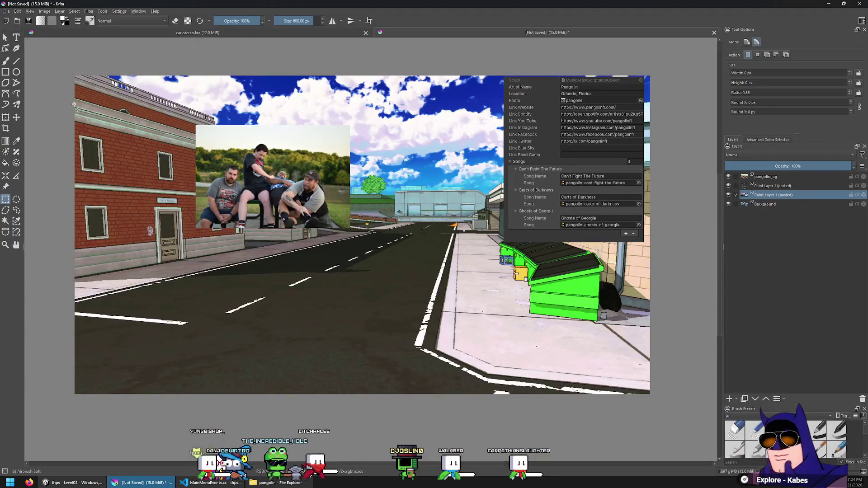
{"action": "left_click", "coordinate": [17, 117]}
{"action": "mouse_move", "coordinate": [316, 204]}
{"action": "left_mouse_down"}
{"action": "mouse_move", "coordinate": [194, 204]}
{"action": "mouse_move", "coordinate": [205, 213]}
{"action": "left_mouse_up"}
Scale down the pangolin.jpg band photo and move it left and down onto the skyline.
{"action": "left_click", "coordinate": [5, 199]}
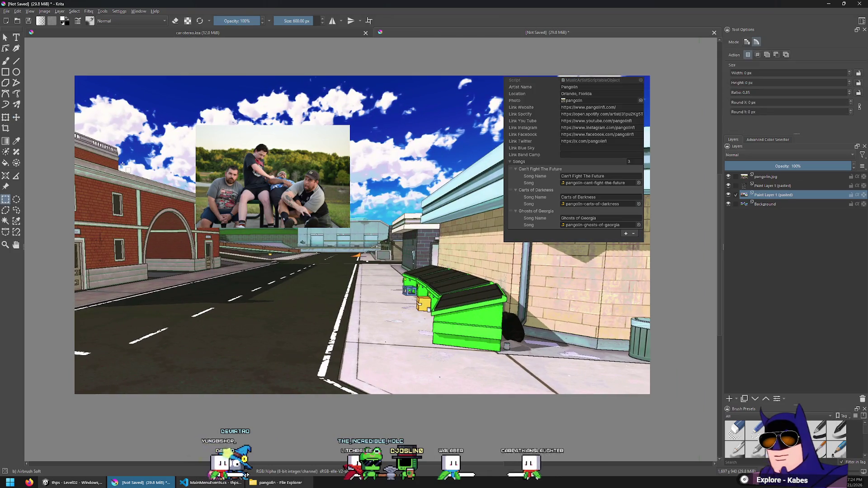
{"action": "left_click", "coordinate": [16, 117]}
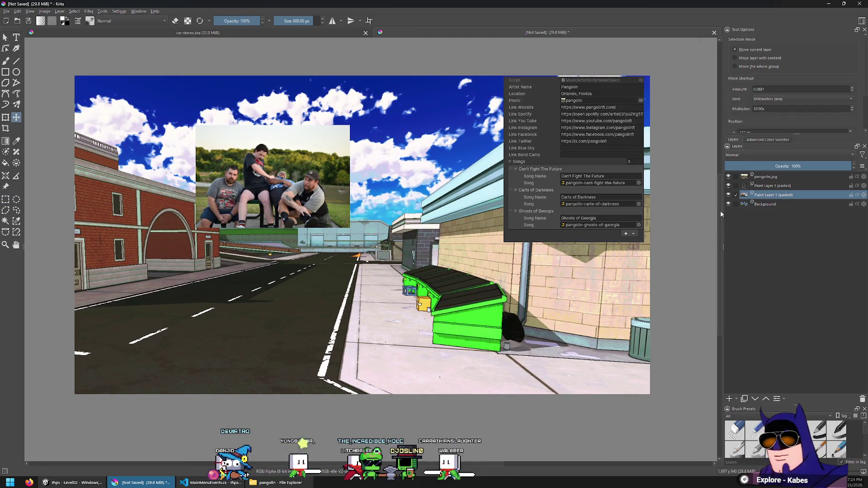
{"action": "left_click", "coordinate": [780, 177]}
{"action": "key", "text": "ctrl+t"}
{"action": "mouse_move", "coordinate": [350, 125]}
{"action": "left_mouse_down"}
{"action": "mouse_move", "coordinate": [304, 165]}
{"action": "mouse_move", "coordinate": [325, 142]}
{"action": "left_mouse_up"}
{"action": "left_click", "coordinate": [5, 200]}
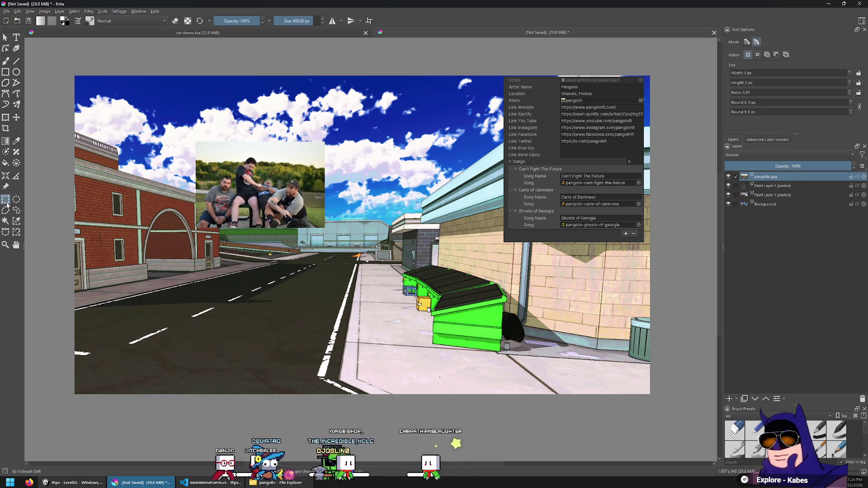
{"action": "left_click", "coordinate": [29, 64]}
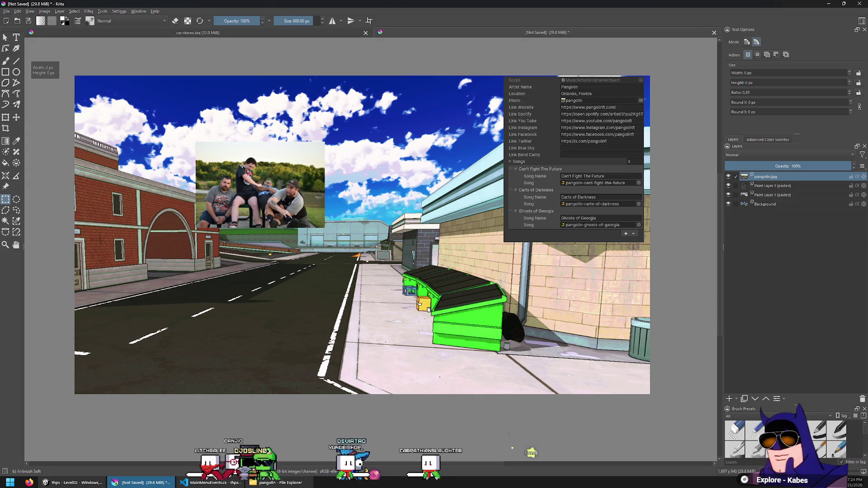
{"action": "left_click", "coordinate": [17, 117]}
{"action": "mouse_move", "coordinate": [204, 144]}
{"action": "left_mouse_down"}
{"action": "mouse_move", "coordinate": [182, 174]}
{"action": "mouse_move", "coordinate": [183, 164]}
{"action": "left_mouse_up"}
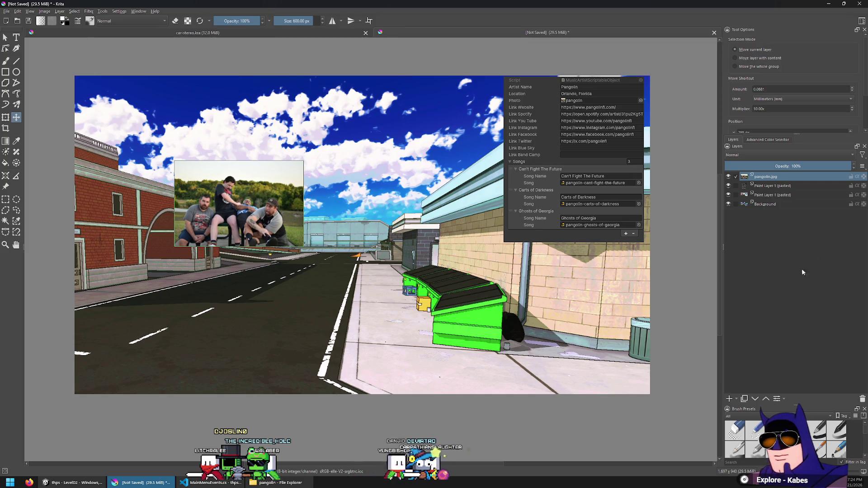
{"action": "left_click", "coordinate": [784, 186]}
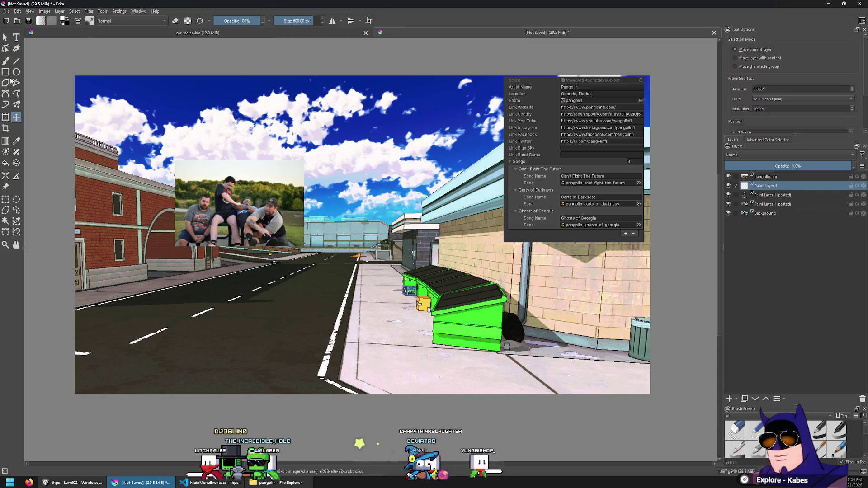
Mark out the info panel rectangle and set the PANGOLIN title font to Antihero.
{"action": "left_click", "coordinate": [5, 199]}
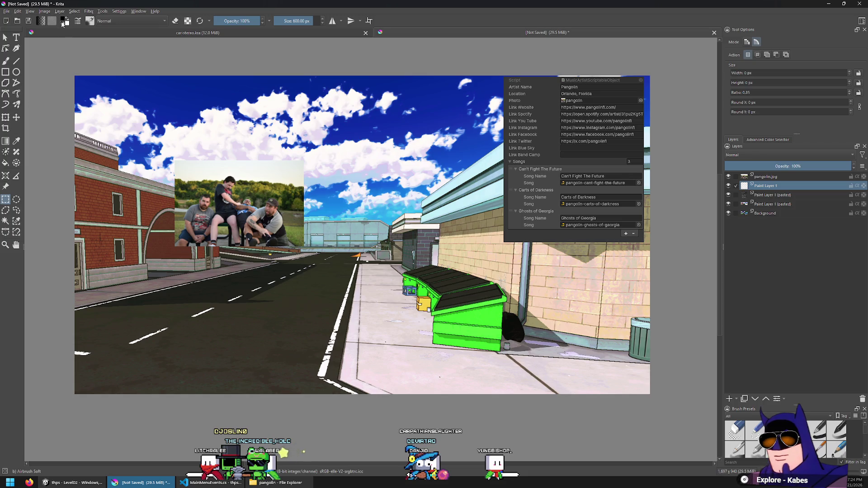
{"action": "mouse_move", "coordinate": [159, 125]}
{"action": "left_mouse_down"}
{"action": "mouse_move", "coordinate": [498, 267]}
{"action": "mouse_move", "coordinate": [543, 308]}
{"action": "mouse_move", "coordinate": [571, 311]}
{"action": "left_mouse_up"}
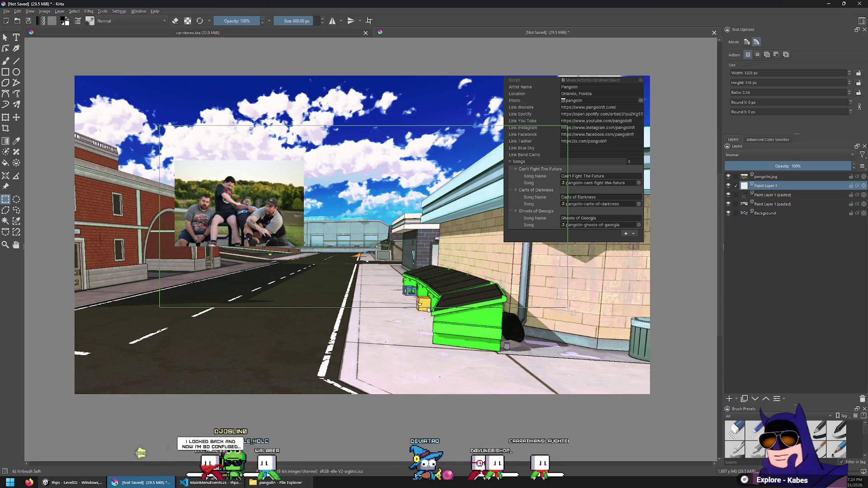
{"action": "left_click_drag", "start_coordinate": [569, 309], "coordinate": [540, 288]}
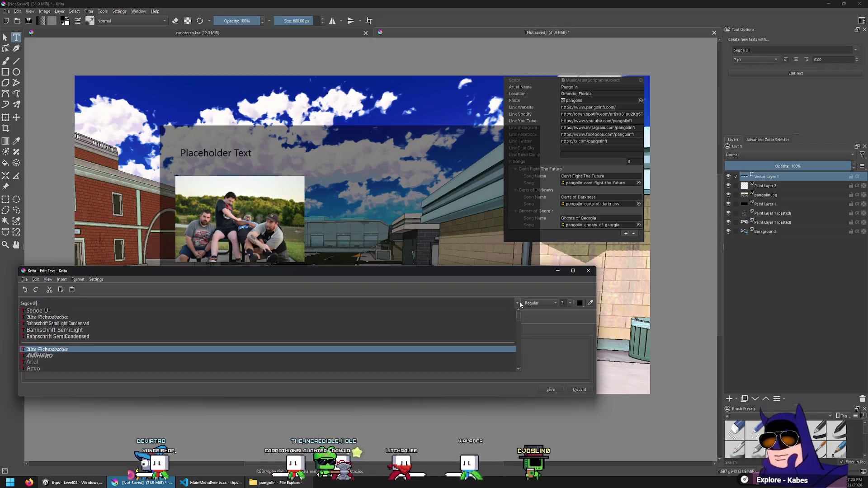
{"action": "left_click", "coordinate": [270, 360]}
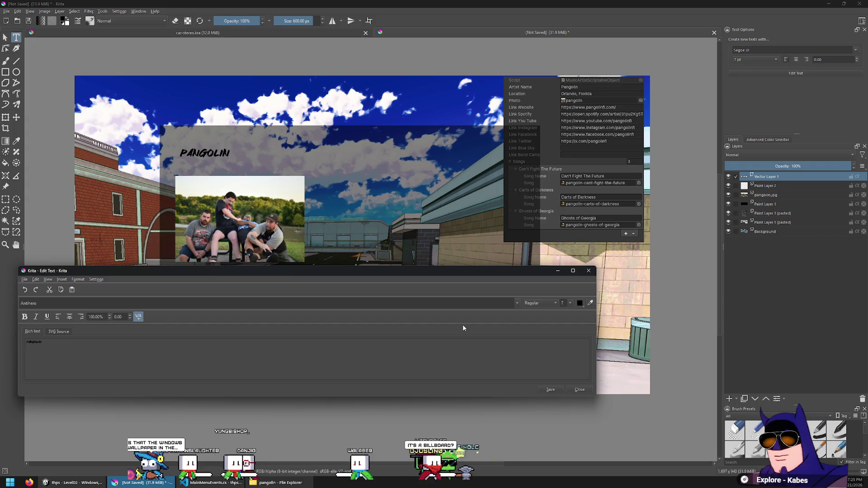
{"action": "left_click", "coordinate": [570, 302]}
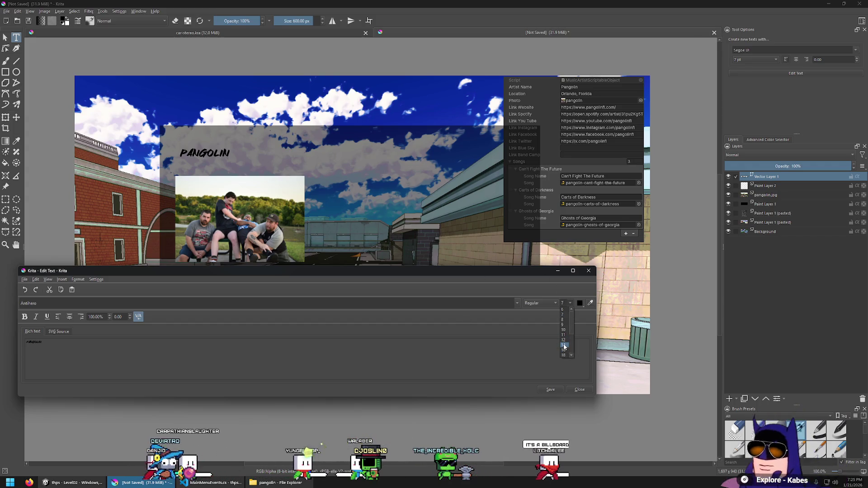
{"action": "key", "text": "alt+Tab"}
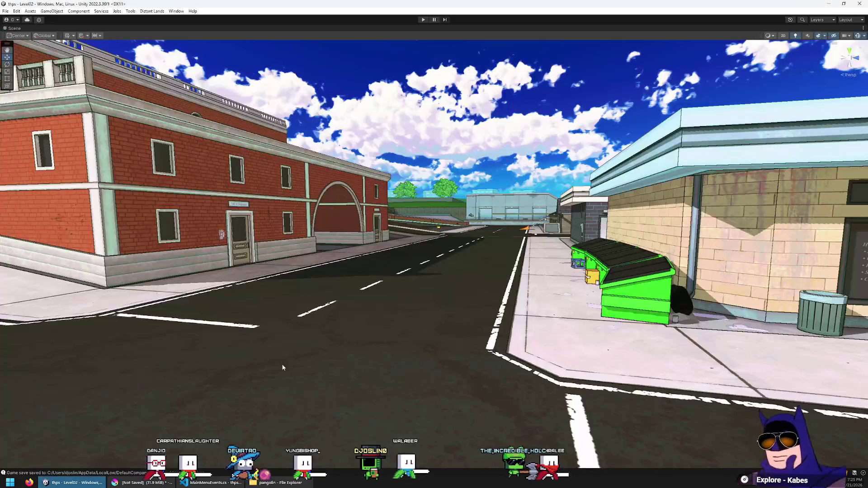
{"action": "key", "text": "w"}
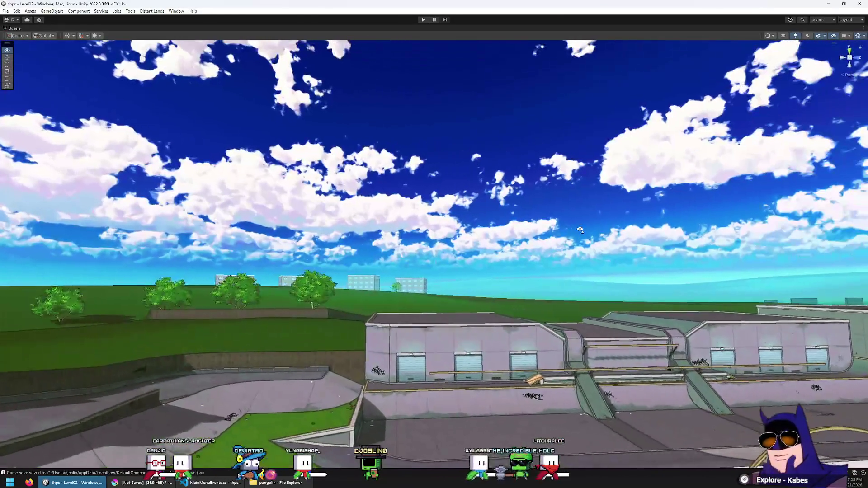
{"action": "key", "text": "w"}
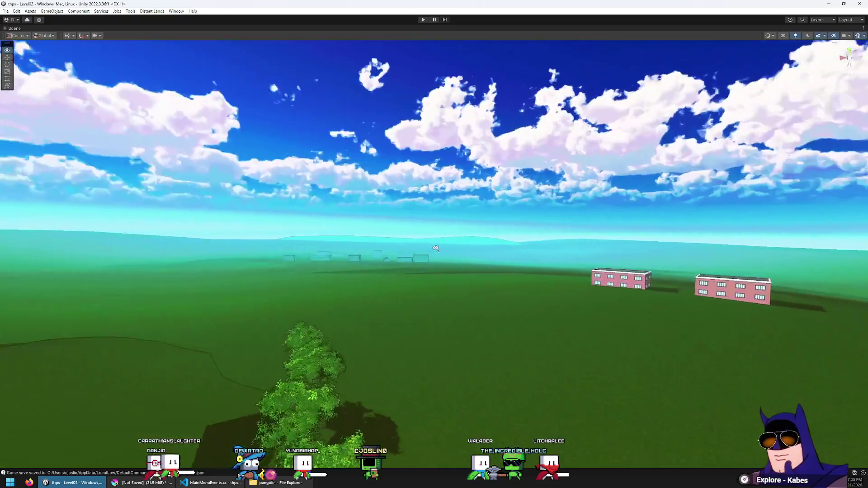
{"action": "key", "text": "w"}
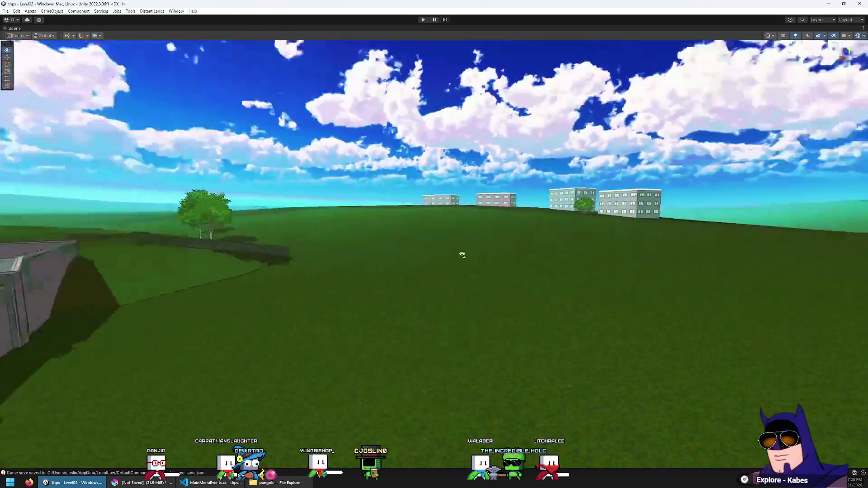
{"action": "key", "text": "w"}
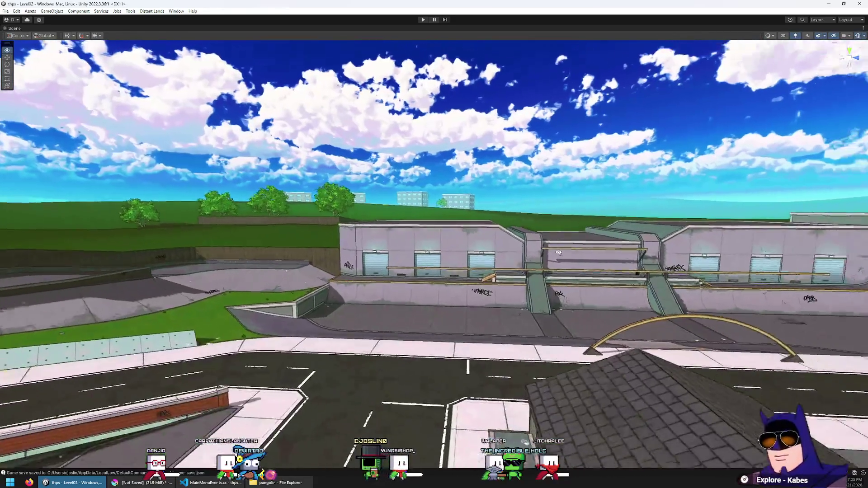
{"action": "key", "text": "w"}
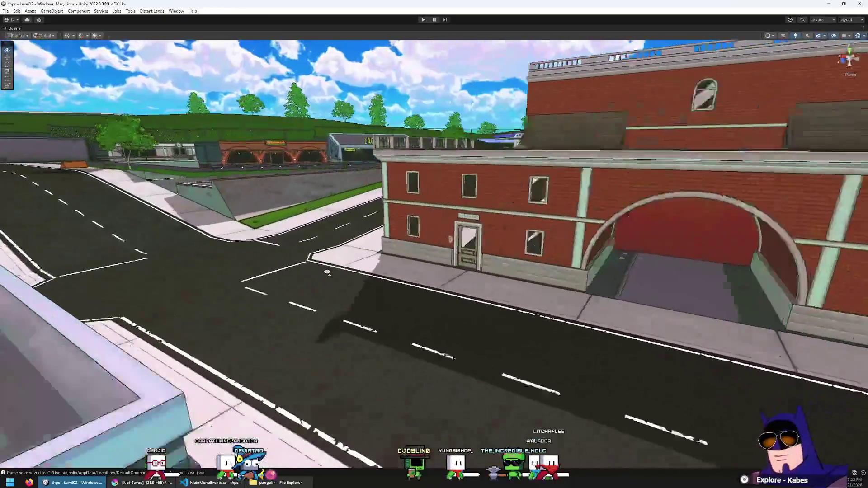
{"action": "key", "text": "alt+Tab"}
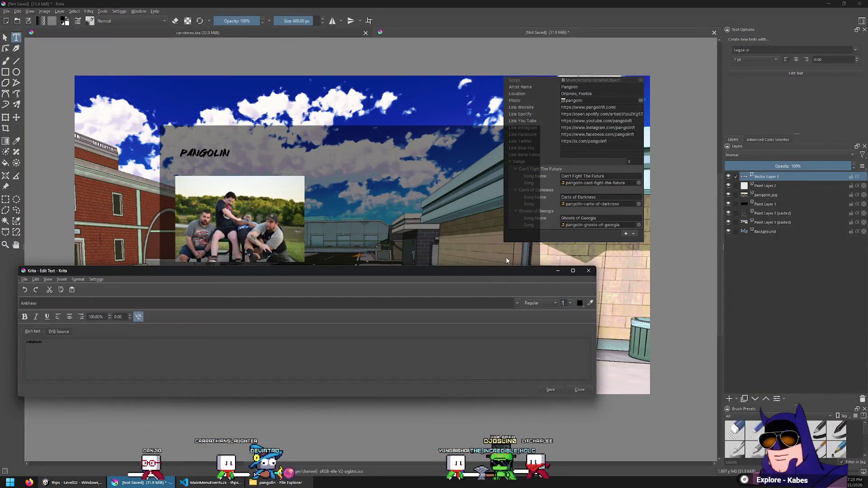
Save the title text and hide the pasted street screenshot layer.
{"action": "left_click", "coordinate": [580, 304]}
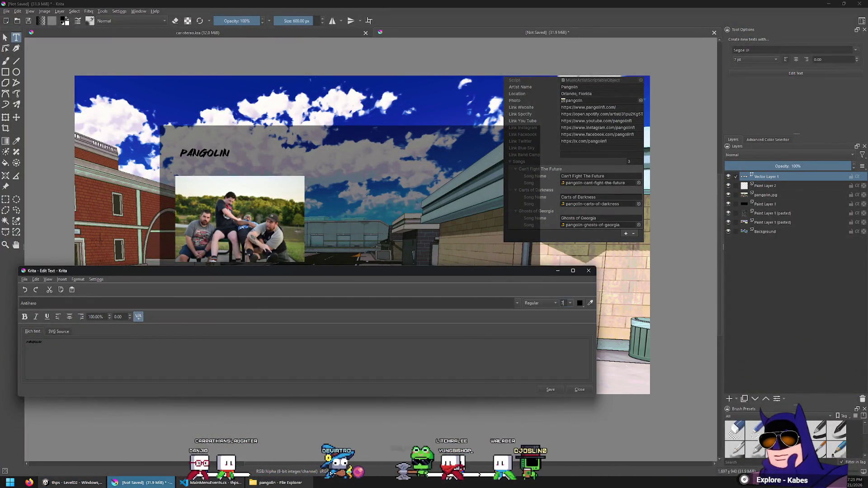
{"action": "left_click", "coordinate": [73, 482]}
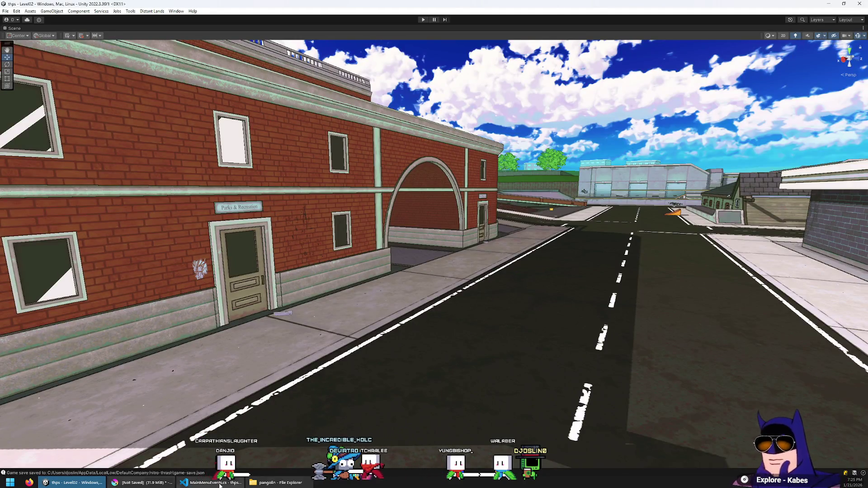
{"action": "key", "text": "alt+Tab"}
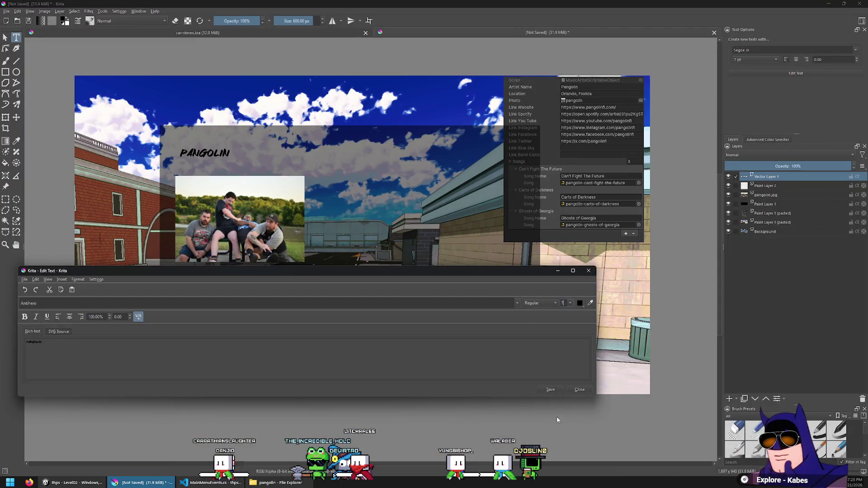
{"action": "left_click", "coordinate": [550, 390]}
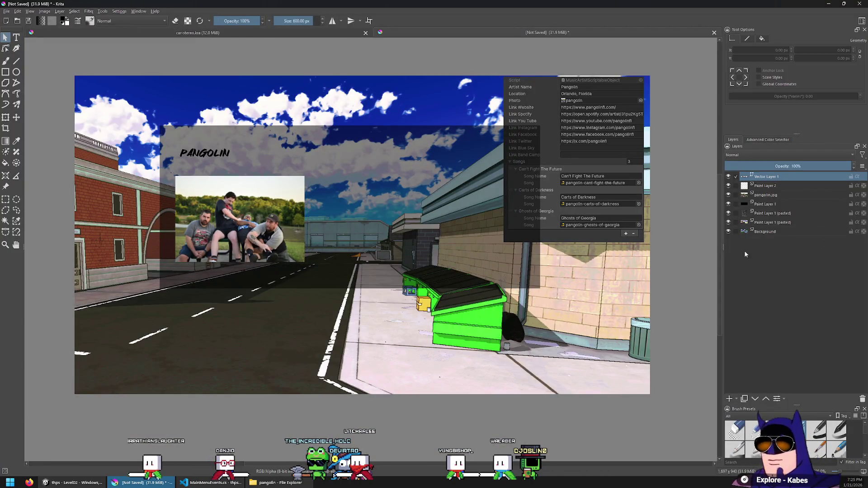
{"action": "left_click", "coordinate": [729, 222]}
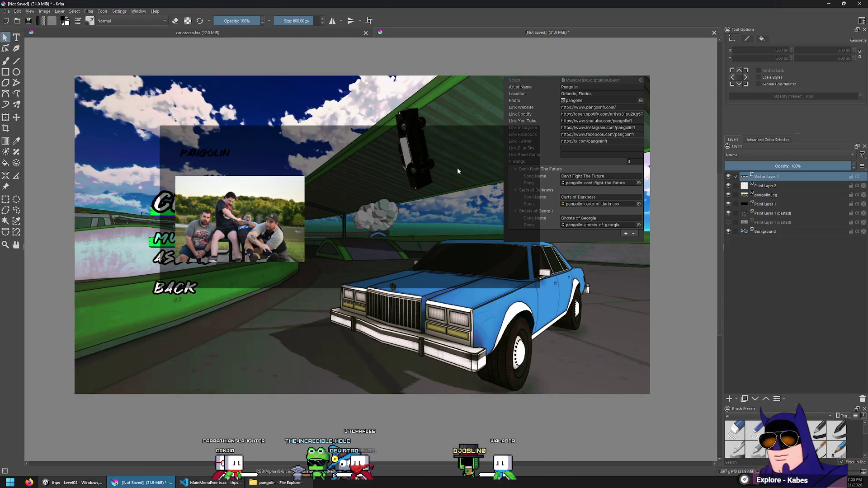
{"action": "scroll", "coordinate": [458, 171], "scroll_direction": "up", "scroll_amount": 5}
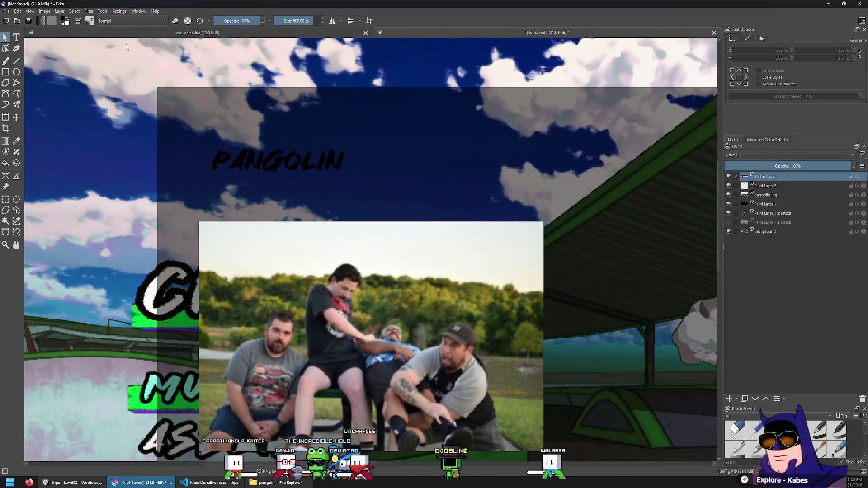
Reopen the PANGOLIN title, enlarge it to size 12 and make it white.
{"action": "double_click", "coordinate": [317, 163]}
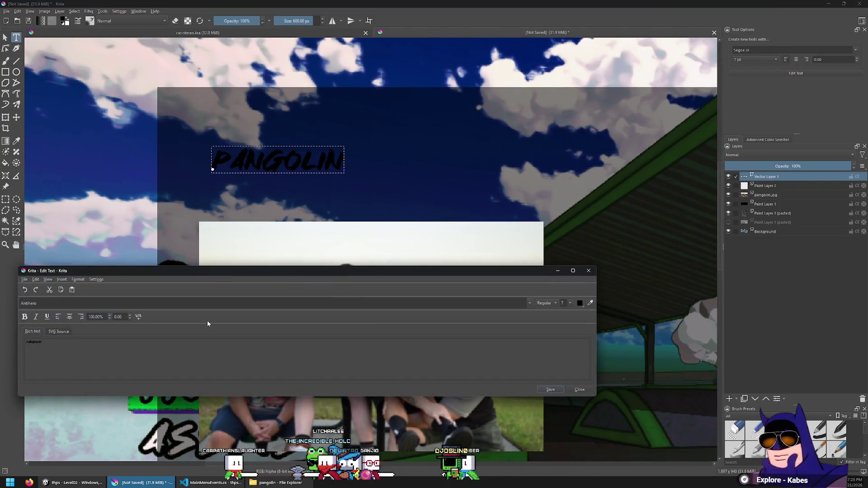
{"action": "left_click_drag", "start_coordinate": [207, 270], "coordinate": [472, 286]}
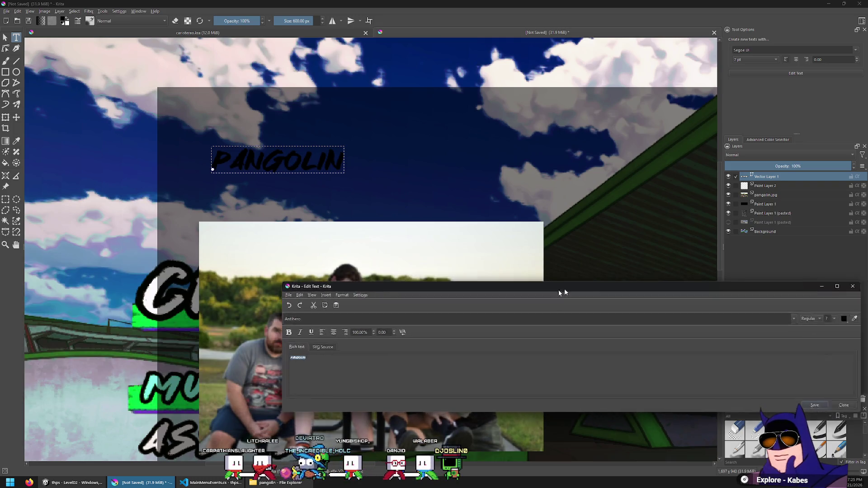
{"action": "left_click_drag", "start_coordinate": [561, 292], "coordinate": [473, 310]}
{"action": "left_click", "coordinate": [745, 337]}
{"action": "left_click", "coordinate": [741, 374]}
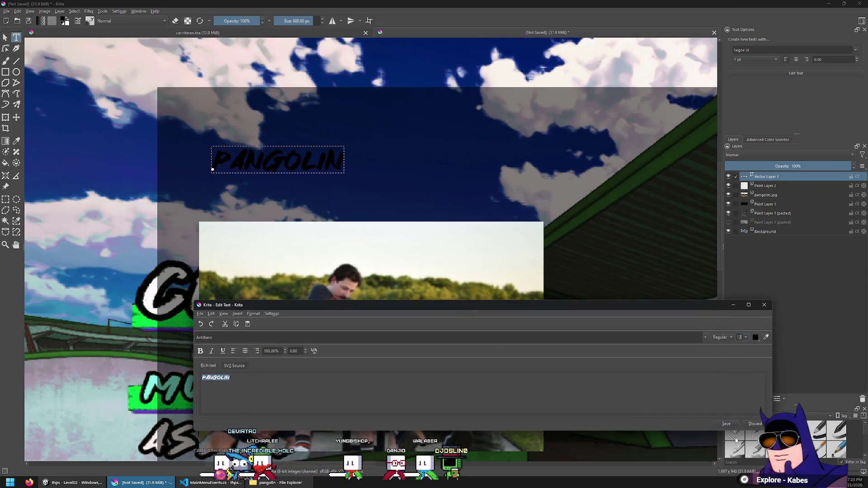
{"action": "left_click", "coordinate": [765, 337]}
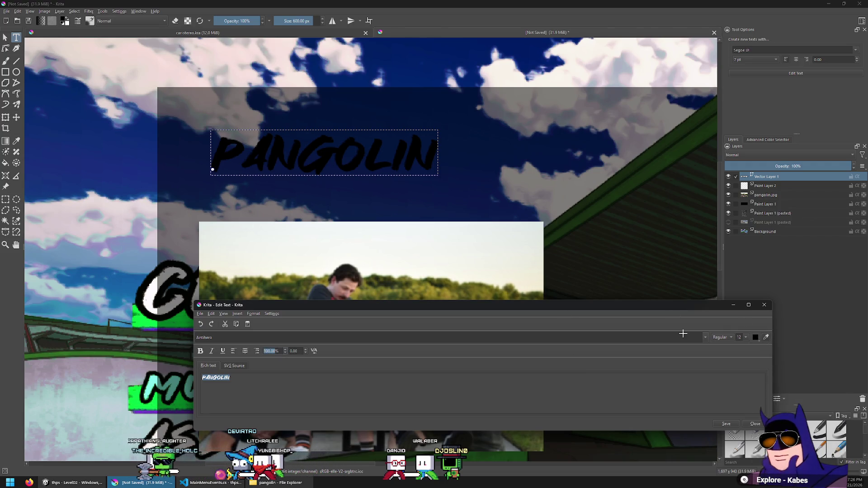
{"action": "left_click", "coordinate": [736, 430]}
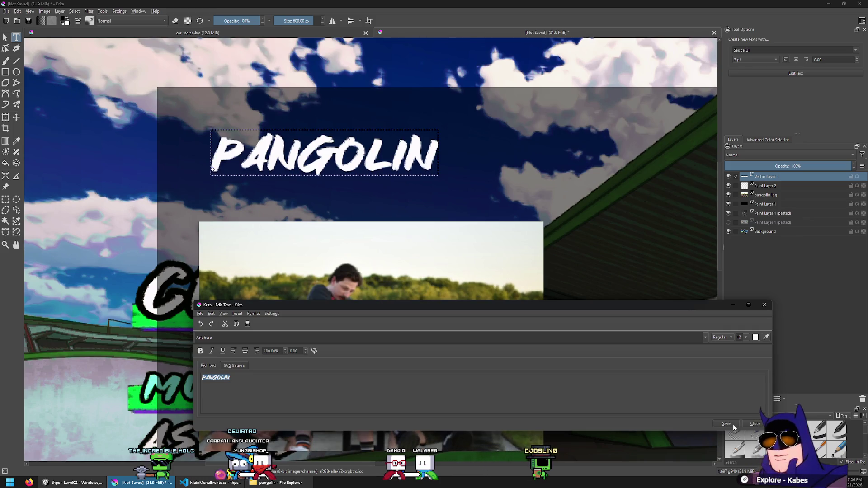
Raise the PANGOLIN font size to 14, then 16, and save it.
{"action": "left_click", "coordinate": [746, 338]}
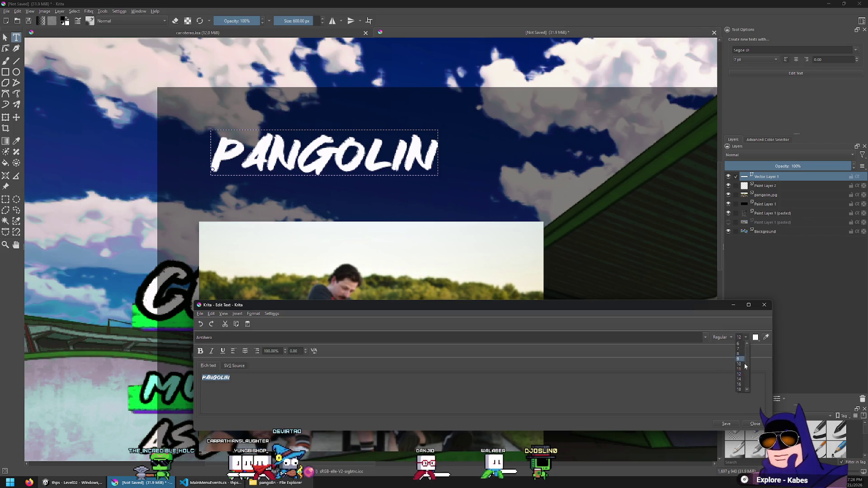
{"action": "left_click", "coordinate": [739, 379]}
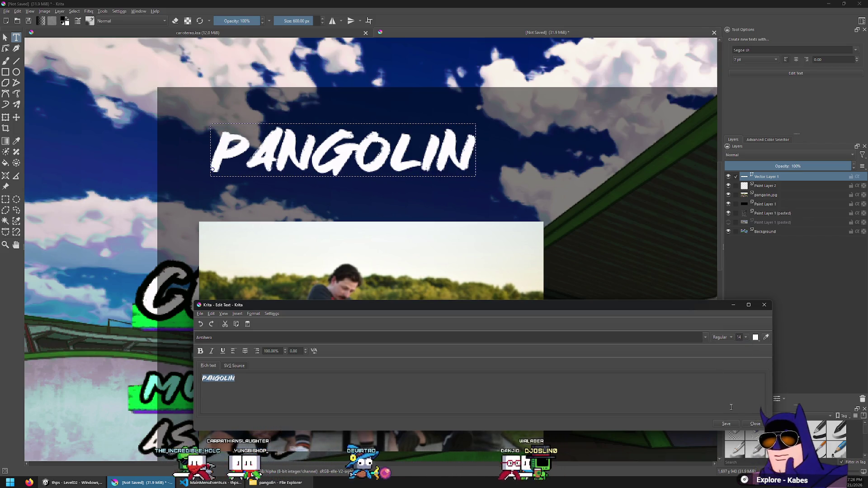
{"action": "left_click", "coordinate": [746, 337]}
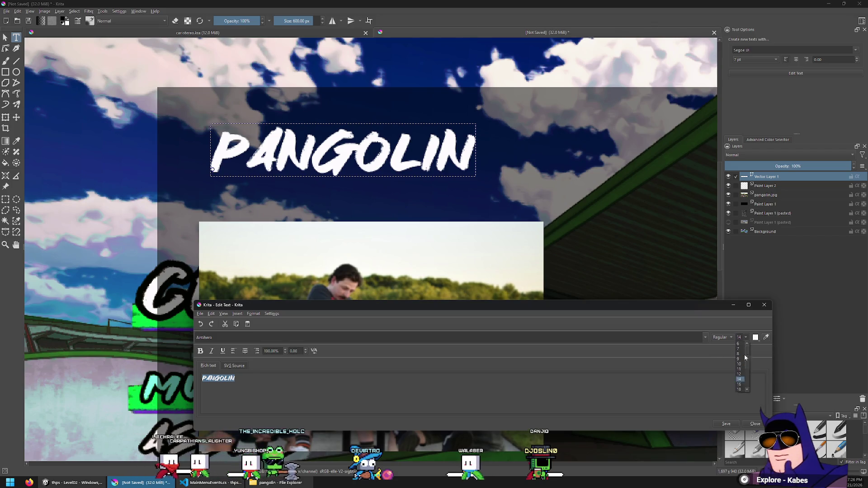
{"action": "left_click", "coordinate": [745, 384]}
{"action": "left_click", "coordinate": [733, 424]}
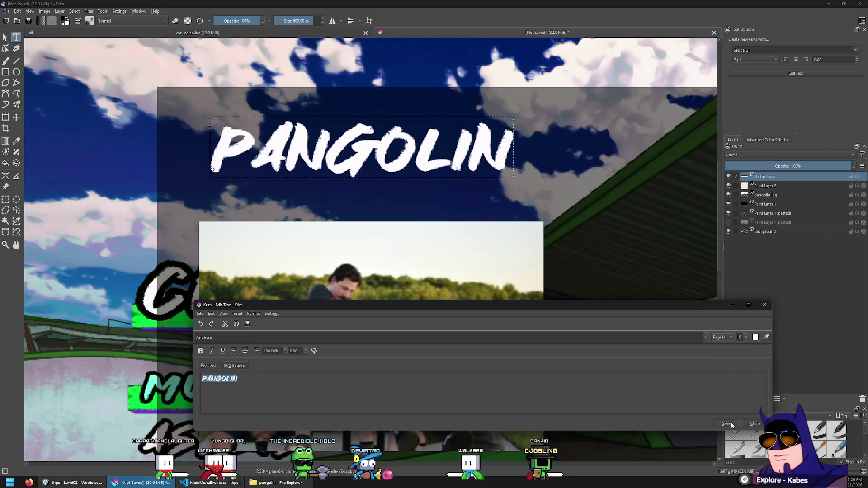
{"action": "left_click", "coordinate": [756, 424]}
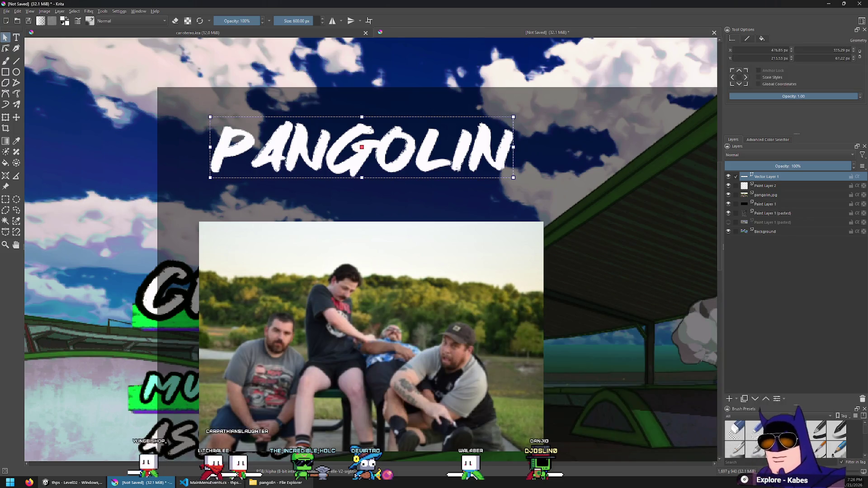
Nudge PANGOLIN down-left and give it a 10 px Normal-blend Layer Style stroke.
{"action": "key", "text": "t"}
{"action": "left_click_drag", "start_coordinate": [528, 183], "coordinate": [521, 194]}
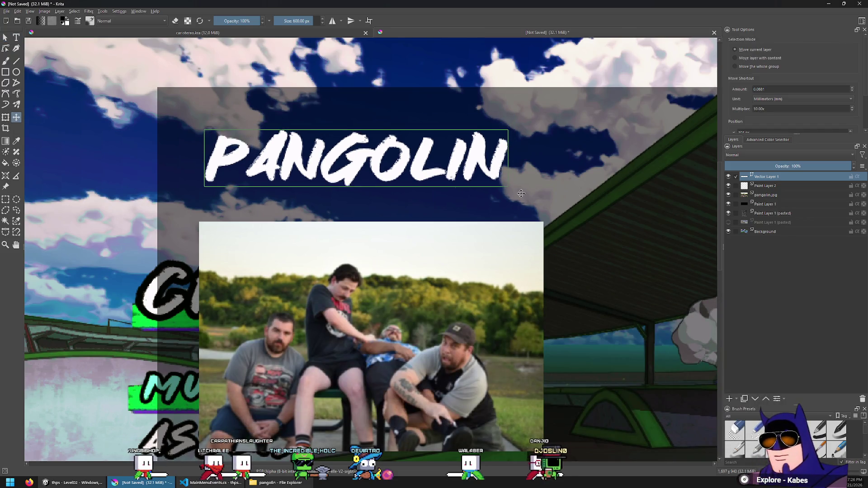
{"action": "right_click", "coordinate": [763, 179]}
{"action": "left_click", "coordinate": [783, 188]}
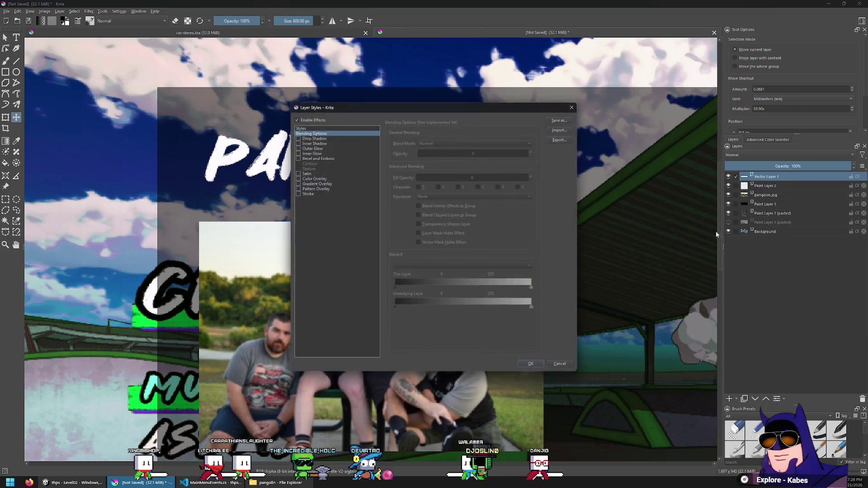
{"action": "left_click", "coordinate": [307, 194]}
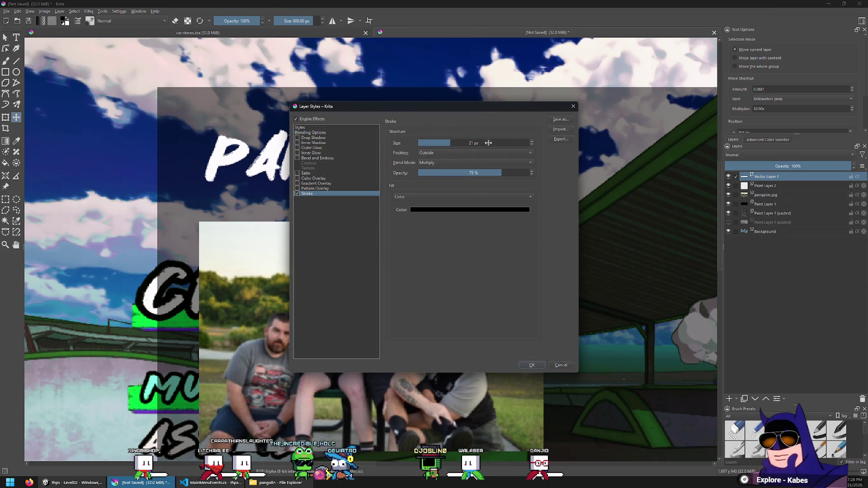
{"action": "left_click_drag", "start_coordinate": [489, 142], "coordinate": [436, 144]}
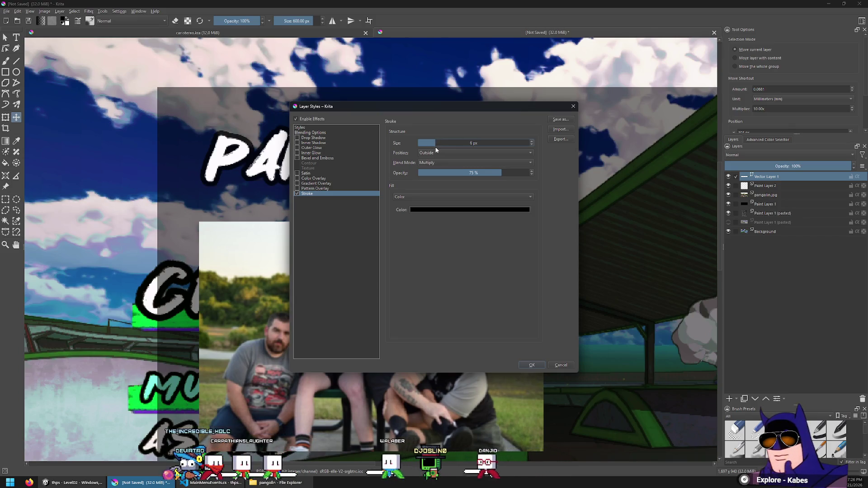
{"action": "left_click", "coordinate": [443, 143]}
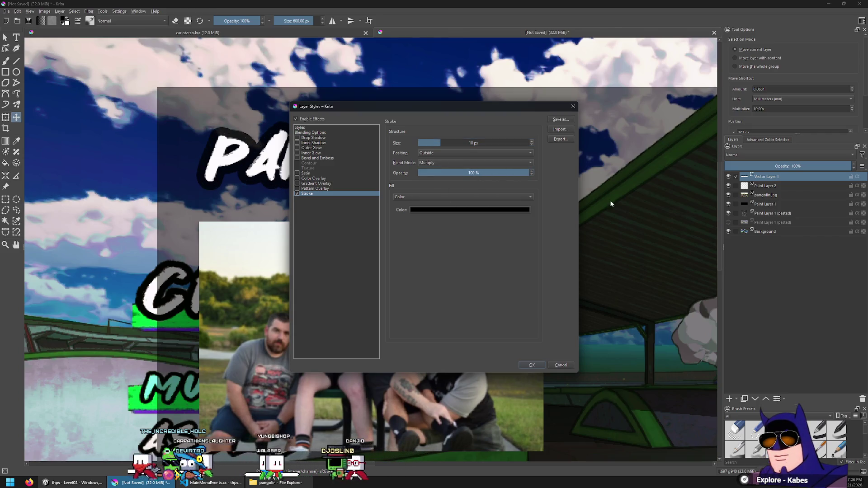
{"action": "left_click", "coordinate": [465, 163]}
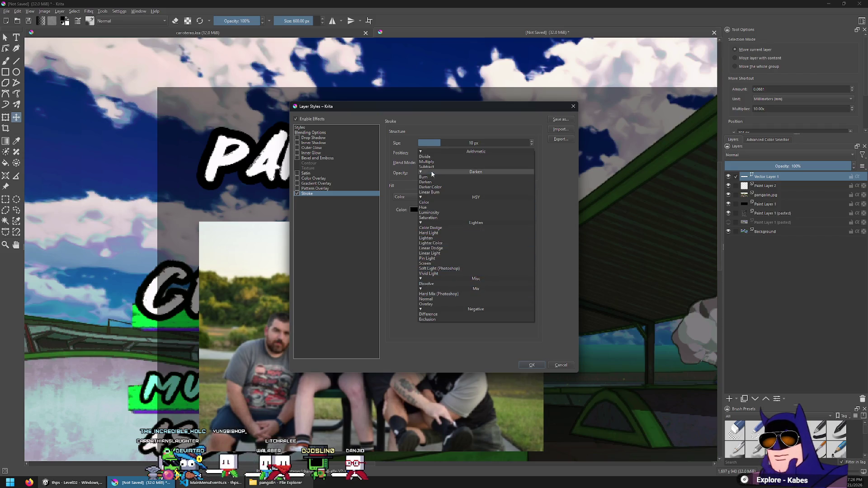
{"action": "left_click", "coordinate": [430, 299]}
Apply the black outline style to PANGOLIN and shift the title slightly upward.
{"action": "left_click", "coordinate": [538, 366]}
{"action": "scroll", "coordinate": [294, 198], "scroll_direction": "down", "scroll_amount": 2}
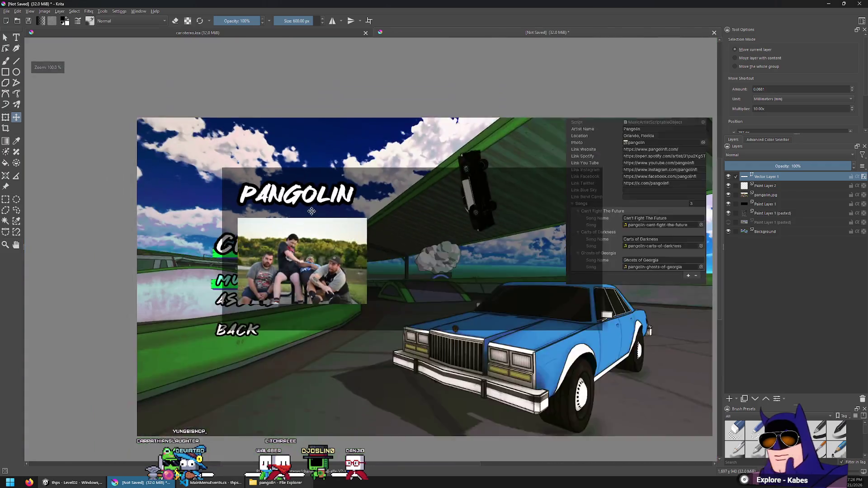
{"action": "scroll", "coordinate": [293, 198], "scroll_direction": "up", "scroll_amount": 4}
{"action": "left_click_drag", "start_coordinate": [294, 198], "coordinate": [289, 182]}
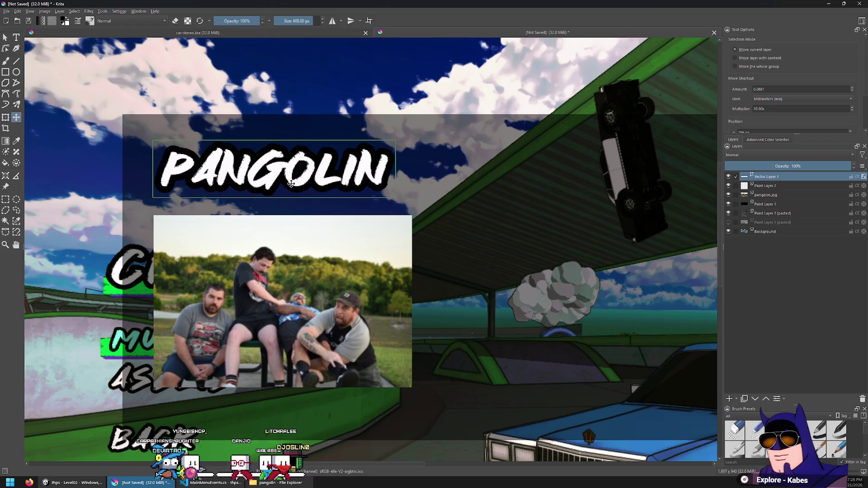
Create a new text box to the right of the band photo and select its placeholder text.
{"action": "left_click", "coordinate": [17, 37]}
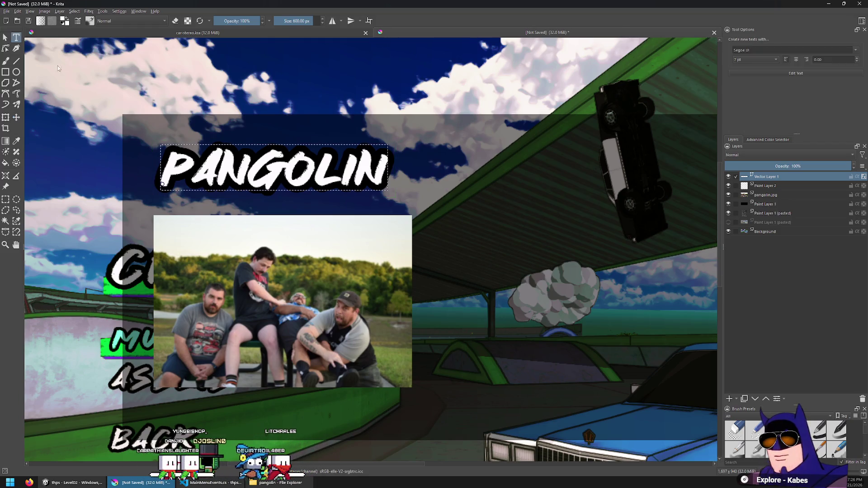
{"action": "left_click_drag", "start_coordinate": [516, 262], "coordinate": [518, 267]}
{"action": "key", "text": "ctrl+a"}
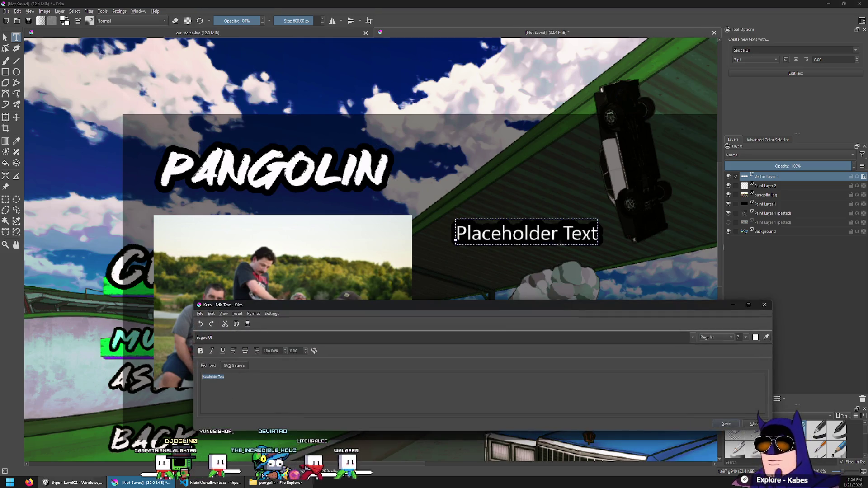
{"action": "key", "text": "alt+Tab"}
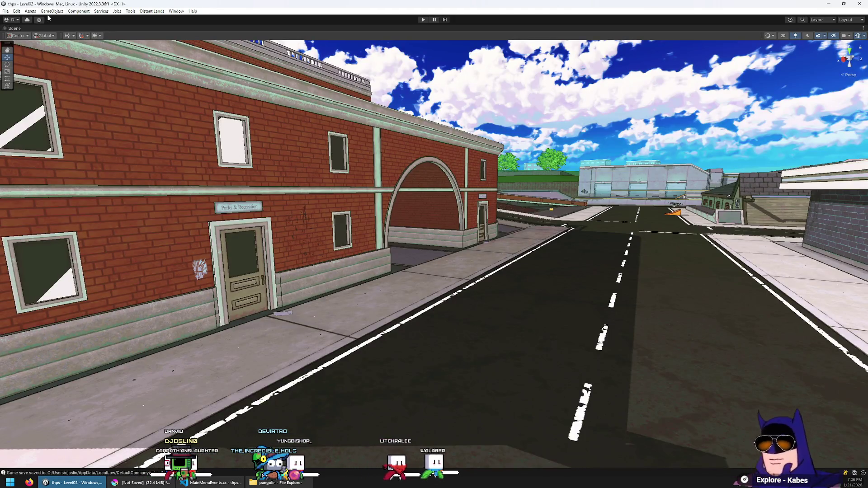
Restore the Unity layout and browse to Assets > ScriptableObjects > Music.
{"action": "double_click", "coordinate": [8, 29]}
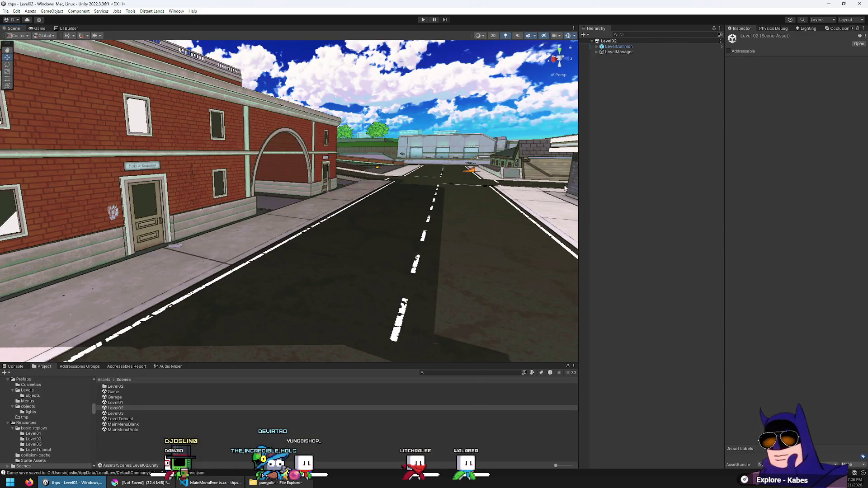
{"action": "left_click", "coordinate": [131, 414]}
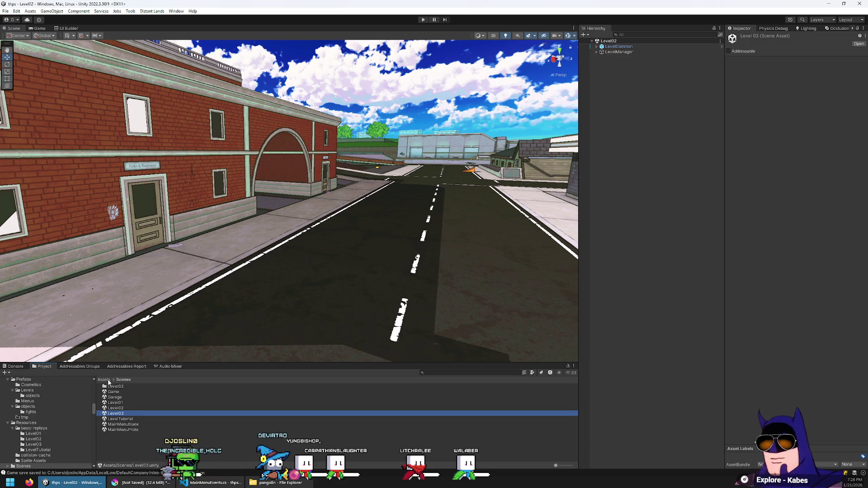
{"action": "left_click", "coordinate": [106, 381]}
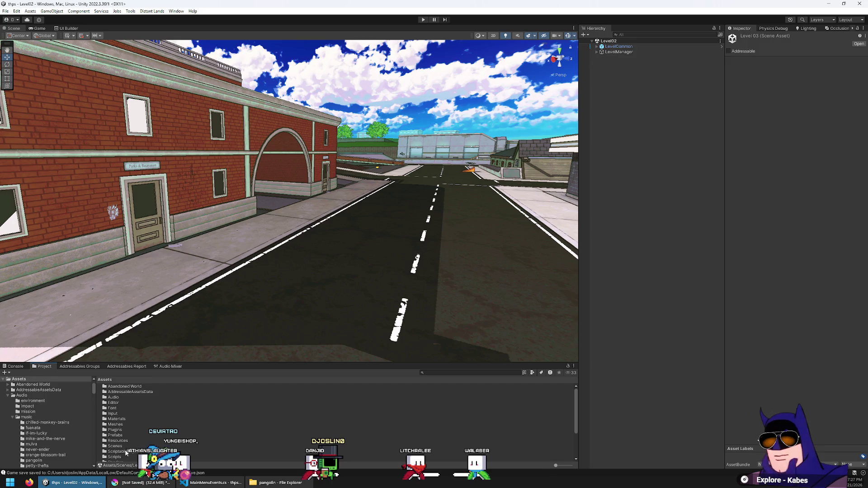
{"action": "scroll", "coordinate": [120, 452], "scroll_direction": "up", "scroll_amount": 3}
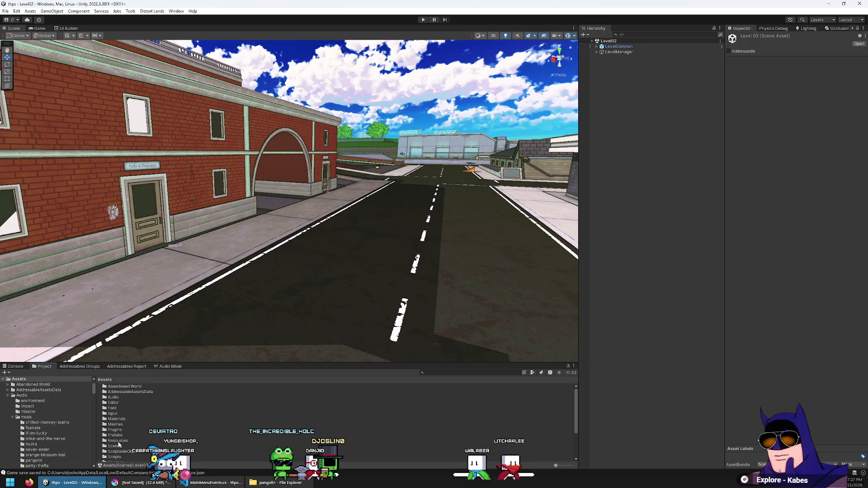
{"action": "scroll", "coordinate": [119, 433], "scroll_direction": "down", "scroll_amount": 2}
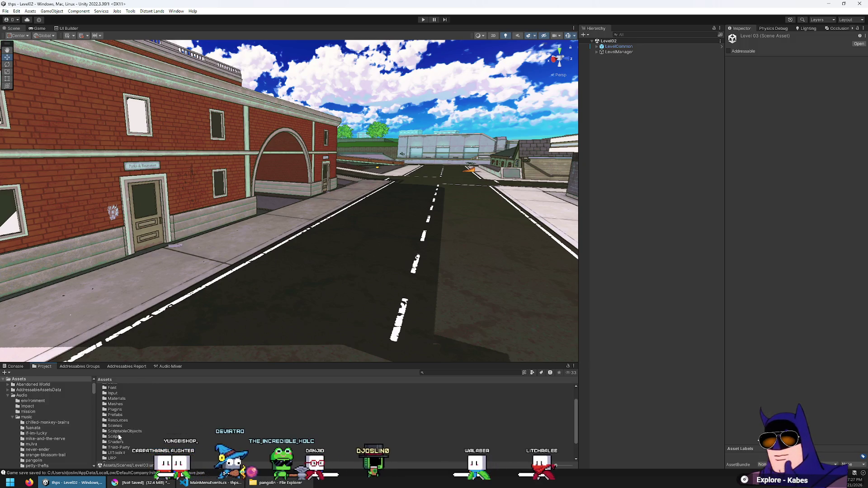
{"action": "scroll", "coordinate": [119, 437], "scroll_direction": "up", "scroll_amount": 2}
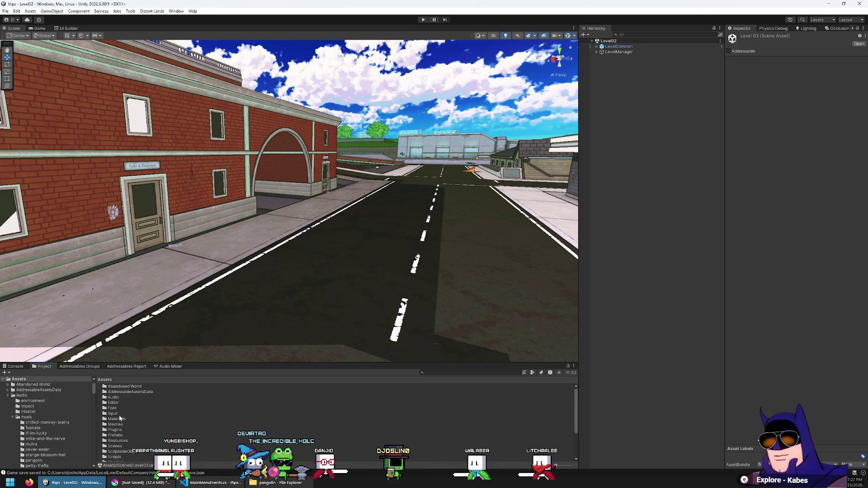
{"action": "double_click", "coordinate": [118, 451]}
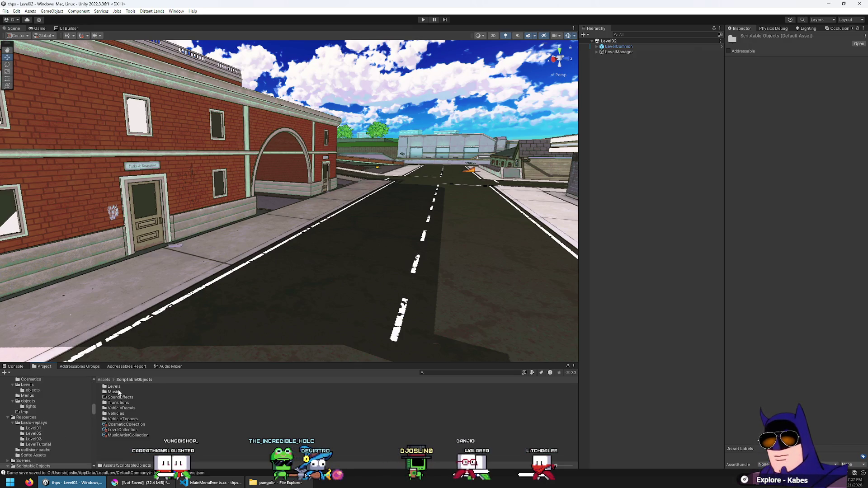
{"action": "double_click", "coordinate": [120, 392]}
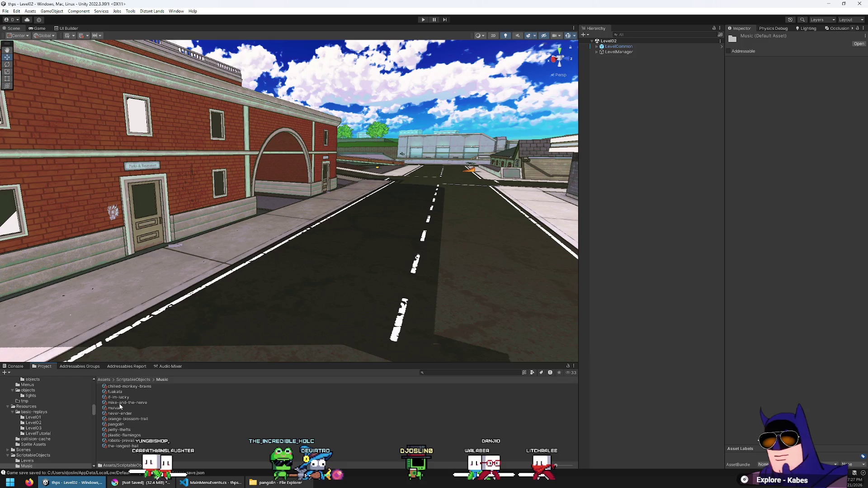
Copy the Fuakata asset's Artist Name and paste it into Krita's text editor.
{"action": "left_click", "coordinate": [115, 392]}
{"action": "left_click", "coordinate": [816, 68]}
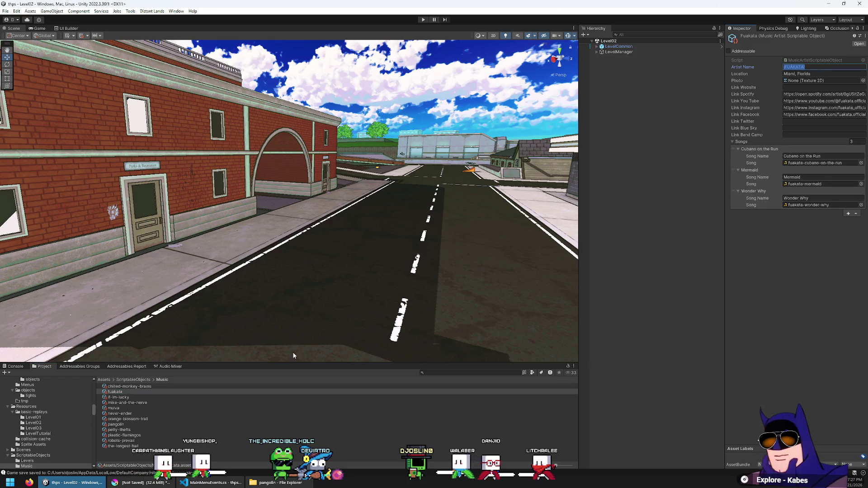
{"action": "key", "text": "ctrl+c"}
{"action": "key", "text": "alt+Tab"}
{"action": "key", "text": "ctrl+v"}
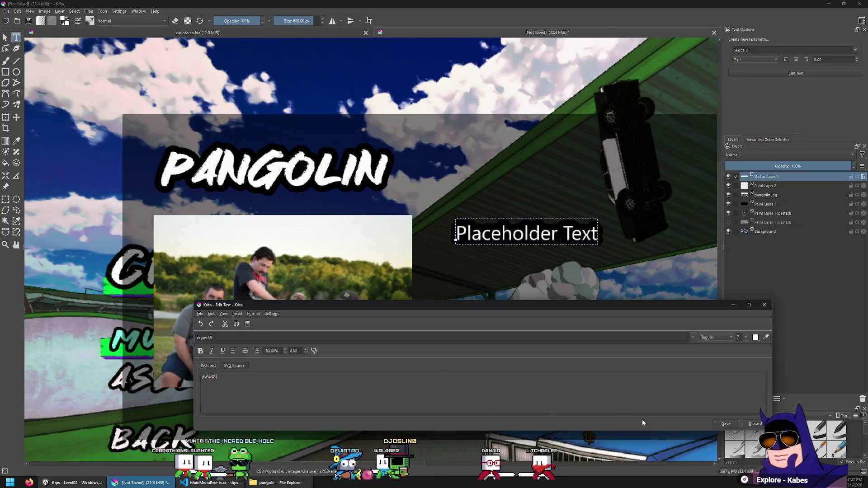
Save the ¡FUÁKATA! text with the Antihero font and close the text editor.
{"action": "left_click", "coordinate": [722, 425]}
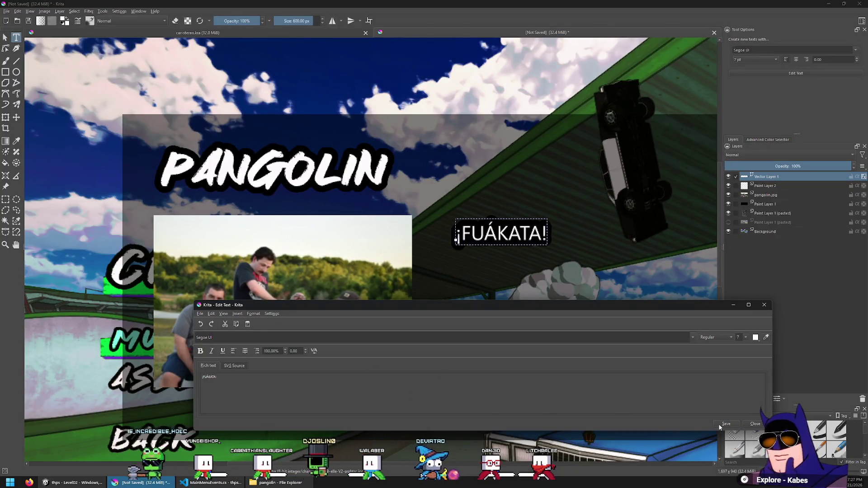
{"action": "triple_click", "coordinate": [251, 338]}
{"action": "type", "text": "Antihero"}
{"action": "key", "text": "Return"}
{"action": "left_click", "coordinate": [722, 426]}
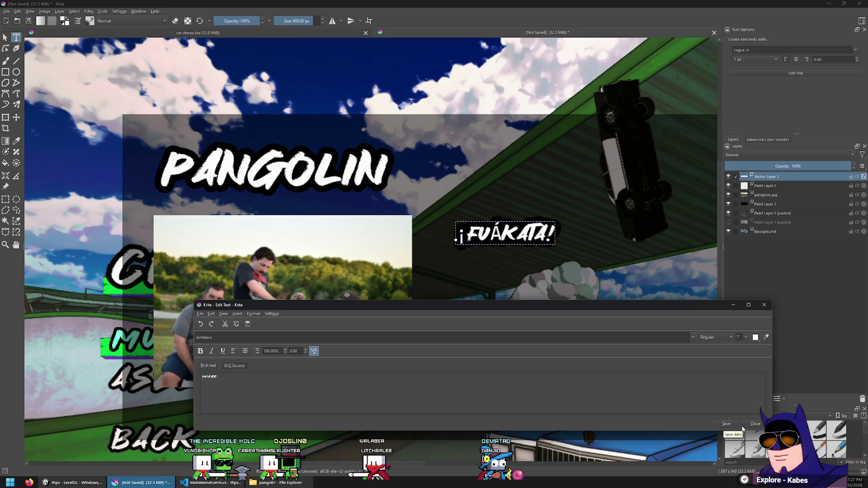
{"action": "left_click", "coordinate": [758, 424]}
{"action": "key", "text": "ctrl+r"}
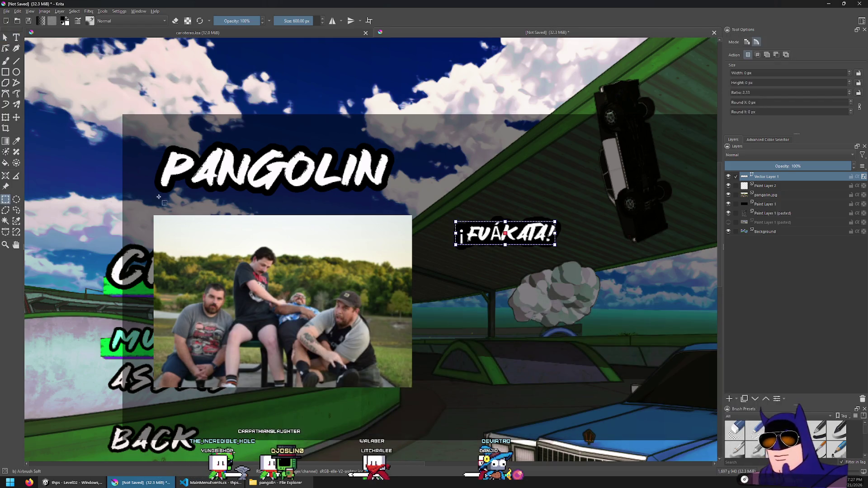
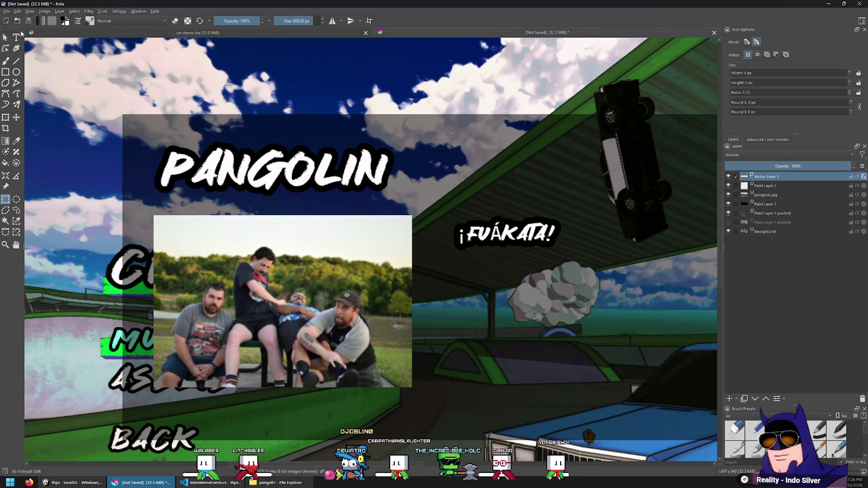
Extend the caption so it reads '¡FUÁKATA! -- &' and save the edit.
{"action": "key", "text": "t"}
{"action": "key", "text": "Return"}
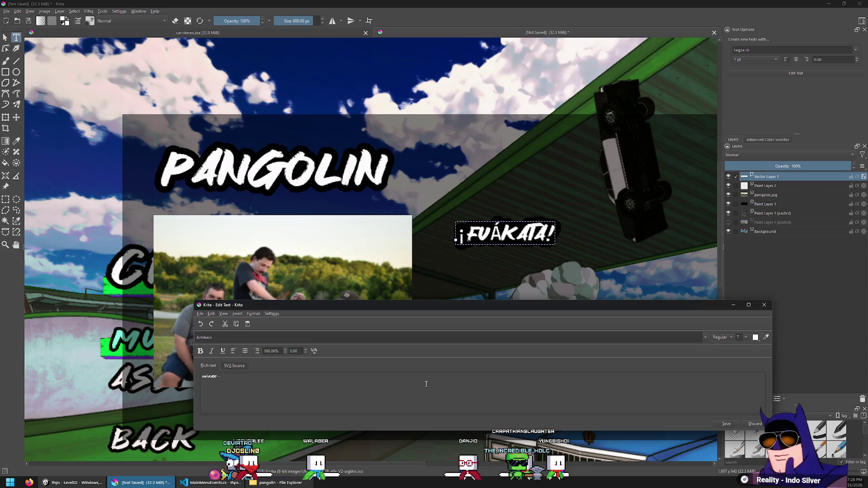
{"action": "type", "text": "a"}
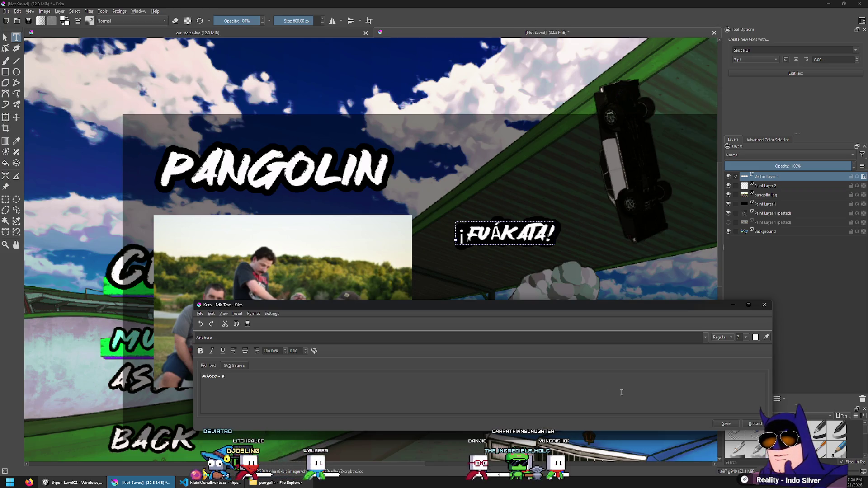
{"action": "left_click", "coordinate": [728, 424]}
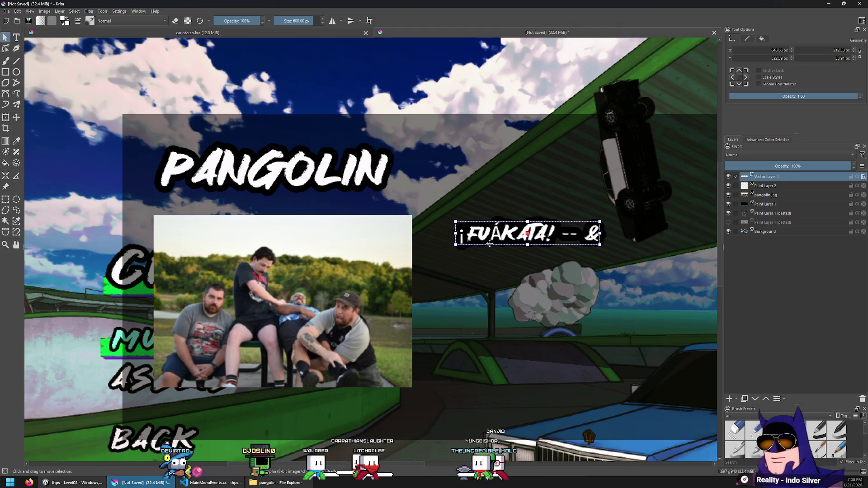
Switch to Rectangular Selection and minimize Krita to reveal Unity.
{"action": "scroll", "coordinate": [502, 236], "scroll_direction": "up", "scroll_amount": 4}
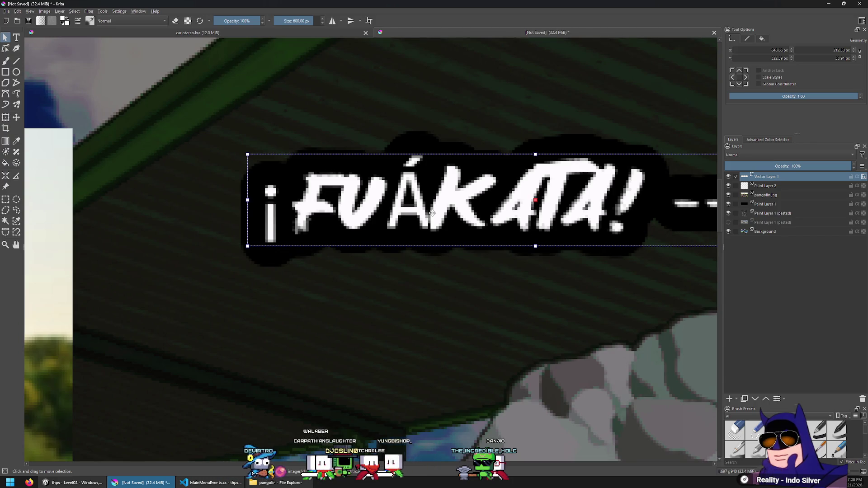
{"action": "scroll", "coordinate": [432, 213], "scroll_direction": "down", "scroll_amount": 3}
{"action": "left_click", "coordinate": [6, 200]}
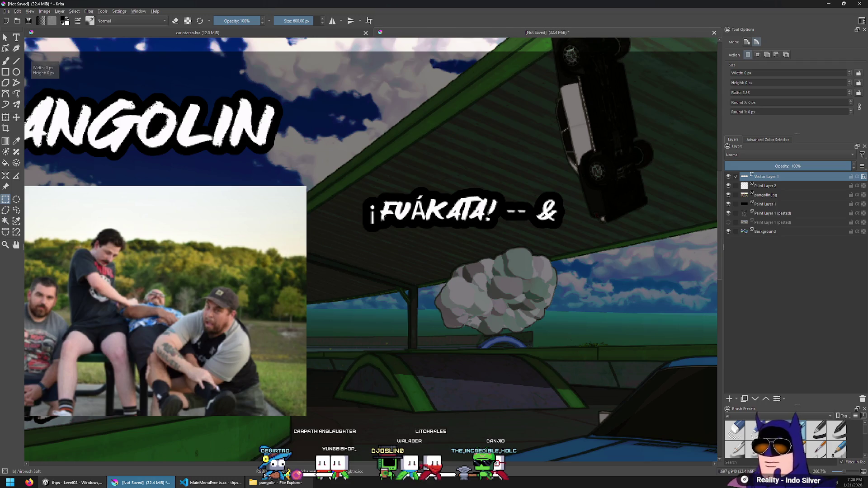
{"action": "left_click", "coordinate": [113, 482]}
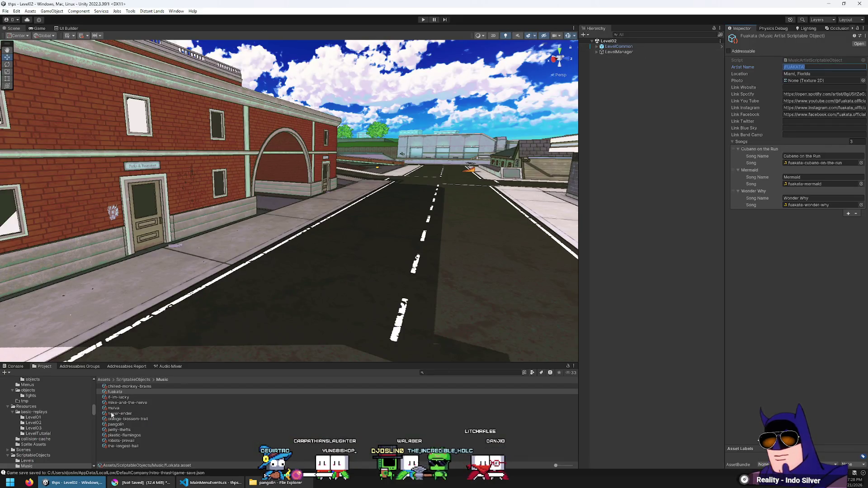
Open Assets > Font, select the Antihero SDF asset and expand its Character Table.
{"action": "left_click", "coordinate": [104, 380]}
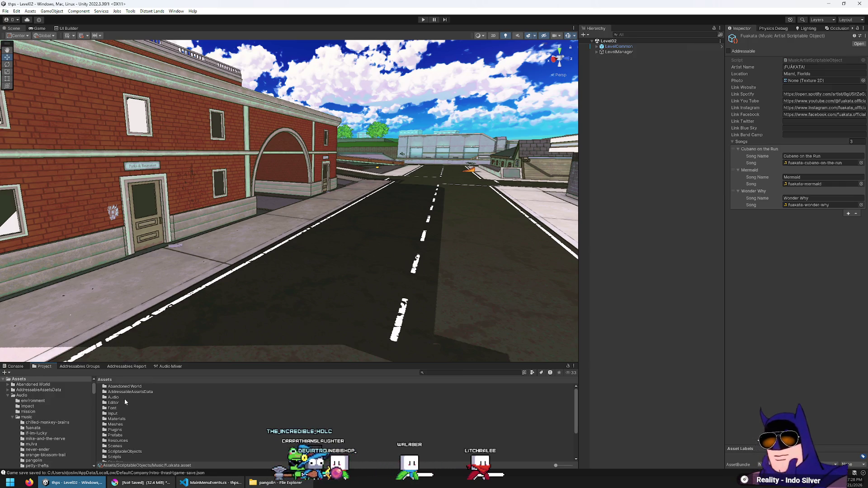
{"action": "double_click", "coordinate": [109, 408]}
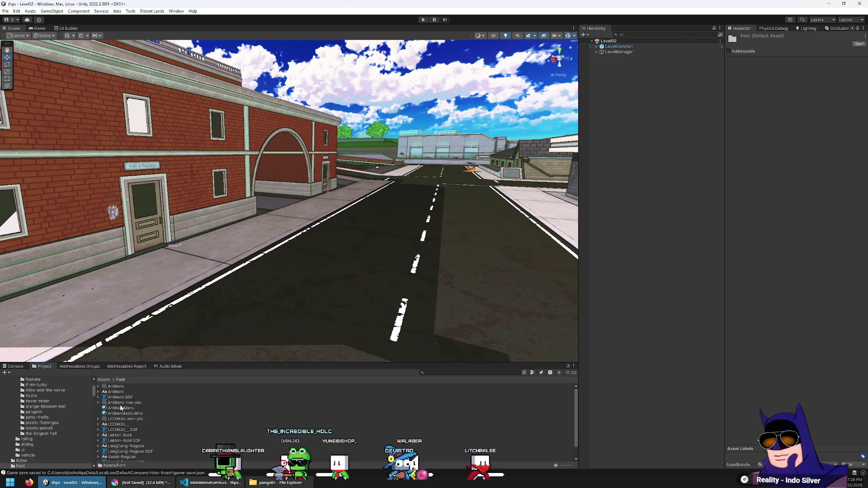
{"action": "left_click", "coordinate": [118, 398]}
{"action": "left_click", "coordinate": [117, 403]}
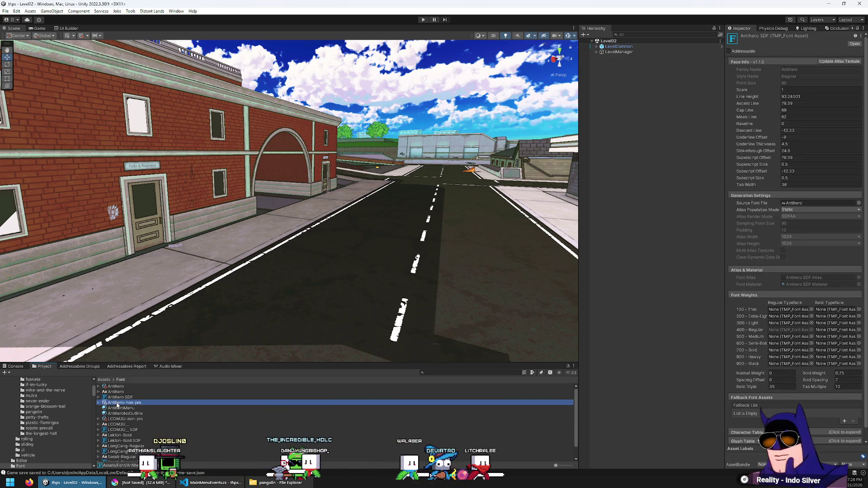
{"action": "left_click", "coordinate": [126, 408]}
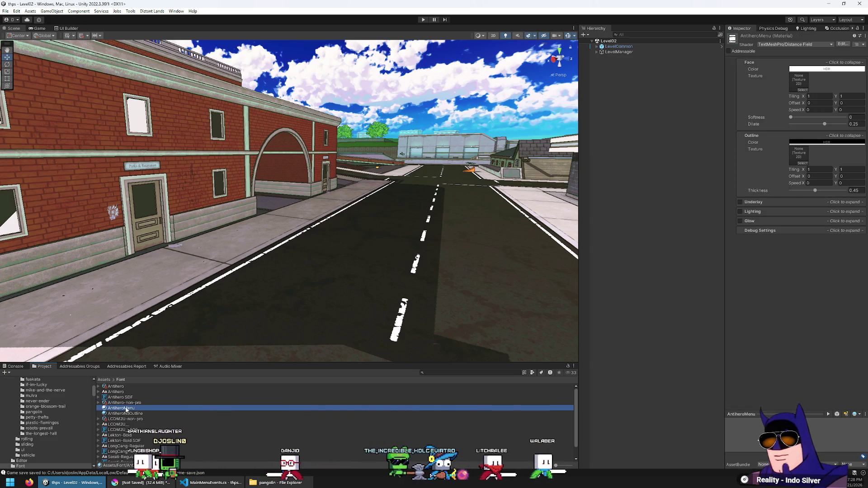
{"action": "left_click", "coordinate": [140, 399]}
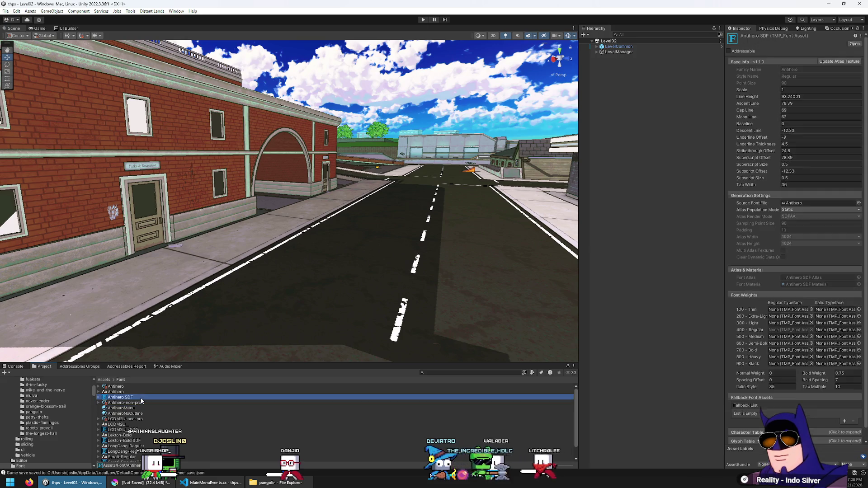
{"action": "scroll", "coordinate": [755, 266], "scroll_direction": "down", "scroll_amount": 1}
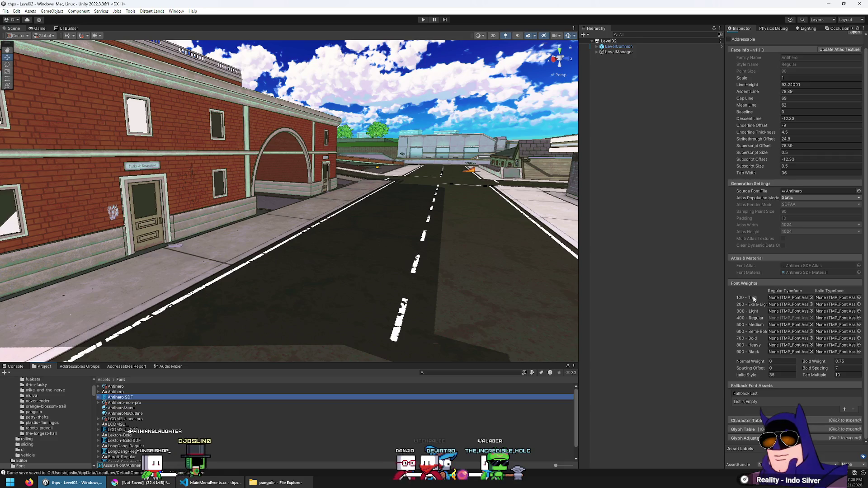
{"action": "left_click", "coordinate": [813, 419]}
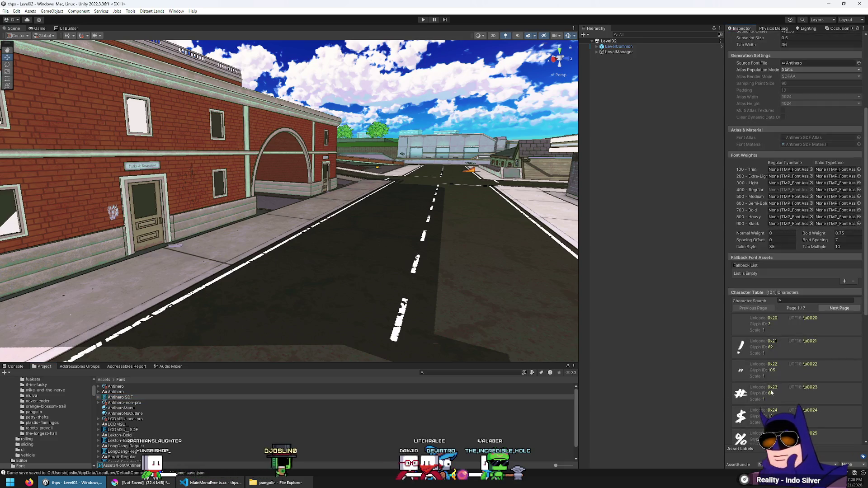
Page forward through the Antihero SDF character table to its last page.
{"action": "scroll", "coordinate": [766, 390], "scroll_direction": "down", "scroll_amount": 8}
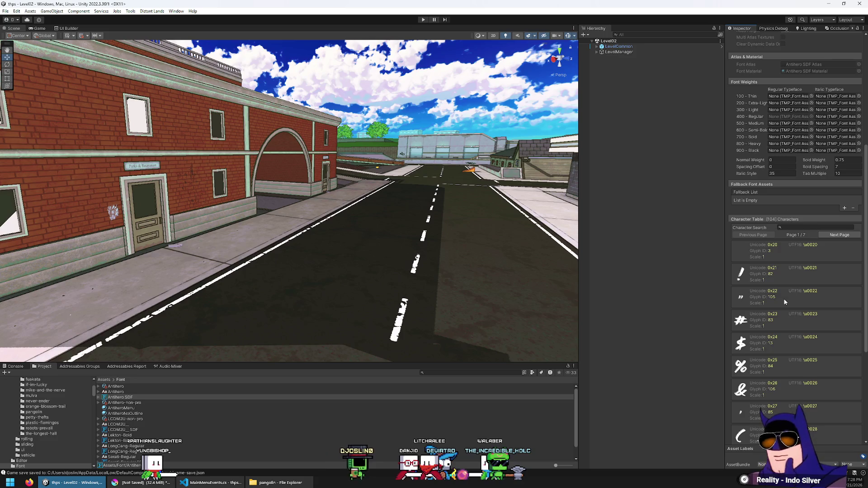
{"action": "scroll", "coordinate": [784, 300], "scroll_direction": "down", "scroll_amount": 6}
{"action": "scroll", "coordinate": [784, 300], "scroll_direction": "down", "scroll_amount": 2}
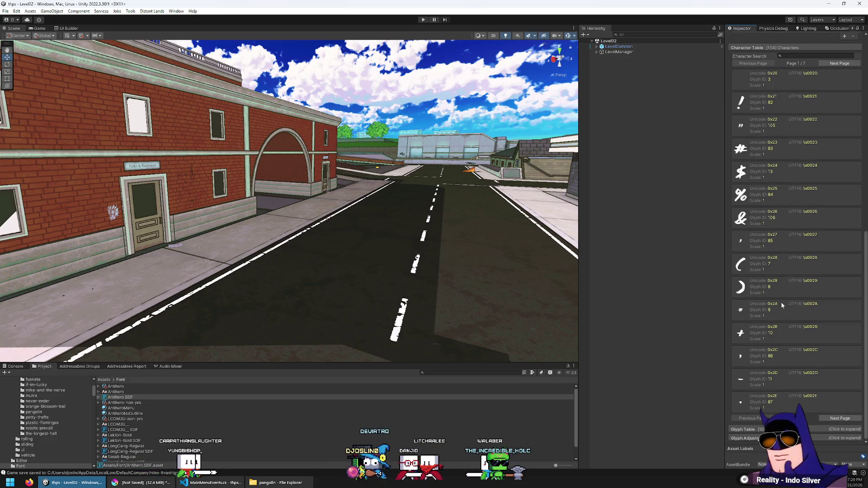
{"action": "left_click", "coordinate": [834, 419]}
{"action": "left_click", "coordinate": [834, 419]}
{"action": "left_click", "coordinate": [834, 419]}
{"action": "left_click", "coordinate": [834, 420]}
{"action": "left_click", "coordinate": [834, 419]}
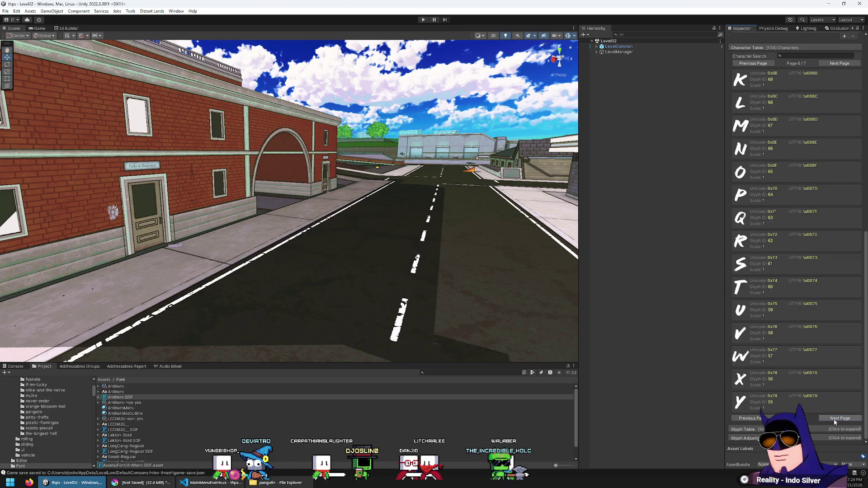
{"action": "left_click", "coordinate": [834, 419]}
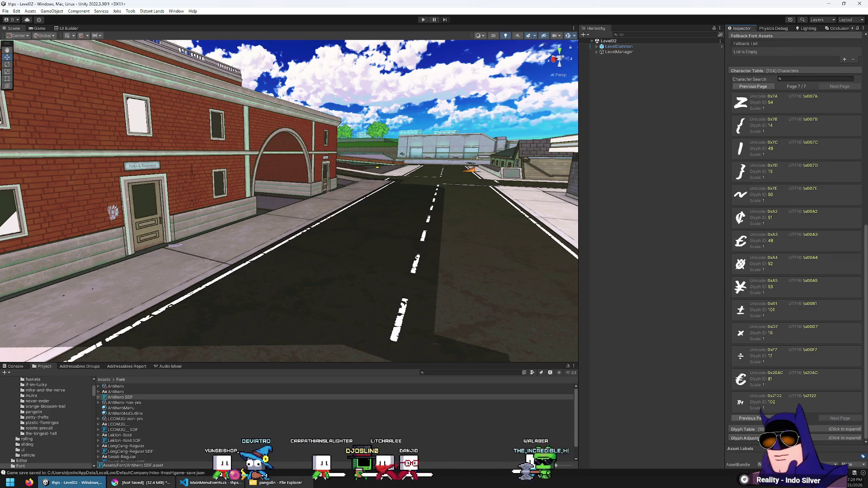
Expand the glyph table, page forward through it, then step back one page.
{"action": "left_click", "coordinate": [769, 429]}
{"action": "scroll", "coordinate": [774, 409], "scroll_direction": "down", "scroll_amount": 5}
{"action": "scroll", "coordinate": [774, 409], "scroll_direction": "down", "scroll_amount": 10}
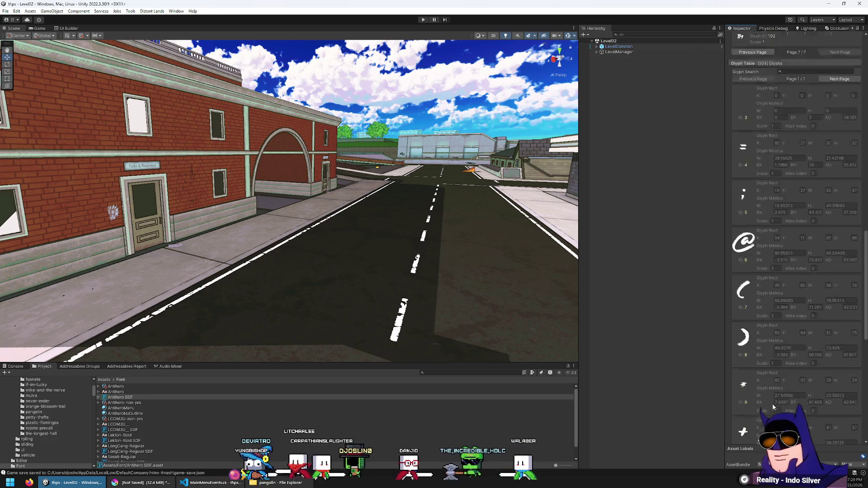
{"action": "scroll", "coordinate": [772, 407], "scroll_direction": "down", "scroll_amount": 8}
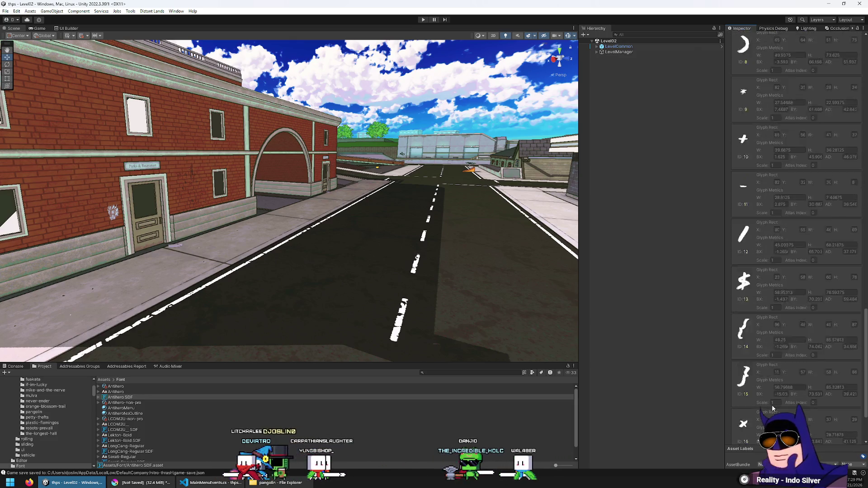
{"action": "left_click", "coordinate": [831, 427]}
{"action": "left_click", "coordinate": [831, 428]}
{"action": "left_click", "coordinate": [832, 427]}
{"action": "left_click", "coordinate": [832, 428]}
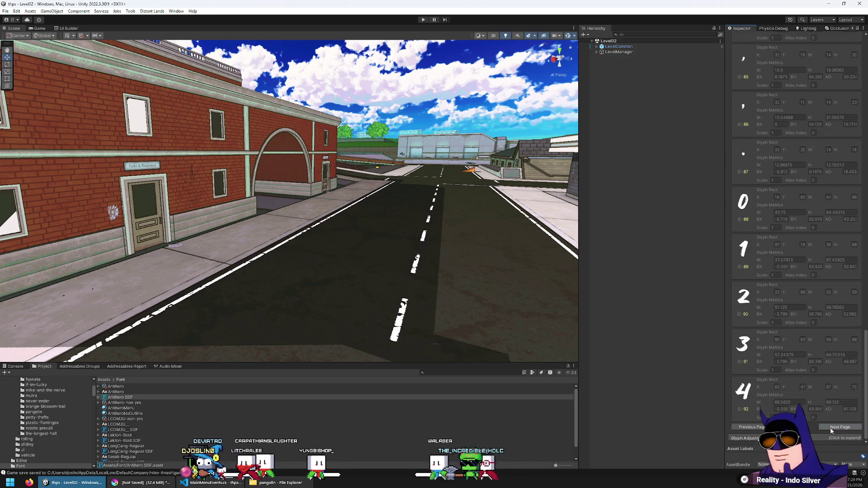
{"action": "left_click", "coordinate": [832, 427]}
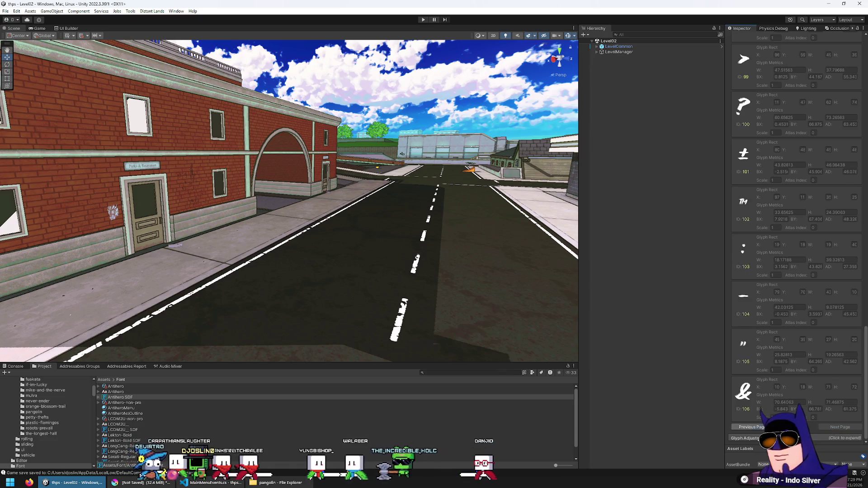
{"action": "left_click", "coordinate": [769, 428]}
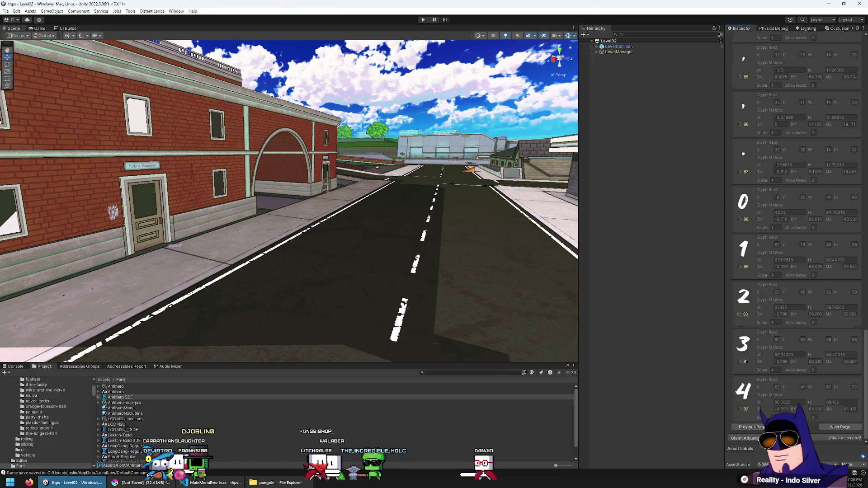
{"action": "scroll", "coordinate": [821, 437], "scroll_direction": "down", "scroll_amount": 3}
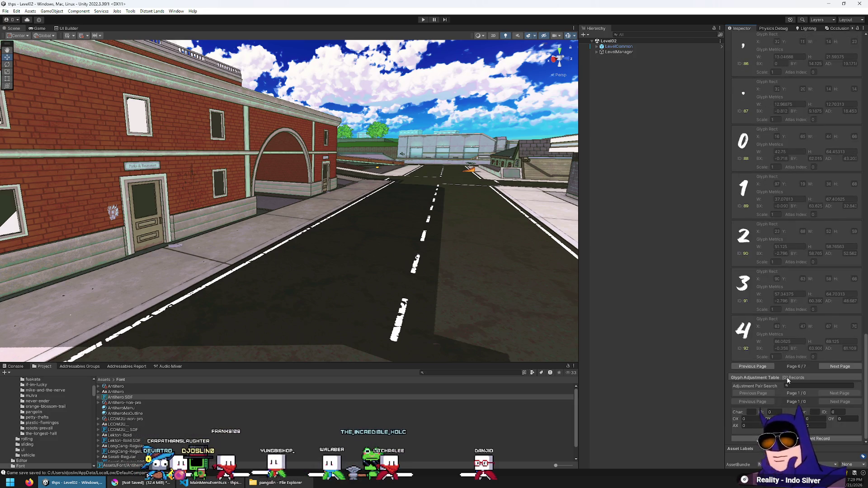
{"action": "scroll", "coordinate": [780, 389], "scroll_direction": "up", "scroll_amount": 15}
{"action": "scroll", "coordinate": [784, 376], "scroll_direction": "up", "scroll_amount": 3}
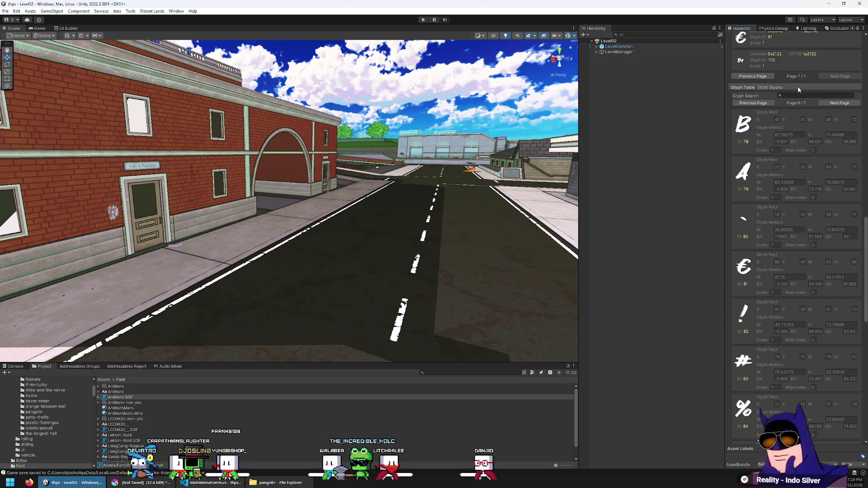
{"action": "scroll", "coordinate": [791, 118], "scroll_direction": "up", "scroll_amount": 20}
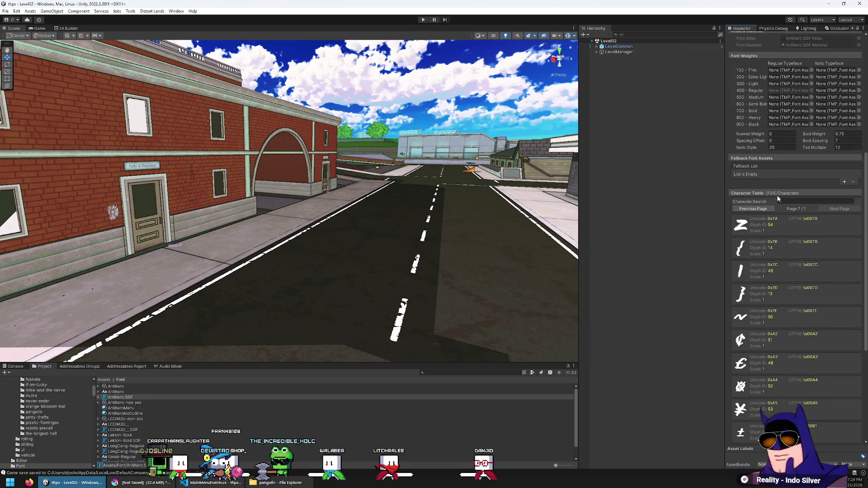
Collapse and re-expand the character table.
{"action": "left_click", "coordinate": [782, 193]}
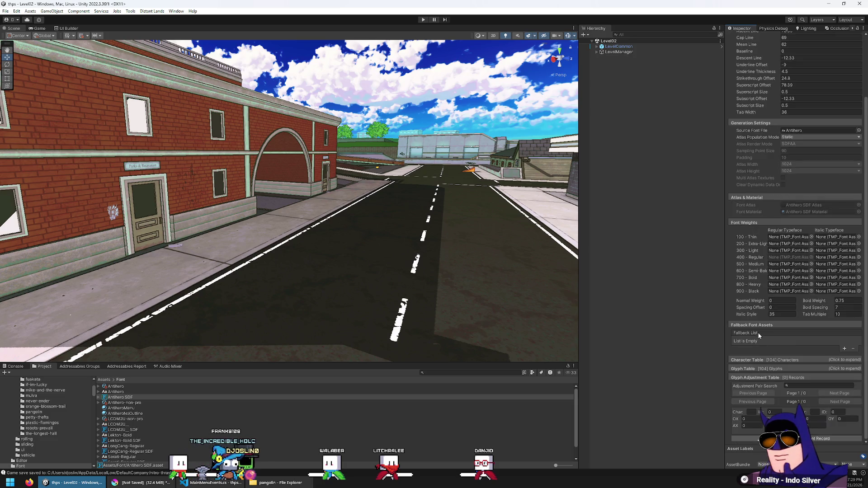
{"action": "left_click", "coordinate": [768, 360]}
{"action": "scroll", "coordinate": [768, 359], "scroll_direction": "down", "scroll_amount": 5}
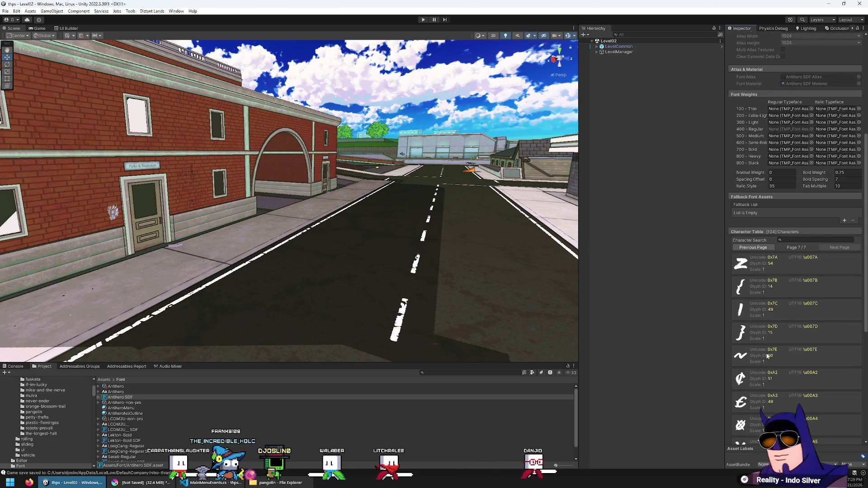
{"action": "scroll", "coordinate": [766, 355], "scroll_direction": "down", "scroll_amount": 8}
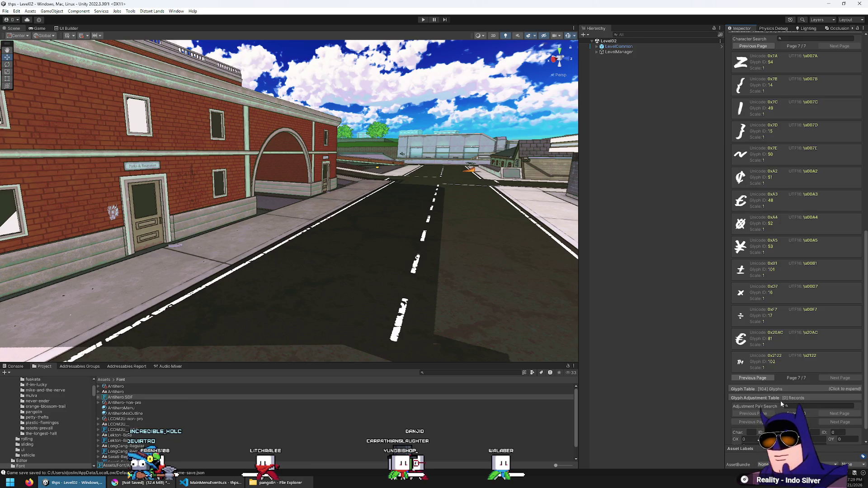
{"action": "scroll", "coordinate": [760, 222], "scroll_direction": "up", "scroll_amount": 3}
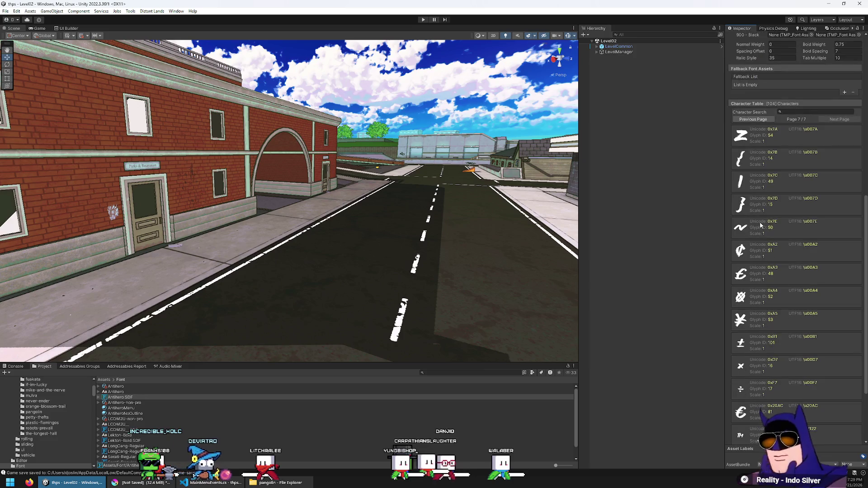
{"action": "scroll", "coordinate": [755, 210], "scroll_direction": "down", "scroll_amount": 4}
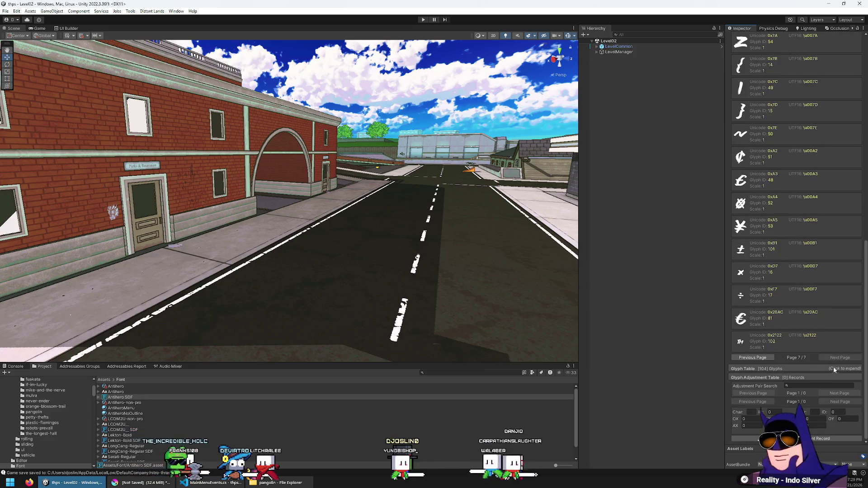
Page back through the character table until it shows Page 1/7.
{"action": "left_click", "coordinate": [770, 358]}
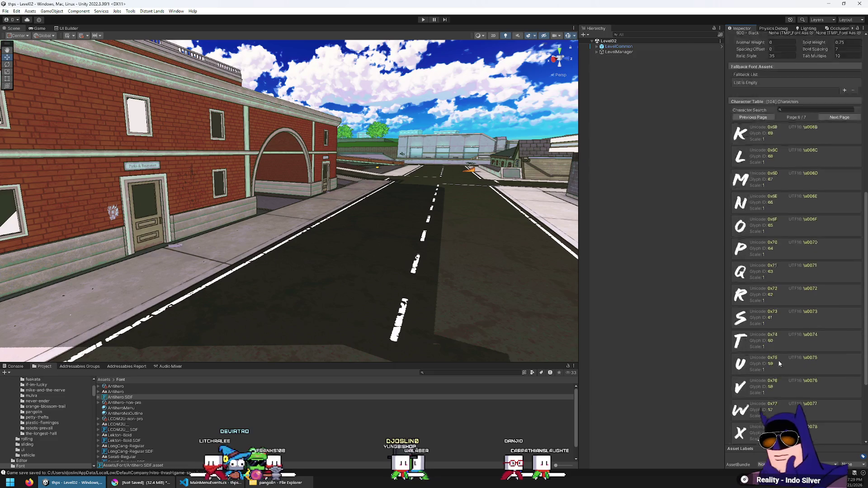
{"action": "left_click", "coordinate": [762, 363]}
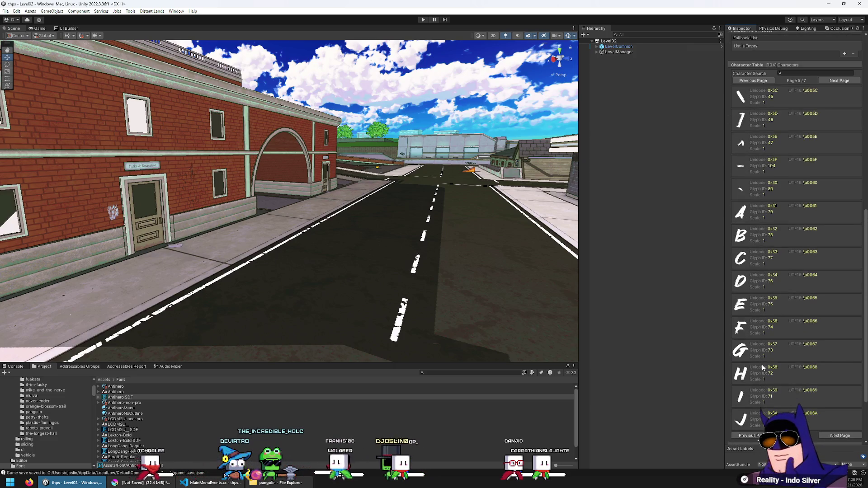
{"action": "scroll", "coordinate": [754, 389], "scroll_direction": "up", "scroll_amount": 1}
{"action": "left_click", "coordinate": [752, 382]}
{"action": "scroll", "coordinate": [753, 401], "scroll_direction": "up", "scroll_amount": 1}
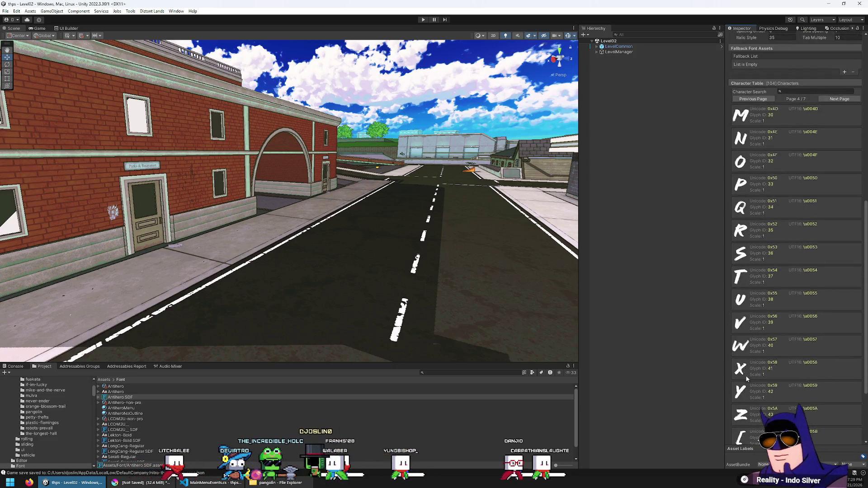
{"action": "left_click", "coordinate": [753, 400]}
{"action": "left_click", "coordinate": [753, 400]}
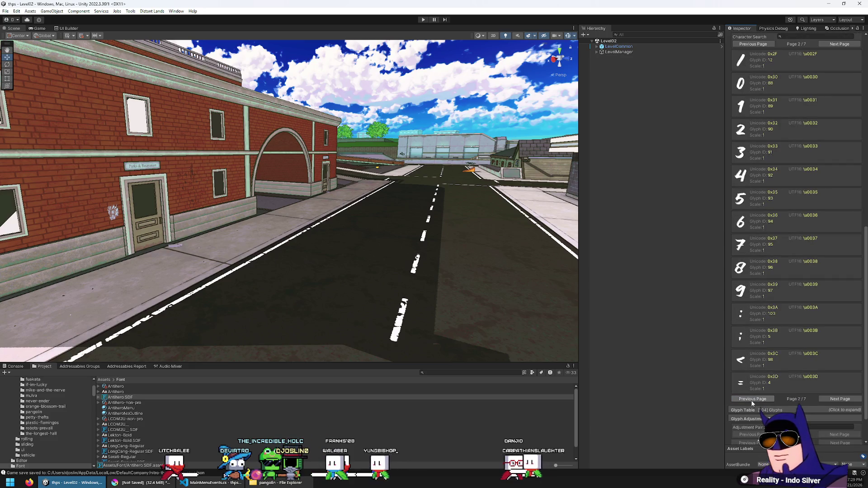
{"action": "left_click", "coordinate": [753, 399]}
{"action": "scroll", "coordinate": [745, 381], "scroll_direction": "up", "scroll_amount": 1}
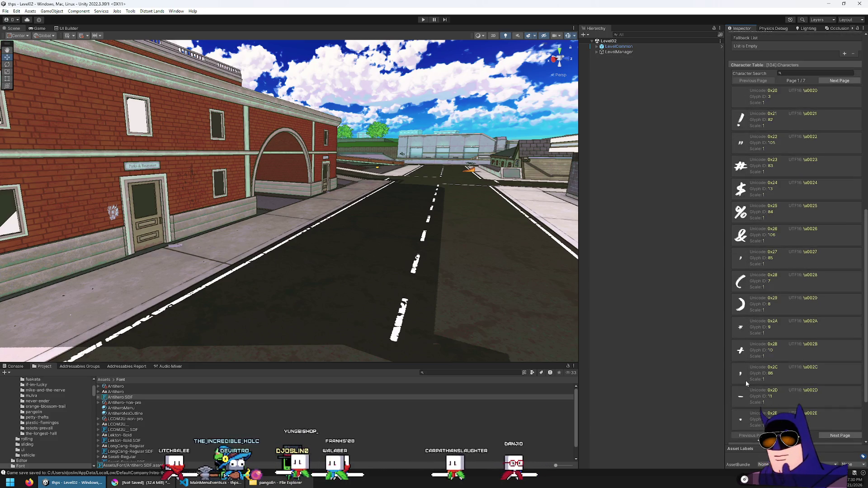
{"action": "scroll", "coordinate": [745, 381], "scroll_direction": "up", "scroll_amount": 3}
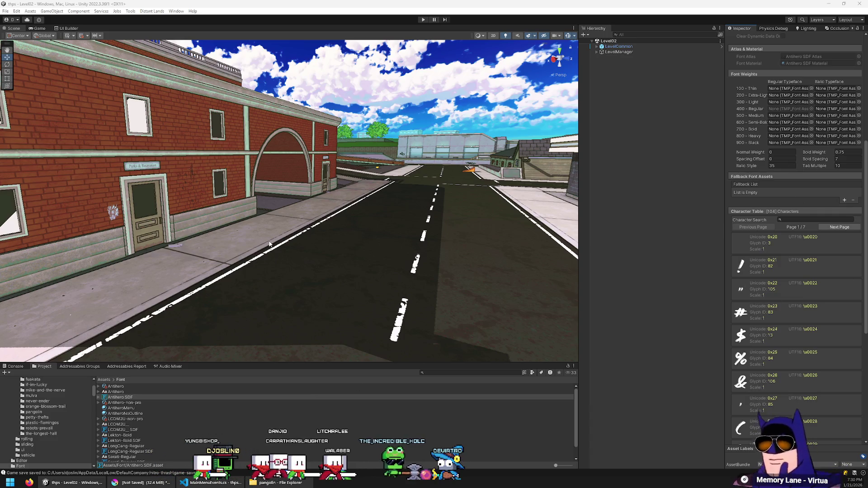
Dismiss Unity's Edit menu unused and bring the Krita mockup back to the front.
{"action": "left_click", "coordinate": [16, 11]}
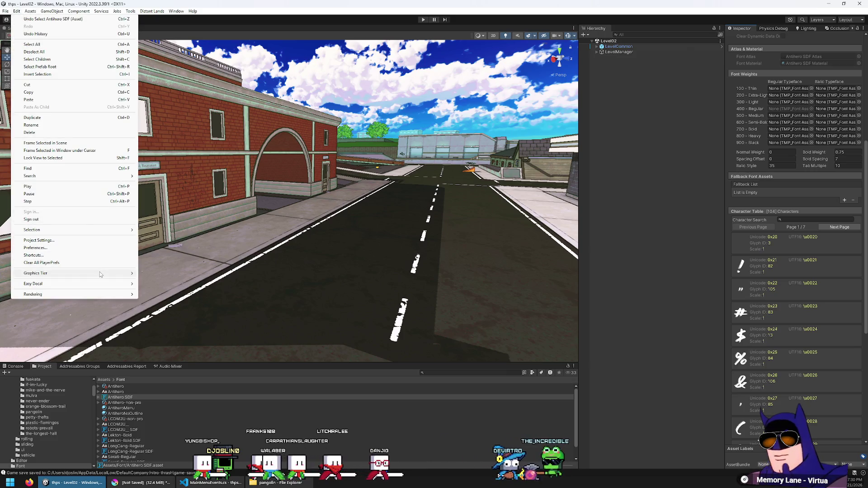
{"action": "mouse_move", "coordinate": [108, 284]}
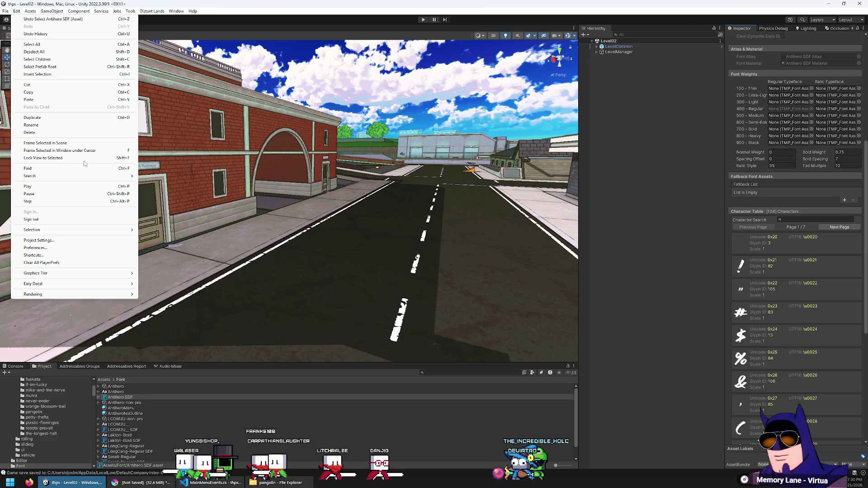
{"action": "left_click", "coordinate": [21, 11]}
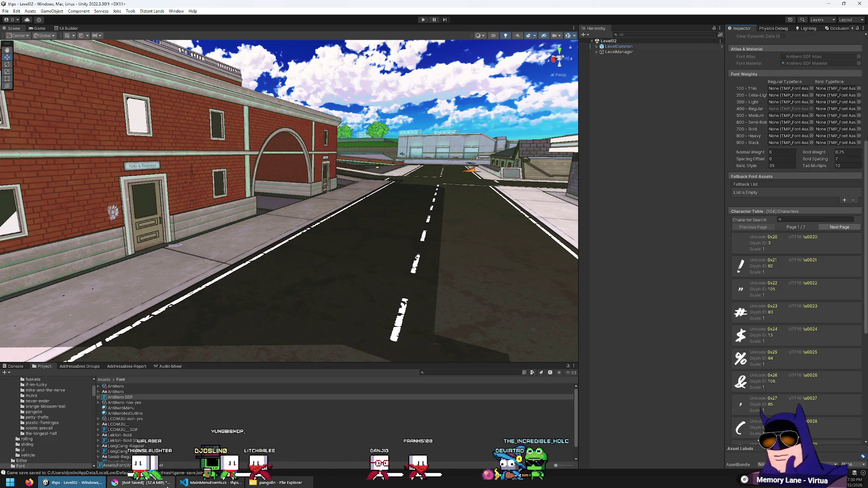
{"action": "mouse_move", "coordinate": [165, 485]}
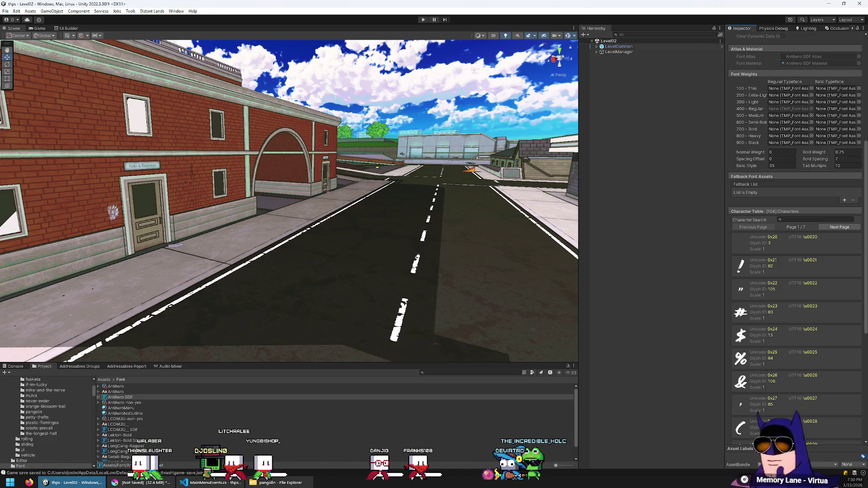
{"action": "left_click", "coordinate": [144, 483]}
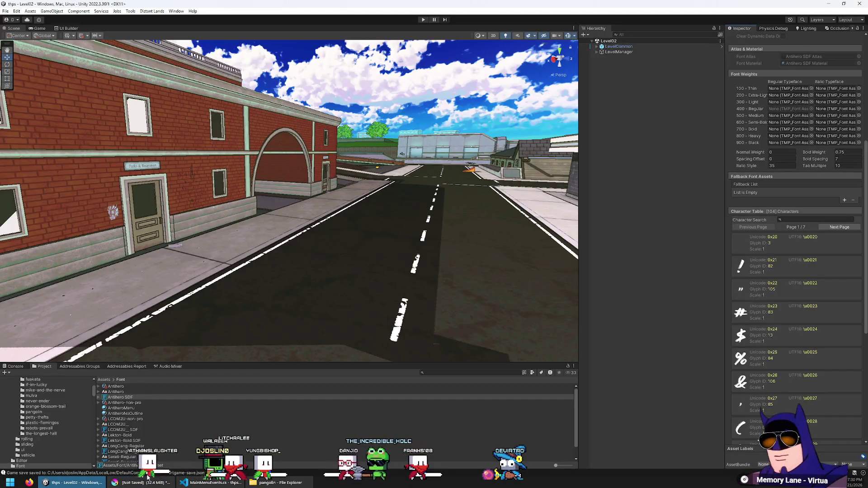
Zoom the canvas, delete the ¡FUÁKATA! text layer, then undo the deletion.
{"action": "scroll", "coordinate": [331, 223], "scroll_direction": "up", "scroll_amount": 2}
{"action": "scroll", "coordinate": [332, 223], "scroll_direction": "up", "scroll_amount": 4}
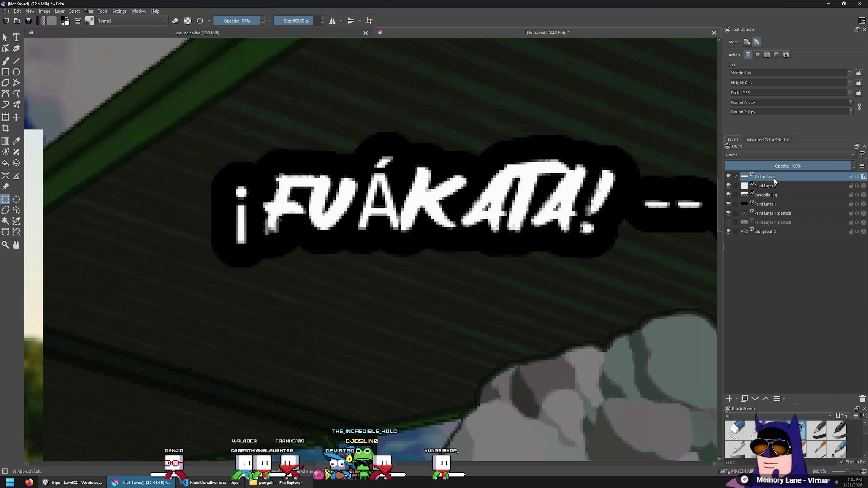
{"action": "key", "text": "shift+Delete"}
{"action": "scroll", "coordinate": [501, 279], "scroll_direction": "down", "scroll_amount": 5}
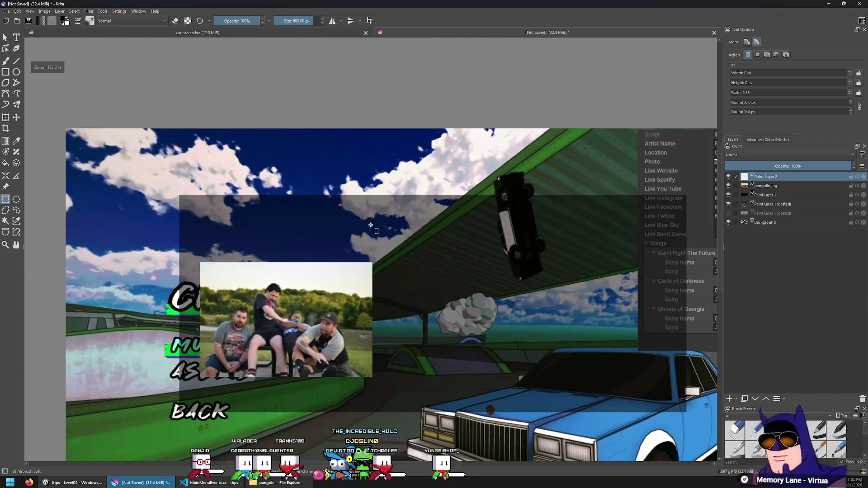
{"action": "key", "text": "ctrl+z"}
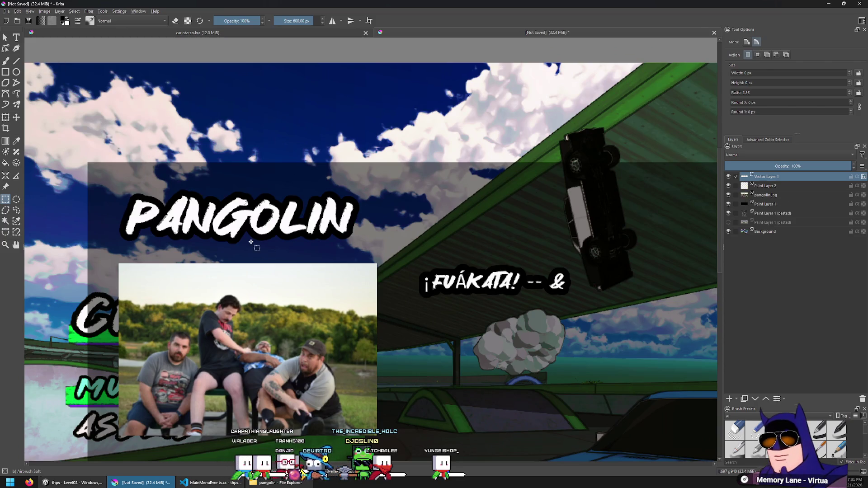
Empty the ¡FUÁKATA! text in Edit Text so it disappears from the mockup.
{"action": "key", "text": "t"}
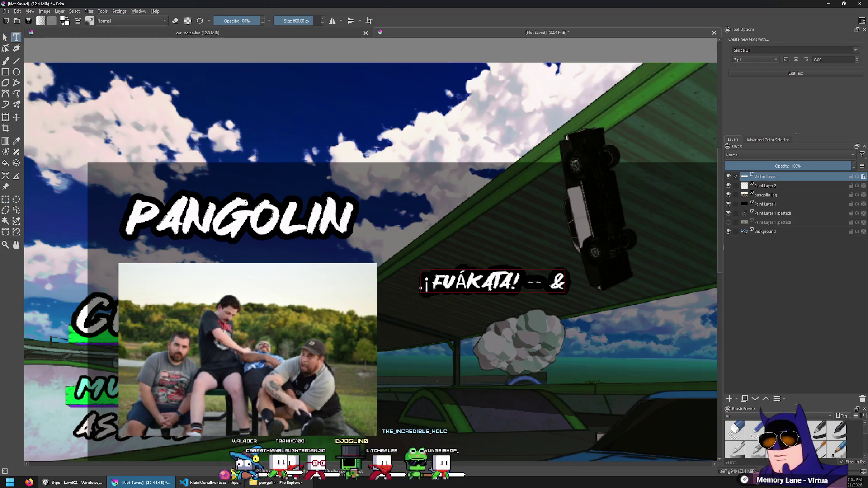
{"action": "double_click", "coordinate": [541, 289]}
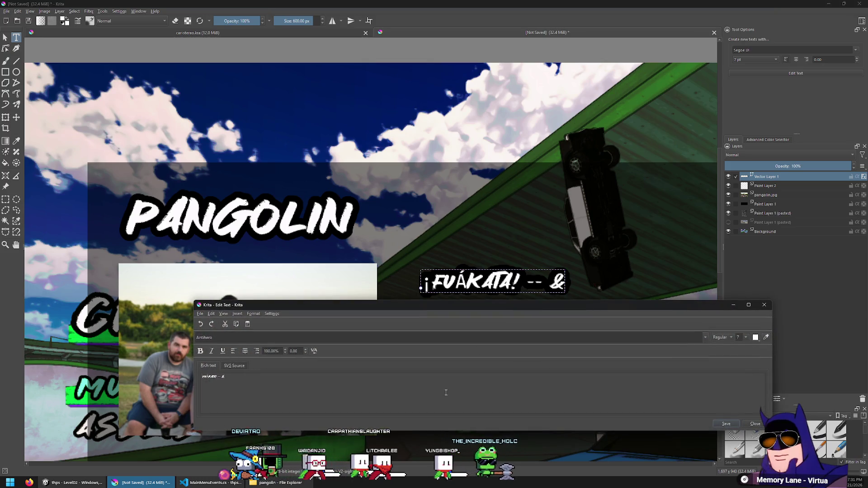
{"action": "left_click", "coordinate": [726, 424]}
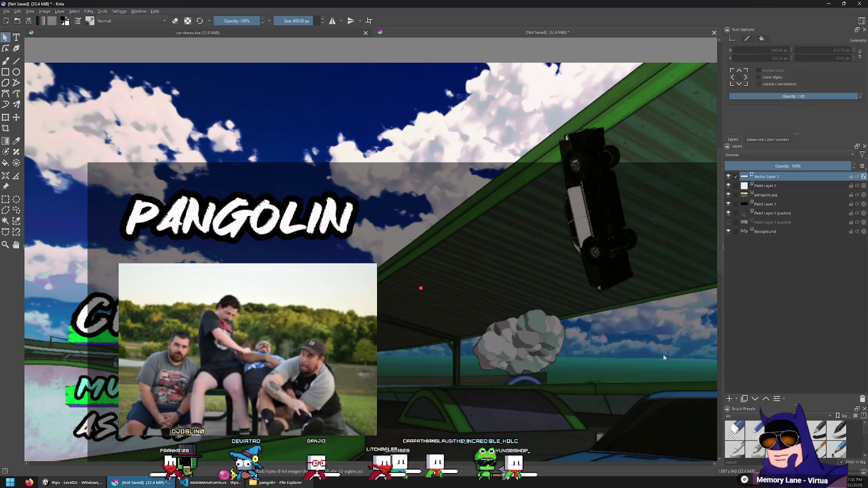
{"action": "key", "text": "ctrl+r"}
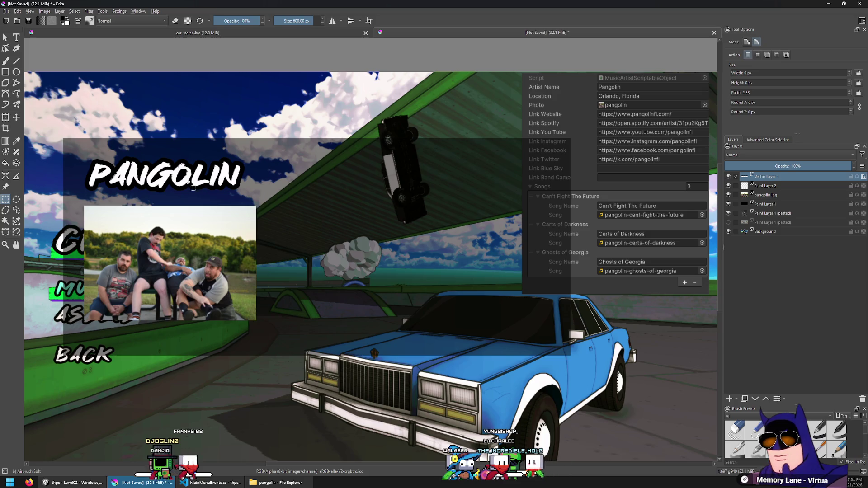
Move the PANGOLIN title right and try shrinking the band photo, then undo the resize.
{"action": "left_click", "coordinate": [16, 118]}
{"action": "left_click_drag", "start_coordinate": [207, 182], "coordinate": [349, 181]}
{"action": "left_click", "coordinate": [771, 196]}
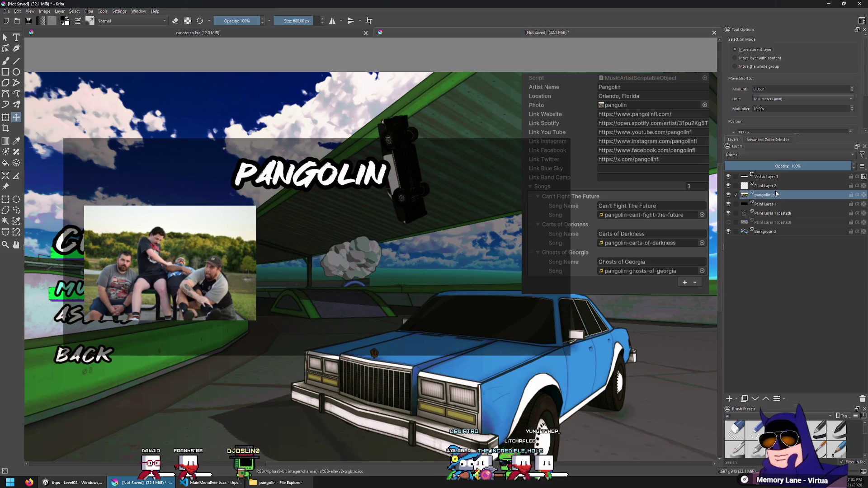
{"action": "key", "text": "ctrl+t"}
{"action": "mouse_move", "coordinate": [257, 321]}
{"action": "left_mouse_down"}
{"action": "mouse_move", "coordinate": [181, 263]}
{"action": "mouse_move", "coordinate": [199, 284]}
{"action": "left_mouse_up"}
{"action": "mouse_move", "coordinate": [166, 245]}
{"action": "left_mouse_down"}
{"action": "mouse_move", "coordinate": [150, 168]}
{"action": "mouse_move", "coordinate": [151, 188]}
{"action": "left_mouse_up"}
{"action": "key", "text": "ctrl+z"}
{"action": "key", "text": "ctrl+z"}
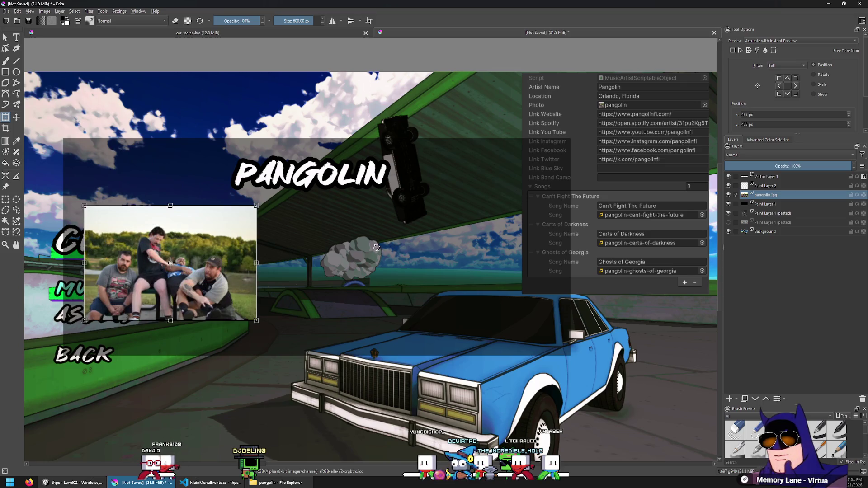
Move the PANGOLIN title back to the top left above the band photo.
{"action": "left_click", "coordinate": [16, 116]}
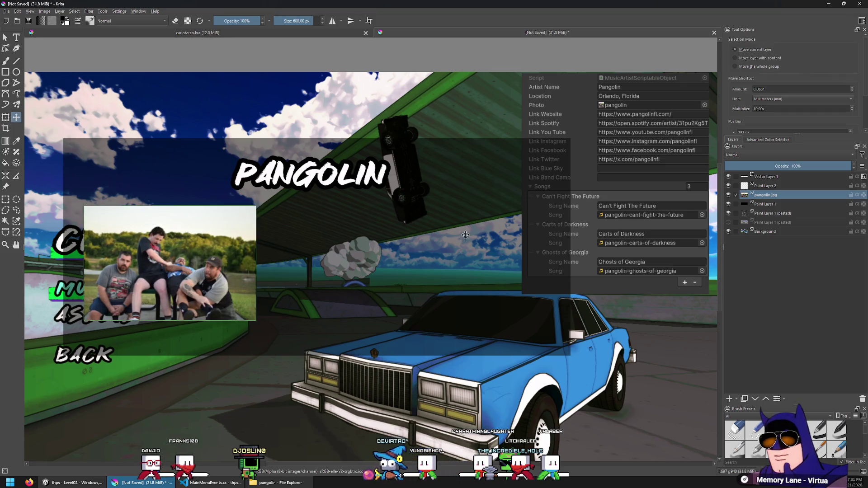
{"action": "left_click", "coordinate": [766, 176]}
{"action": "mouse_move", "coordinate": [370, 190]}
{"action": "left_mouse_down"}
{"action": "mouse_move", "coordinate": [201, 187]}
{"action": "mouse_move", "coordinate": [417, 243]}
{"action": "mouse_move", "coordinate": [408, 204]}
{"action": "mouse_move", "coordinate": [224, 185]}
{"action": "left_mouse_up"}
{"action": "left_click", "coordinate": [17, 37]}
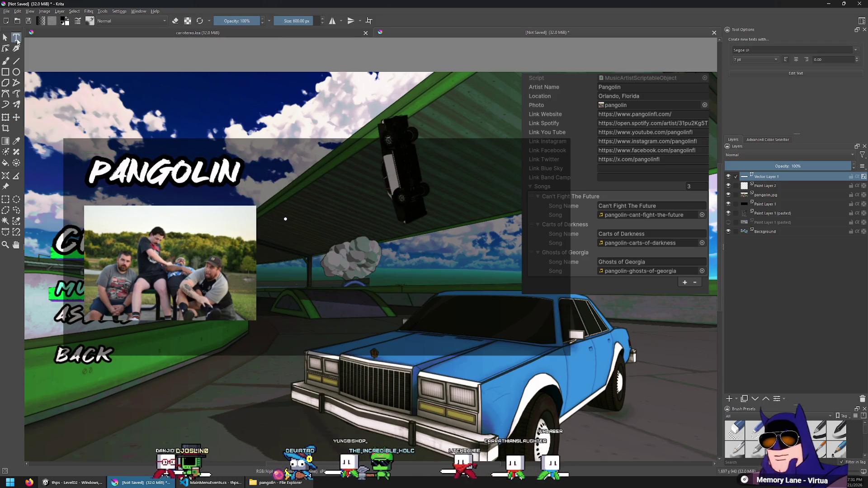
Draw a new text box, then discard it and undo the placeholder text layer.
{"action": "left_click_drag", "start_coordinate": [286, 219], "coordinate": [474, 285]}
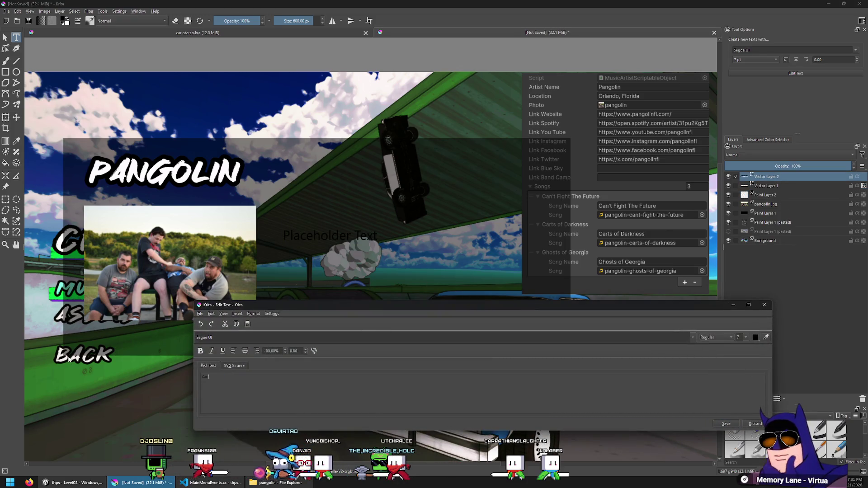
{"action": "key", "text": "Escape"}
{"action": "key", "text": "Return"}
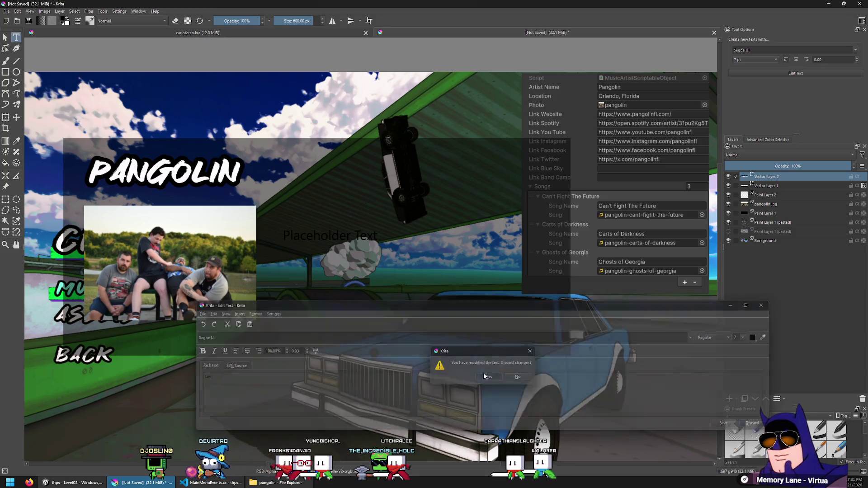
{"action": "key", "text": "ctrl+z"}
Move the copied PANGOLIN text mid-canvas and rewrite it as Can't Fight The Future at size 6.
{"action": "left_click", "coordinate": [17, 117]}
{"action": "mouse_move", "coordinate": [166, 171]}
{"action": "left_mouse_down"}
{"action": "mouse_move", "coordinate": [335, 234]}
{"action": "mouse_move", "coordinate": [375, 234]}
{"action": "left_mouse_up"}
{"action": "left_click", "coordinate": [17, 37]}
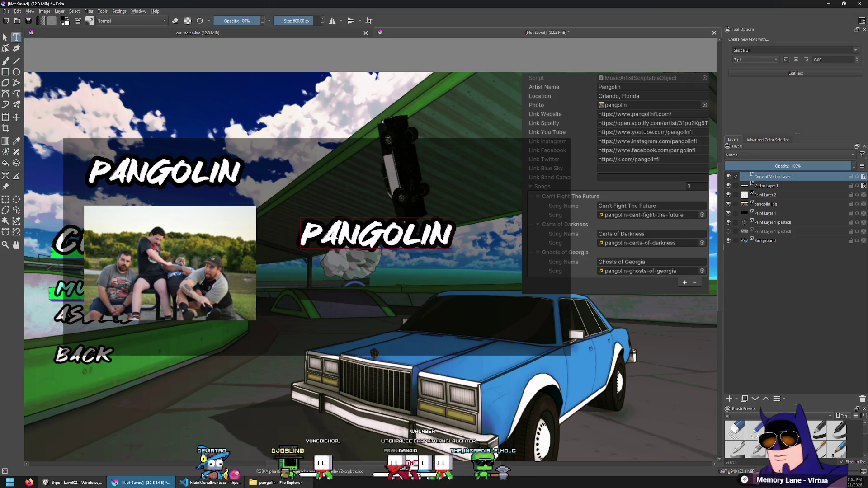
{"action": "double_click", "coordinate": [302, 244]}
{"action": "type", "text": "C"}
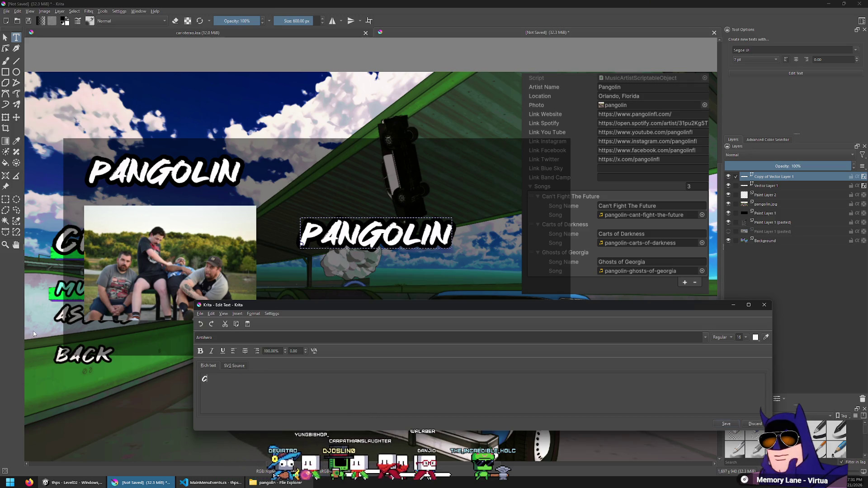
{"action": "type", "text": "an't Fight"}
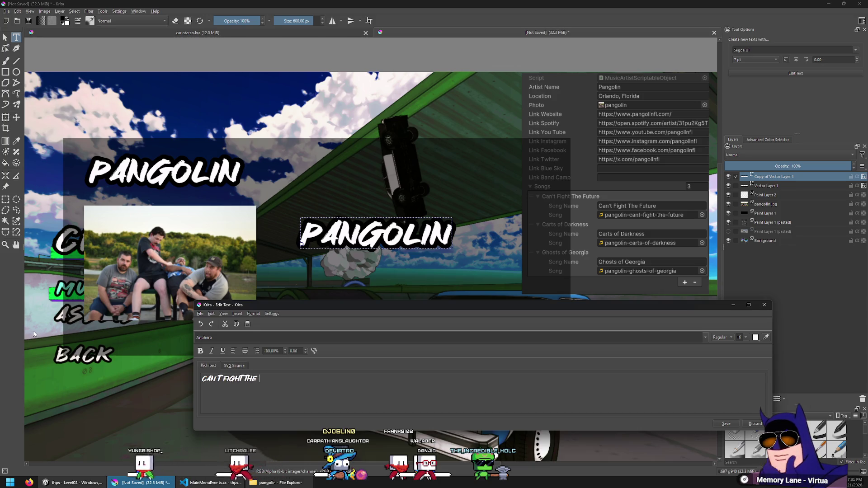
{"action": "left_click", "coordinate": [727, 425]}
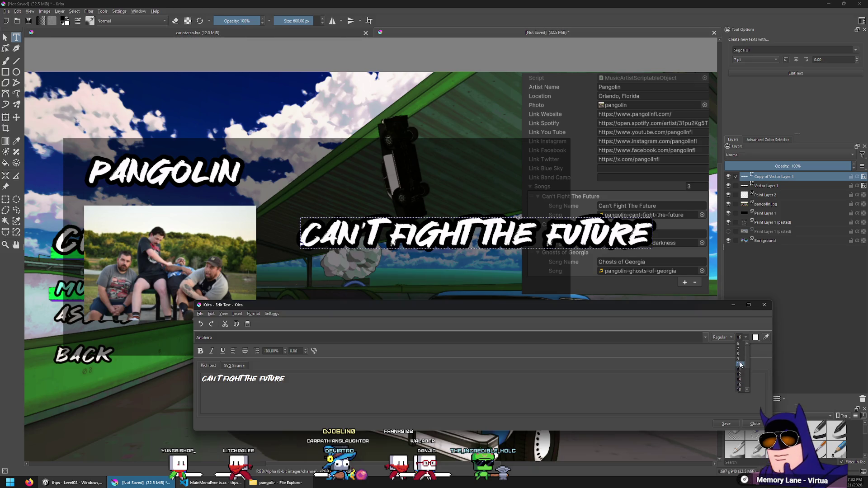
{"action": "left_click", "coordinate": [727, 424]}
{"action": "left_click", "coordinate": [746, 338]}
{"action": "left_click", "coordinate": [739, 344]}
{"action": "left_click", "coordinate": [726, 425]}
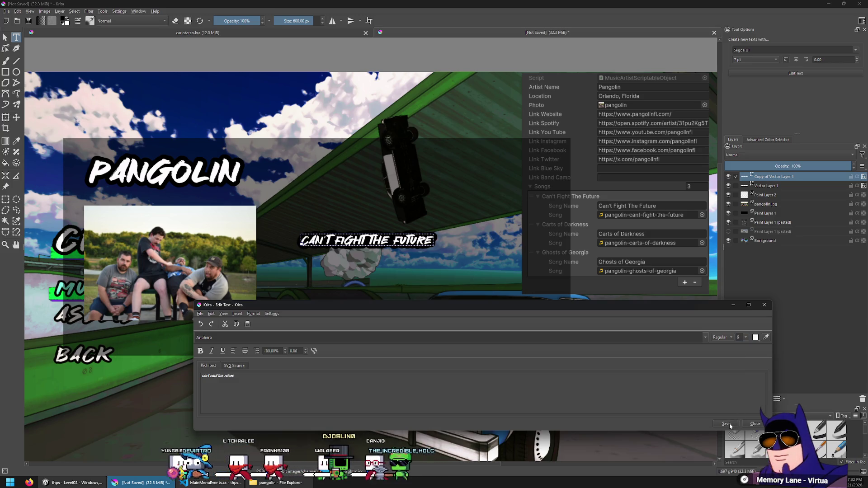
Shift the song title up-left and give it a 4 px black Stroke layer style.
{"action": "left_click", "coordinate": [5, 38]}
{"action": "left_click", "coordinate": [16, 117]}
{"action": "mouse_move", "coordinate": [382, 267]}
{"action": "left_mouse_down"}
{"action": "mouse_move", "coordinate": [347, 242]}
{"action": "mouse_move", "coordinate": [357, 262]}
{"action": "left_mouse_up"}
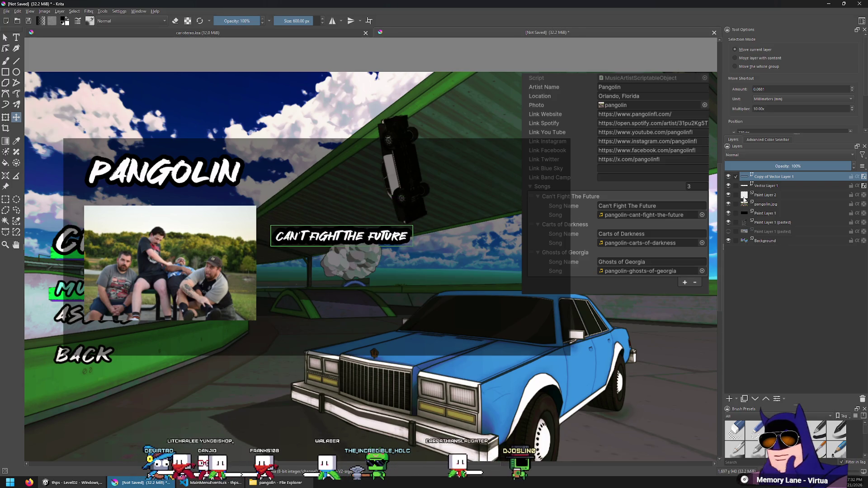
{"action": "right_click", "coordinate": [771, 178]}
{"action": "left_click", "coordinate": [787, 198]}
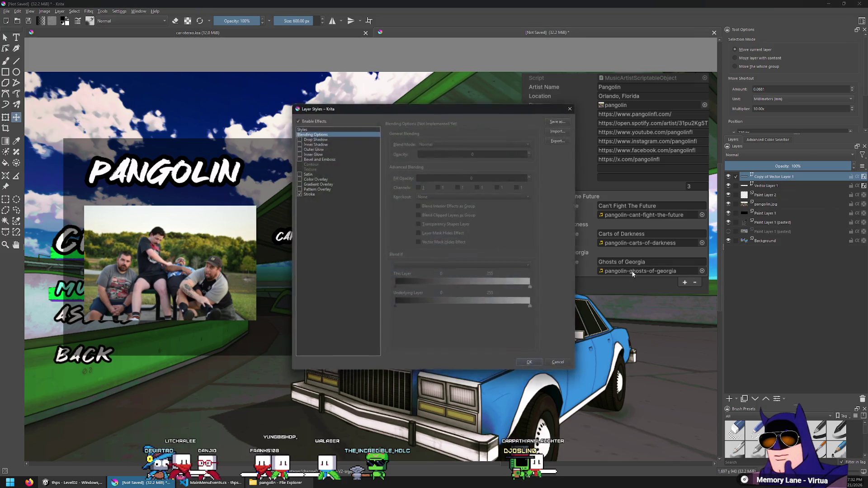
{"action": "left_click", "coordinate": [334, 193]}
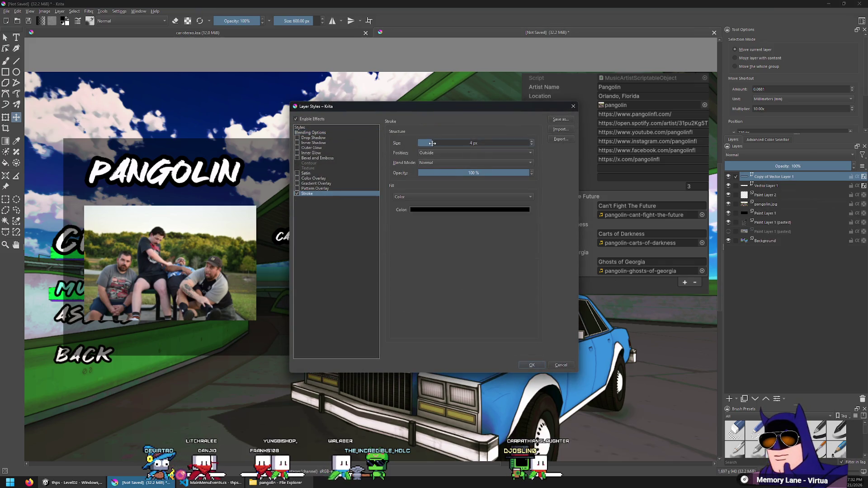
{"action": "left_click", "coordinate": [538, 367]}
Duplicate the song title with Ctrl+J and nudge the copy just below it.
{"action": "key", "text": "ctrl+j"}
{"action": "key", "text": "shift+Down"}
{"action": "key", "text": "shift+Down"}
{"action": "key", "text": "shift+Down"}
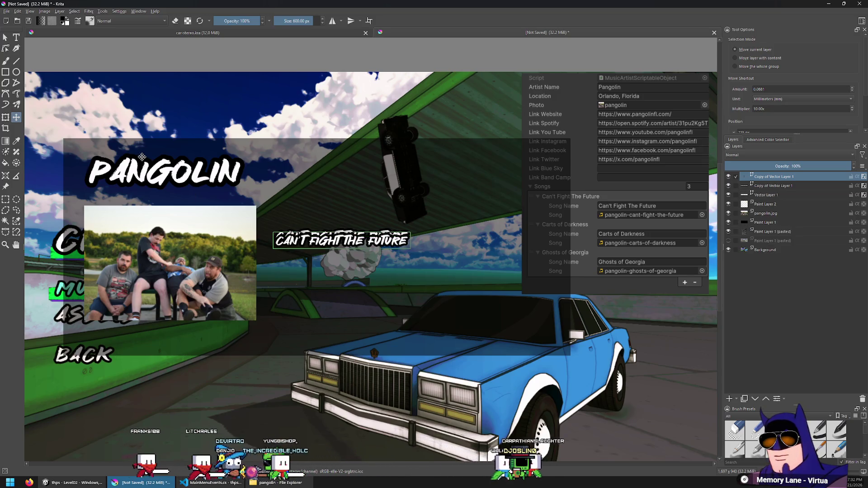
{"action": "key", "text": "shift+Down"}
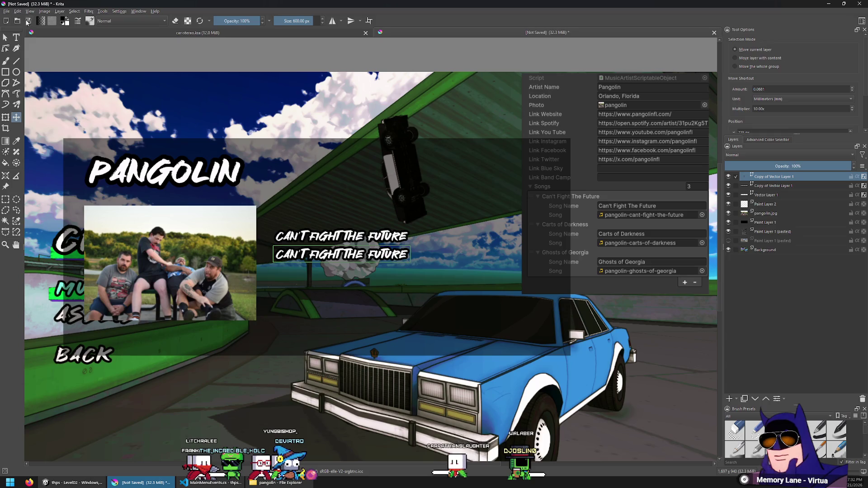
Edit the duplicated line to read Carts of Darkness.
{"action": "left_click", "coordinate": [16, 37]}
{"action": "left_click", "coordinate": [276, 254]}
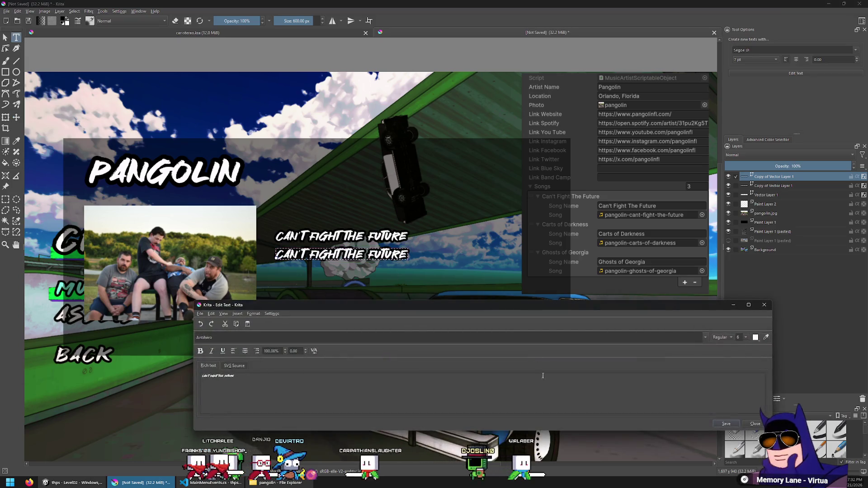
{"action": "type", "text": "arts of Darkness"}
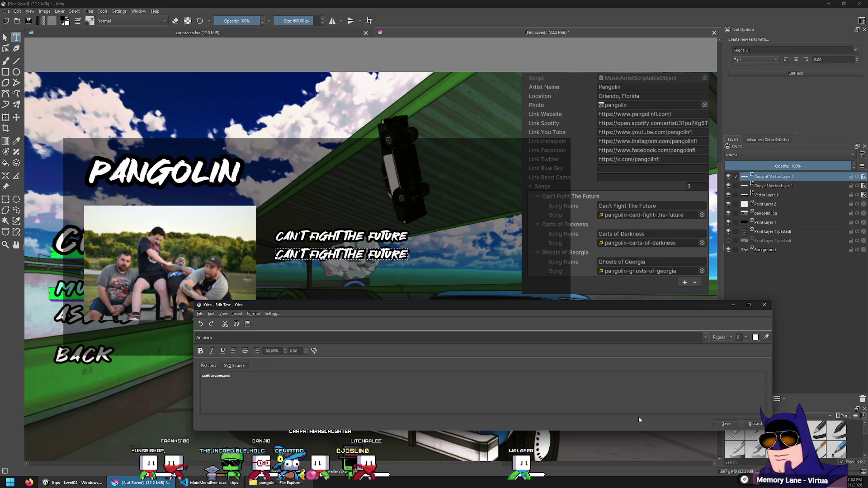
{"action": "left_click", "coordinate": [756, 425]}
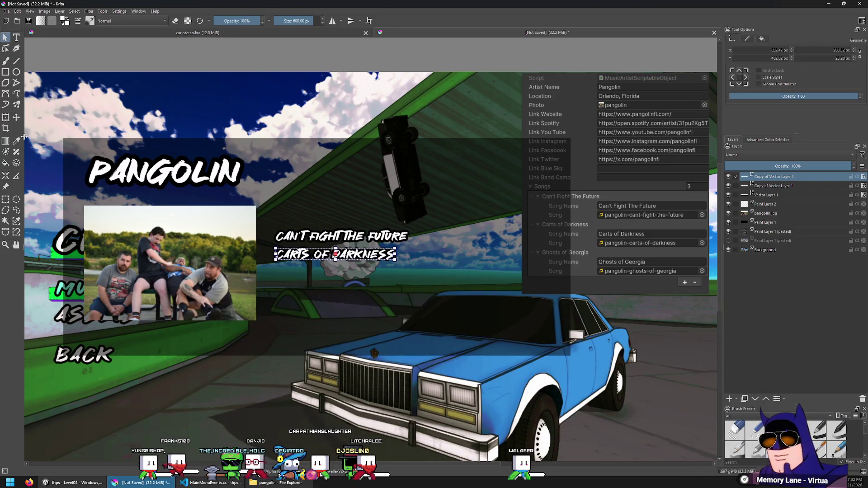
Add a third line beneath it and change it to Ghosts of Georgia.
{"action": "left_click", "coordinate": [17, 118]}
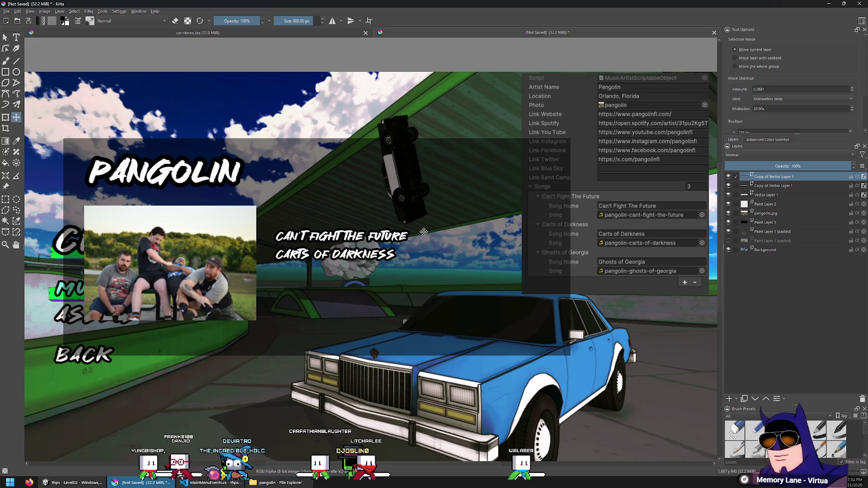
{"action": "key", "text": "Down"}
{"action": "key", "text": "Down"}
{"action": "key", "text": "Down"}
{"action": "left_click", "coordinate": [17, 37]}
{"action": "left_click", "coordinate": [335, 272]}
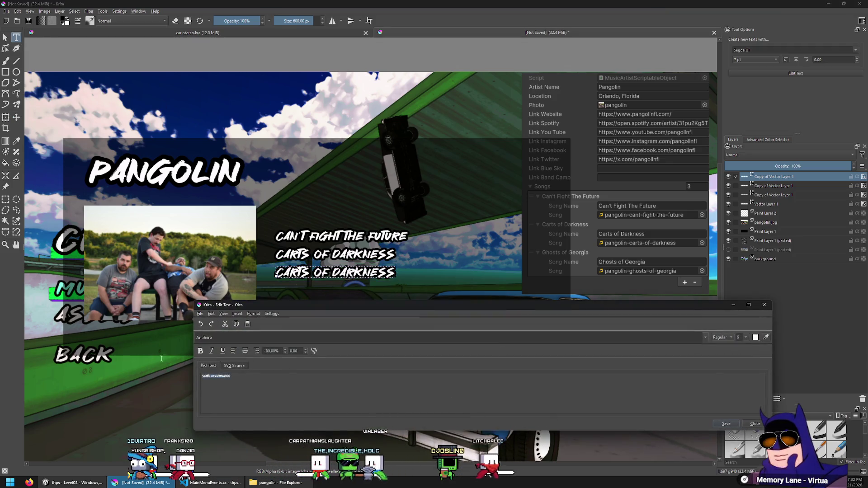
{"action": "type", "text": "Ghosts of Georgia"}
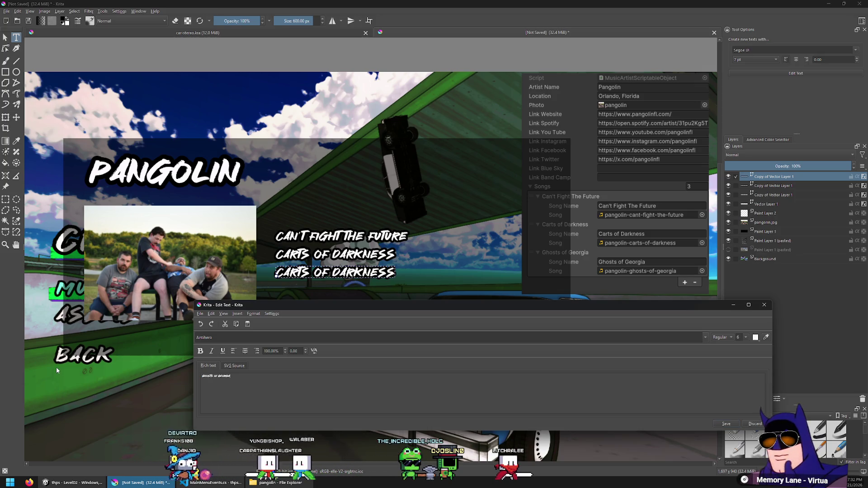
{"action": "key", "text": "Escape"}
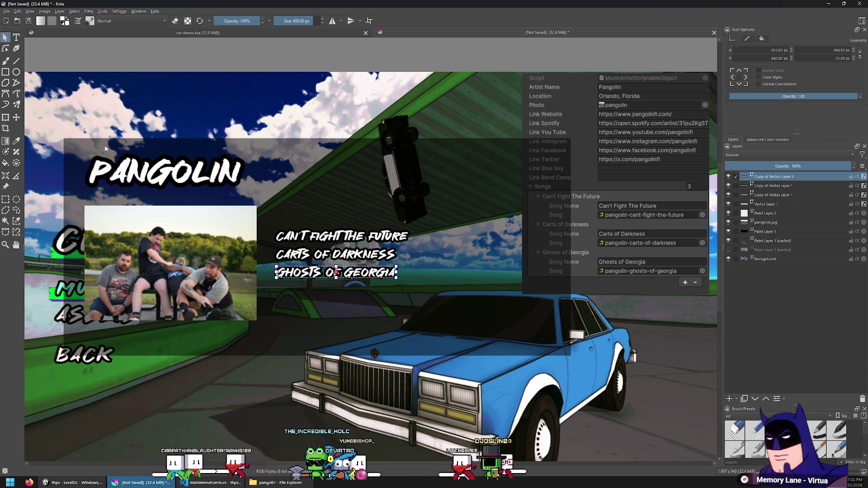
{"action": "left_click", "coordinate": [16, 117]}
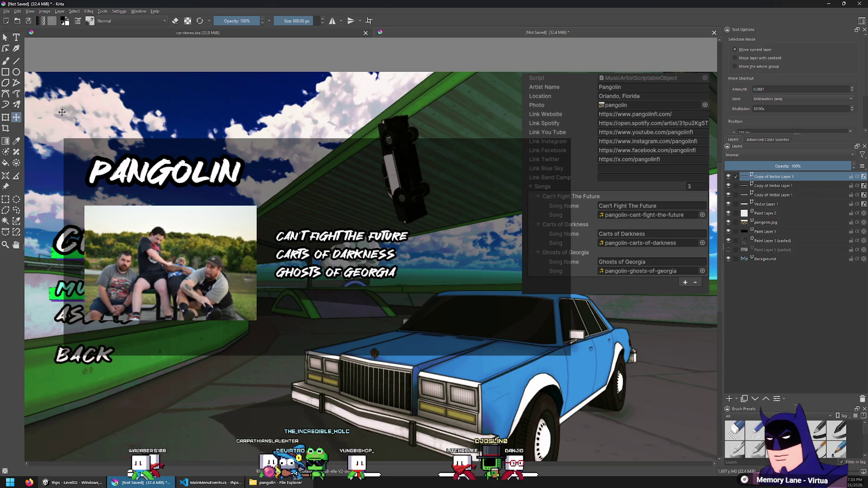
Duplicate the PANGOLIN title, place it above the song list and retype it as SONGS.
{"action": "left_click", "coordinate": [749, 206]}
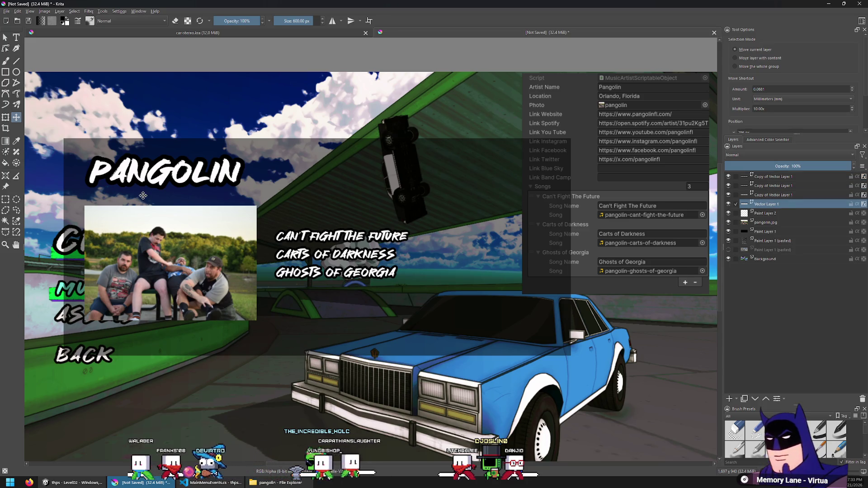
{"action": "key", "text": "ctrl+j"}
{"action": "left_click_drag", "start_coordinate": [143, 195], "coordinate": [278, 244]}
{"action": "left_click_drag", "start_coordinate": [454, 213], "coordinate": [501, 203]}
{"action": "key", "text": "t"}
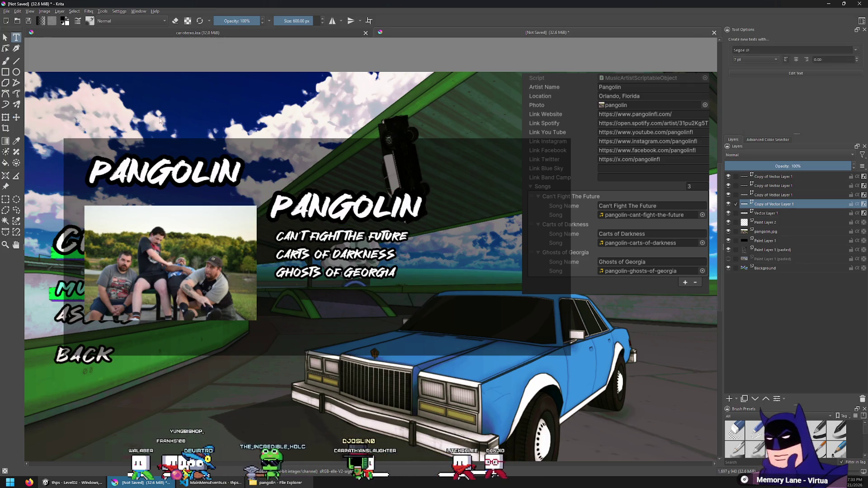
{"action": "left_click", "coordinate": [329, 210]}
{"action": "key", "text": "ctrl+a"}
{"action": "type", "text": "SONGS"}
{"action": "left_click", "coordinate": [726, 424]}
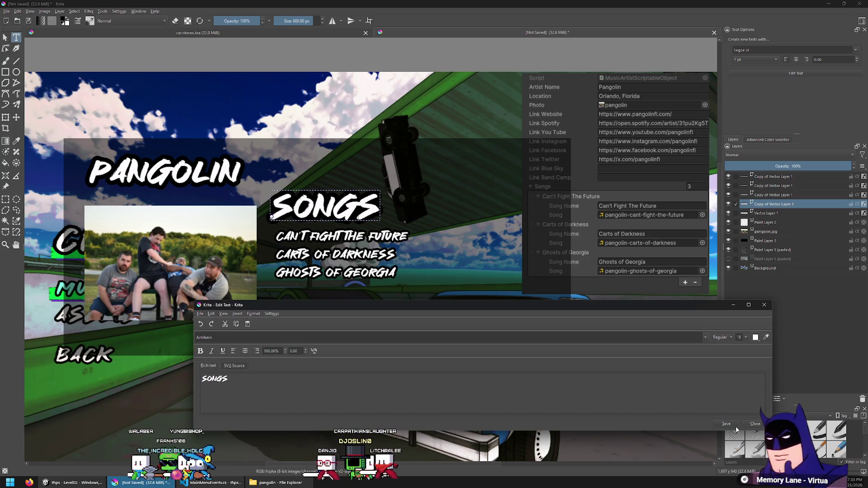
{"action": "left_click", "coordinate": [758, 424]}
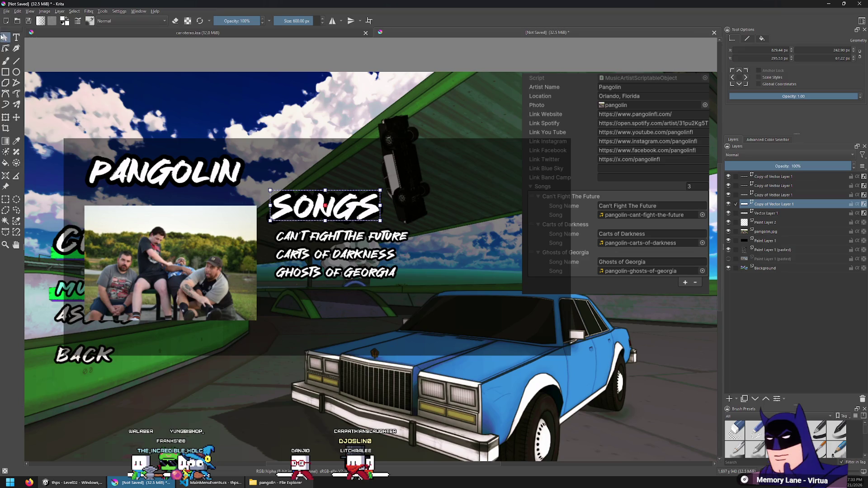
Reduce the SONGS heading to font size 10 and nudge it right and down.
{"action": "left_click", "coordinate": [15, 37]}
{"action": "left_click", "coordinate": [324, 199]}
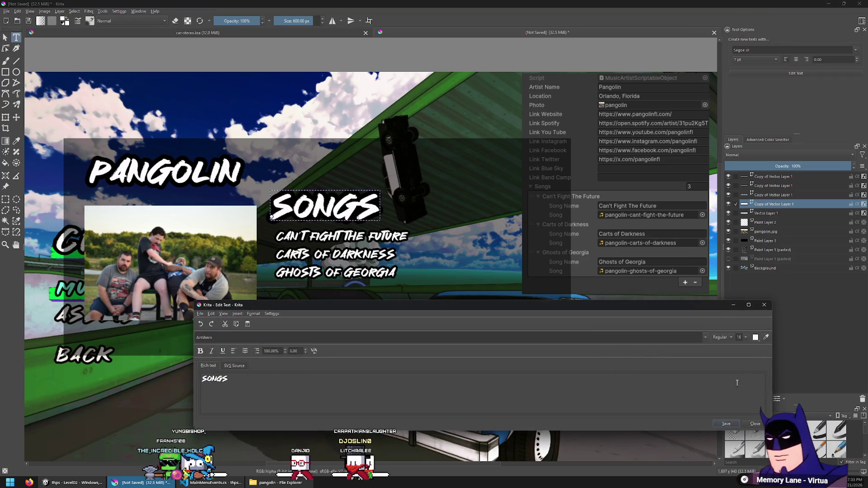
{"action": "left_click", "coordinate": [739, 364]}
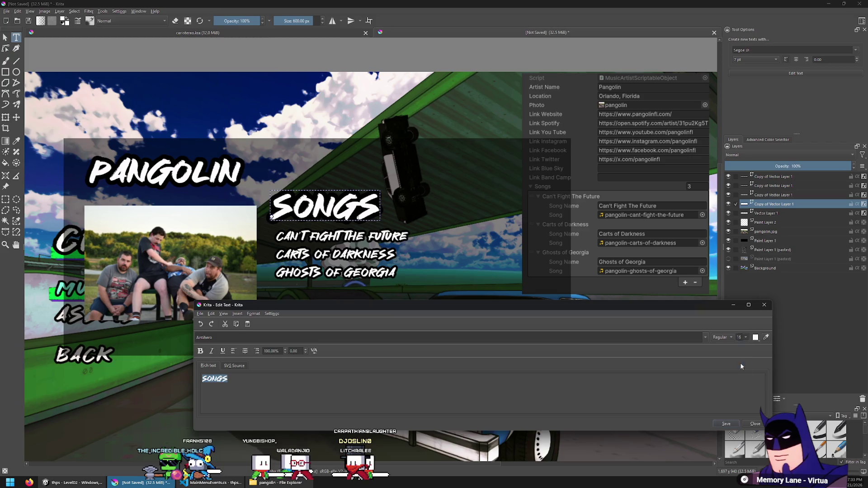
{"action": "left_click", "coordinate": [727, 424]}
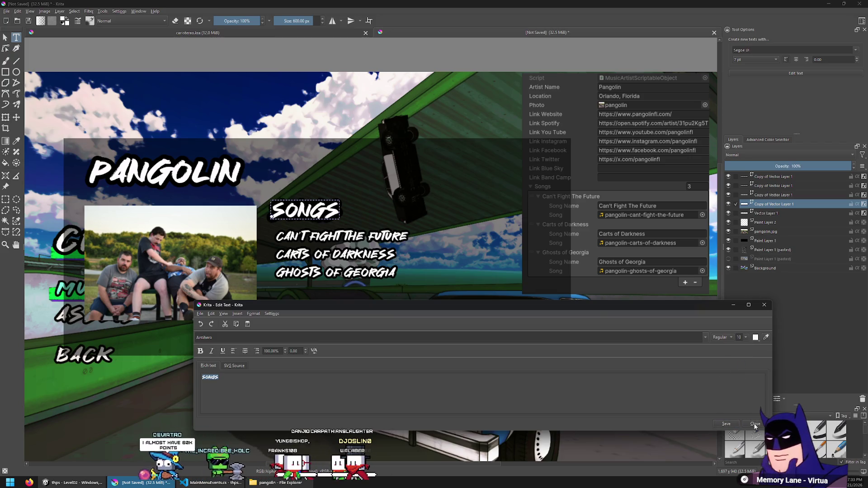
{"action": "left_click", "coordinate": [755, 424]}
{"action": "key", "text": "t"}
{"action": "left_click_drag", "start_coordinate": [399, 242], "coordinate": [405, 248]}
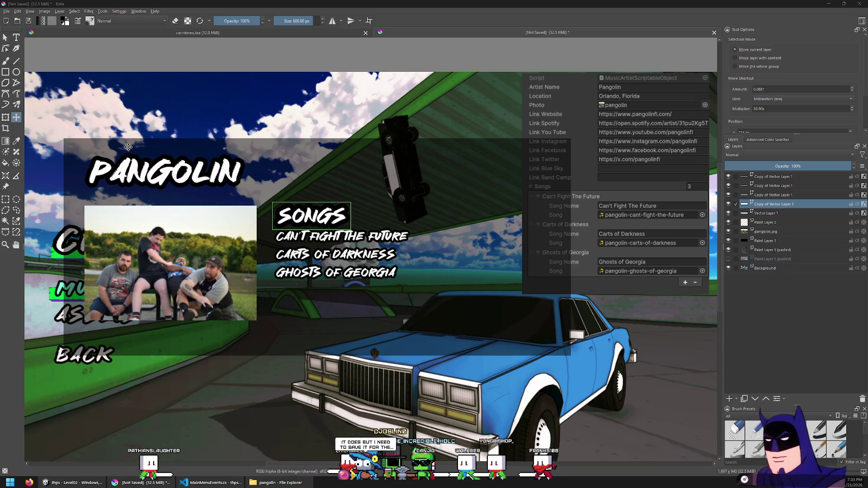
Give the SONGS heading a thinner black outline with a Layer Style stroke.
{"action": "scroll", "coordinate": [289, 226], "scroll_direction": "up", "scroll_amount": 2}
{"action": "mouse_move", "coordinate": [284, 241]}
{"action": "left_mouse_down"}
{"action": "mouse_move", "coordinate": [316, 224]}
{"action": "mouse_move", "coordinate": [296, 206]}
{"action": "left_mouse_up"}
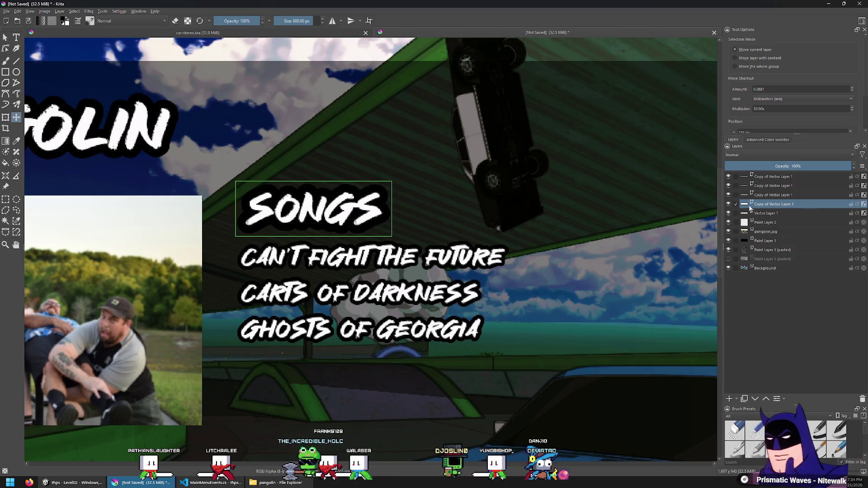
{"action": "right_click", "coordinate": [761, 205]}
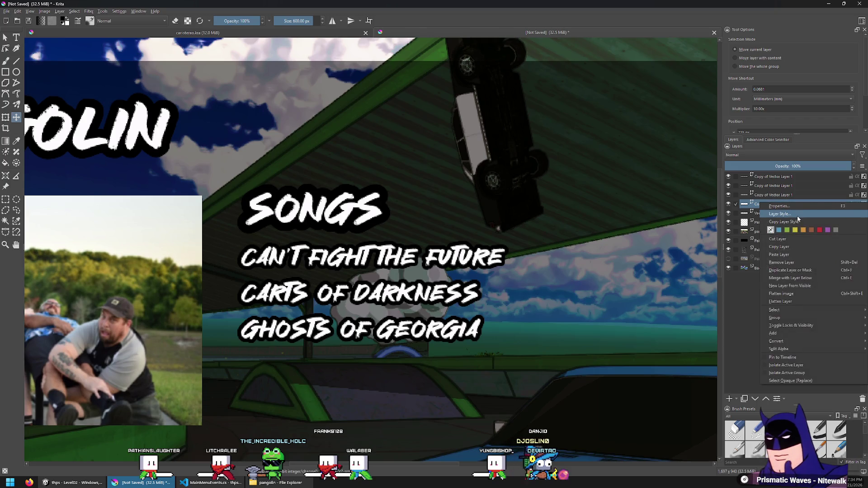
{"action": "left_click", "coordinate": [797, 216]}
{"action": "left_click", "coordinate": [306, 195]}
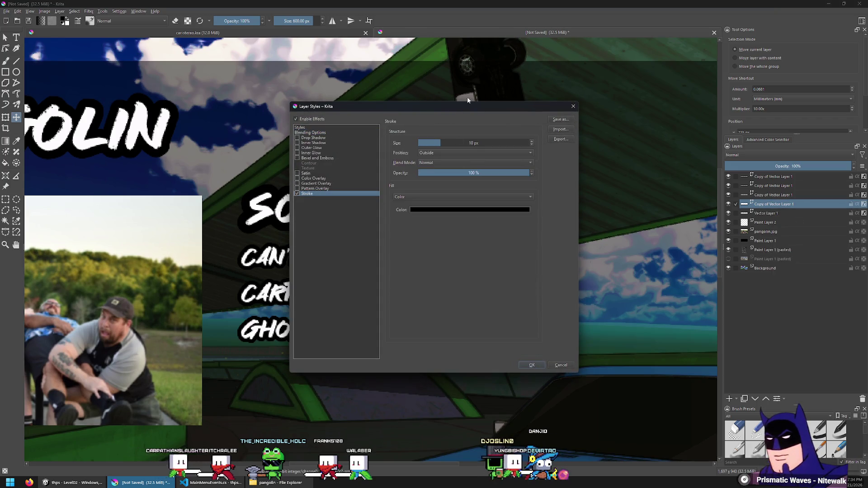
{"action": "left_click_drag", "start_coordinate": [471, 131], "coordinate": [632, 159]}
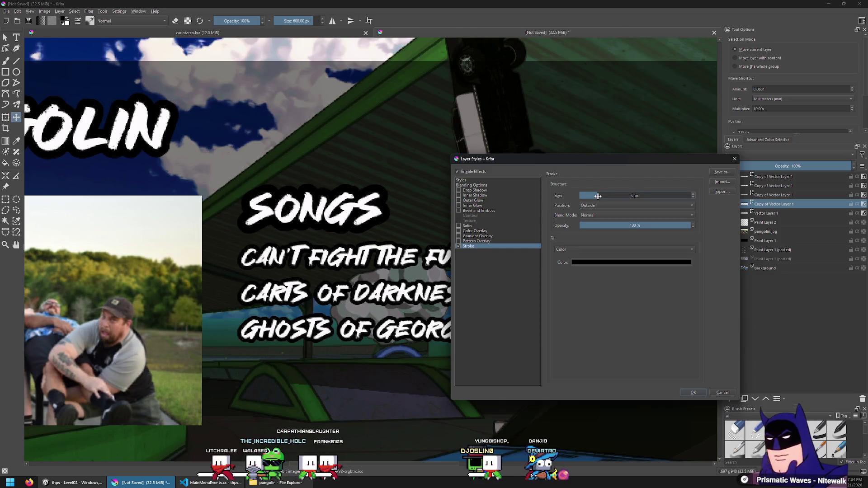
{"action": "left_click", "coordinate": [690, 394]}
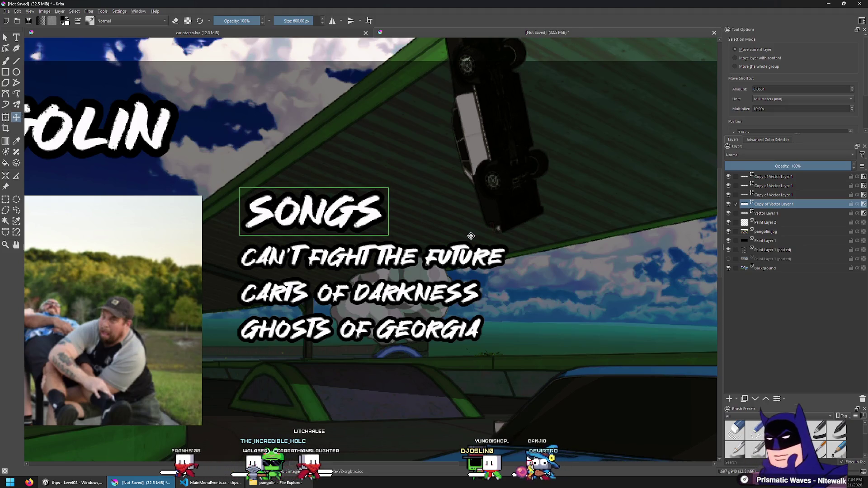
Hide and reshow the SONGS heading to compare the thinner outline.
{"action": "left_click", "coordinate": [6, 201]}
{"action": "scroll", "coordinate": [310, 207], "scroll_direction": "down", "scroll_amount": 3}
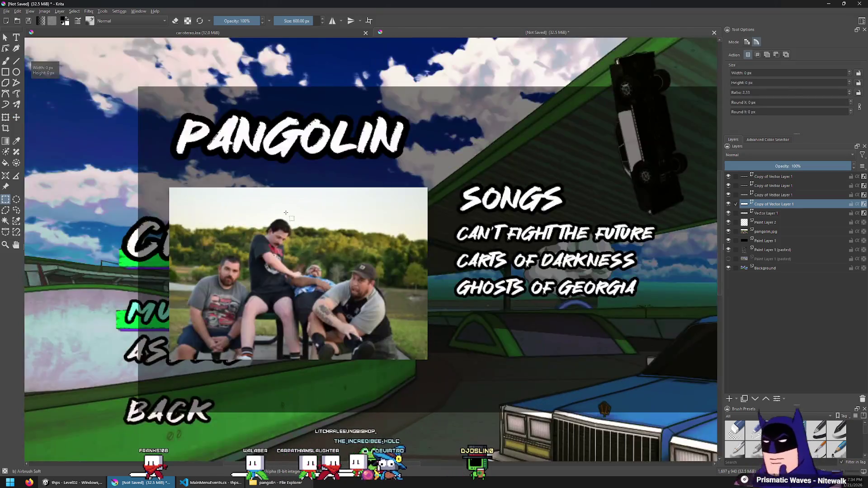
{"action": "scroll", "coordinate": [453, 195], "scroll_direction": "up", "scroll_amount": 3}
{"action": "scroll", "coordinate": [453, 195], "scroll_direction": "down", "scroll_amount": 3}
{"action": "scroll", "coordinate": [453, 195], "scroll_direction": "up", "scroll_amount": 1}
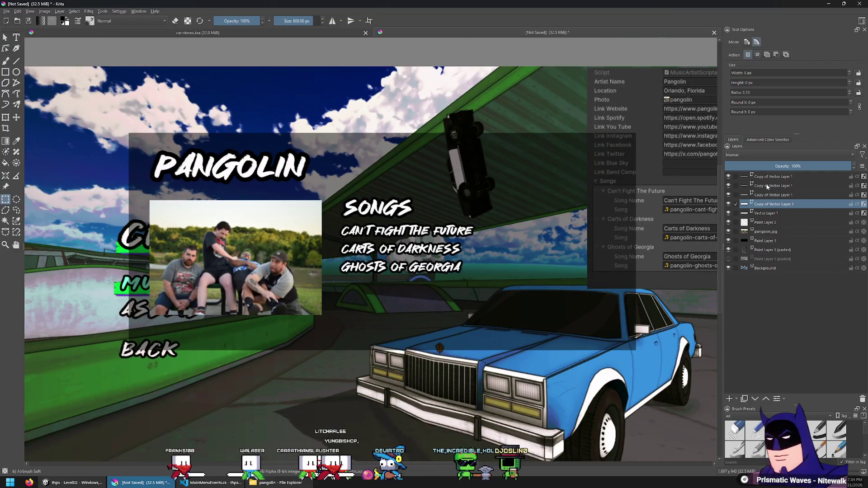
{"action": "left_click", "coordinate": [727, 202]}
{"action": "left_click", "coordinate": [730, 200]}
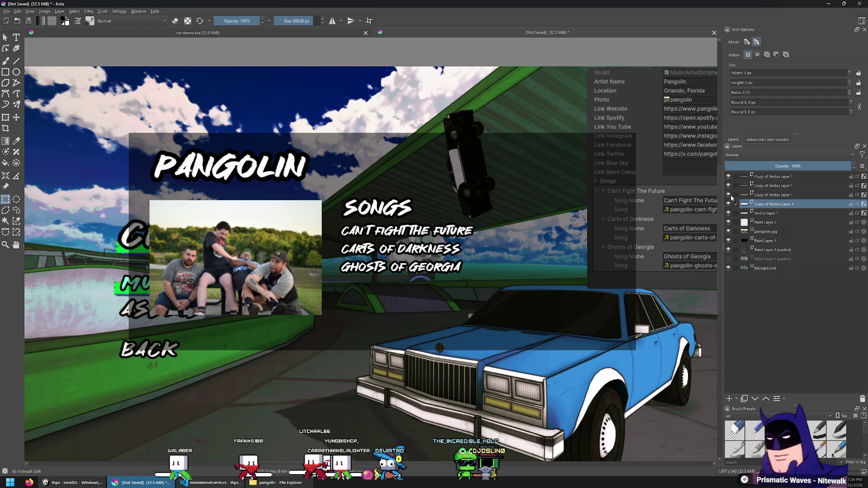
Group the copied song-title text layers together, including the last copy.
{"action": "left_click", "coordinate": [777, 177]}
{"action": "left_click_drag", "start_coordinate": [778, 180], "coordinate": [774, 216]}
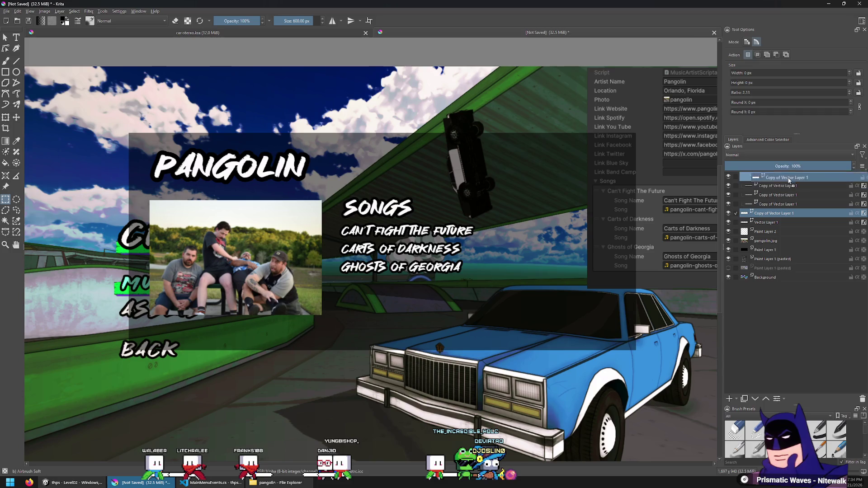
{"action": "left_click_drag", "start_coordinate": [788, 185], "coordinate": [787, 185]}
{"action": "double_click", "coordinate": [764, 178]}
{"action": "type", "text": "songs"}
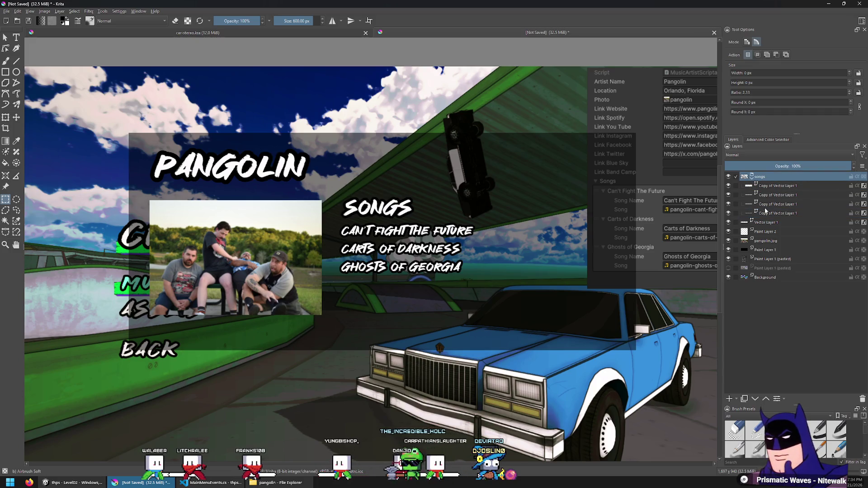
Rename Vector Layer 1 to 'title' and the group's top copy to 'header'.
{"action": "double_click", "coordinate": [766, 222]}
{"action": "type", "text": "title"}
{"action": "key", "text": "Return"}
{"action": "double_click", "coordinate": [785, 186]}
{"action": "type", "text": "header"}
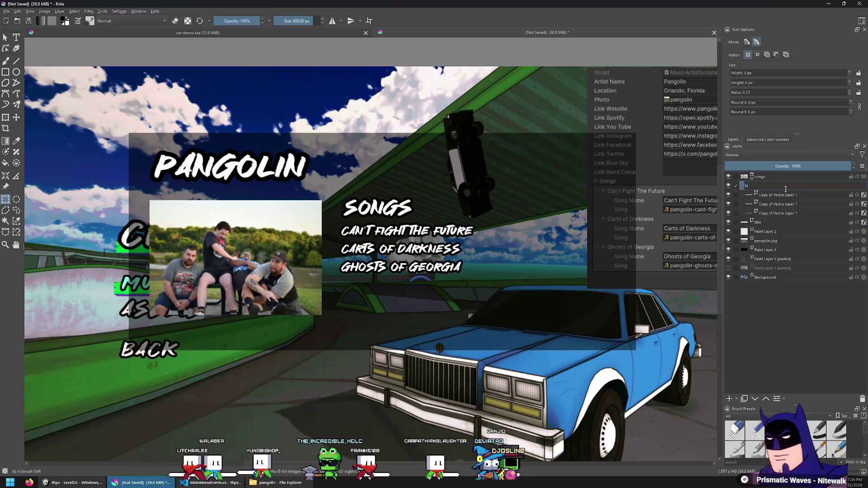
{"action": "key", "text": "Return"}
Name the three song text layers song1, song2 and song3.
{"action": "double_click", "coordinate": [785, 194]}
{"action": "type", "text": "song1"}
{"action": "key", "text": "Tab"}
{"action": "type", "text": "song2"}
{"action": "key", "text": "Tab"}
{"action": "type", "text": "song3"}
{"action": "key", "text": "Return"}
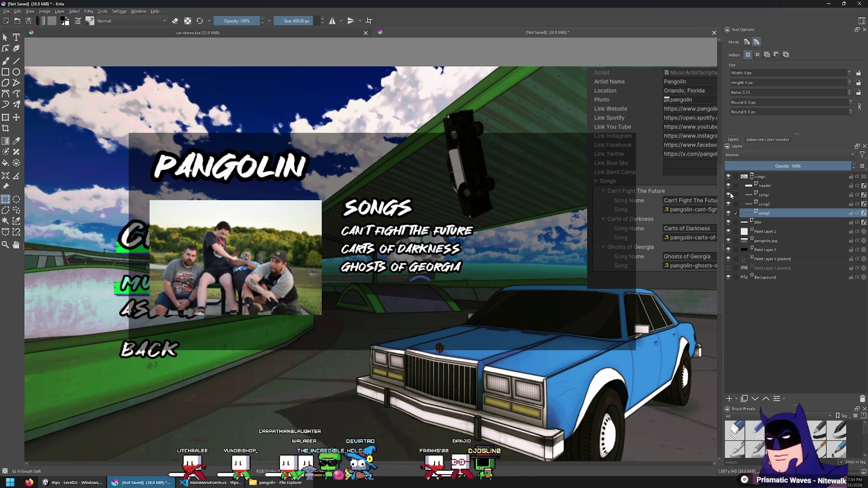
Rename the bottom song layer to song1 and reorder the songs as song1, song2, song3.
{"action": "double_click", "coordinate": [780, 194]}
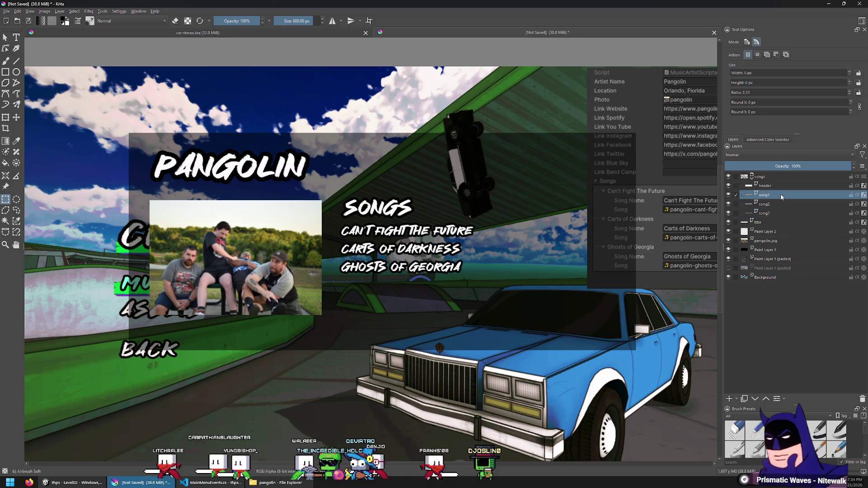
{"action": "key", "text": "Tab"}
{"action": "key", "text": "Tab"}
{"action": "type", "text": "song1"}
{"action": "key", "text": "Return"}
{"action": "mouse_move", "coordinate": [772, 213]}
{"action": "left_mouse_down"}
{"action": "mouse_move", "coordinate": [773, 192]}
{"action": "mouse_move", "coordinate": [775, 202]}
{"action": "left_mouse_up"}
{"action": "left_click", "coordinate": [728, 194]}
{"action": "left_click", "coordinate": [728, 194]}
{"action": "left_click", "coordinate": [728, 204]}
{"action": "left_click", "coordinate": [728, 204]}
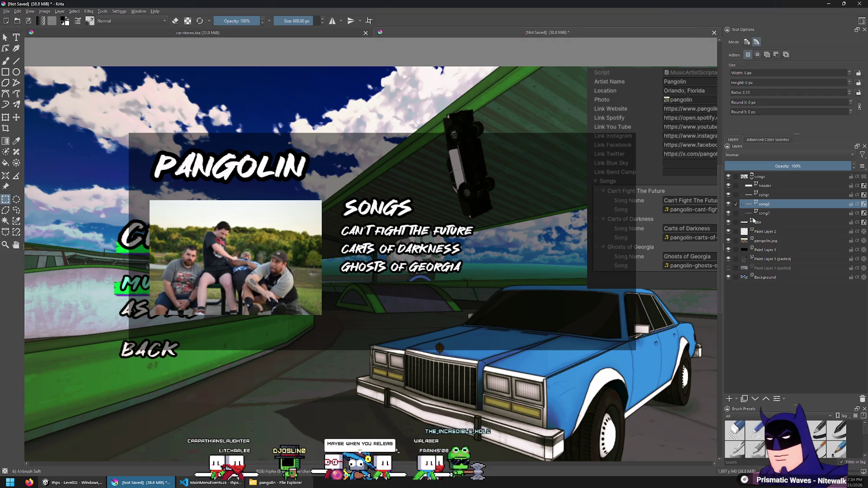
Move the title layer to the top of the stack and collapse the songs group.
{"action": "left_click", "coordinate": [771, 222]}
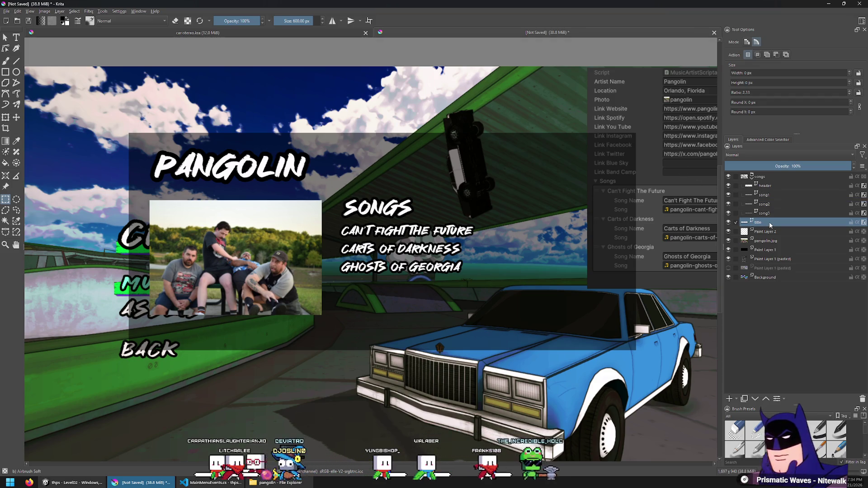
{"action": "left_click_drag", "start_coordinate": [786, 223], "coordinate": [780, 172]}
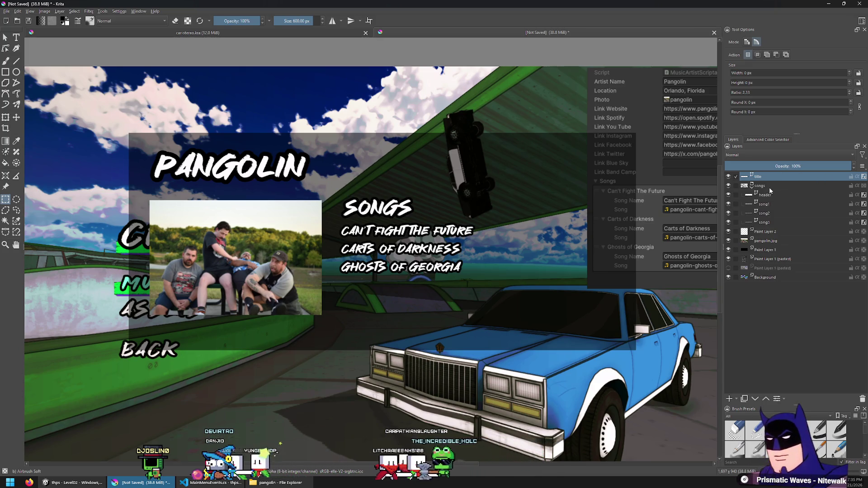
{"action": "left_click", "coordinate": [752, 187]}
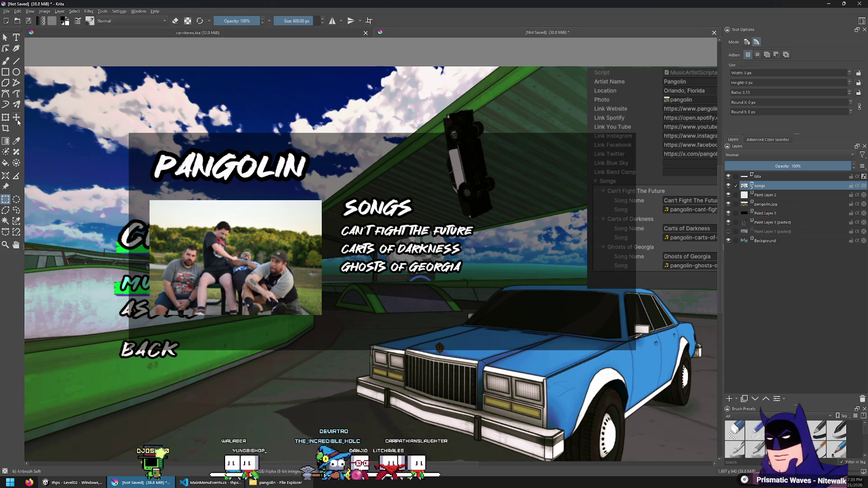
{"action": "scroll", "coordinate": [339, 234], "scroll_direction": "up", "scroll_amount": 1}
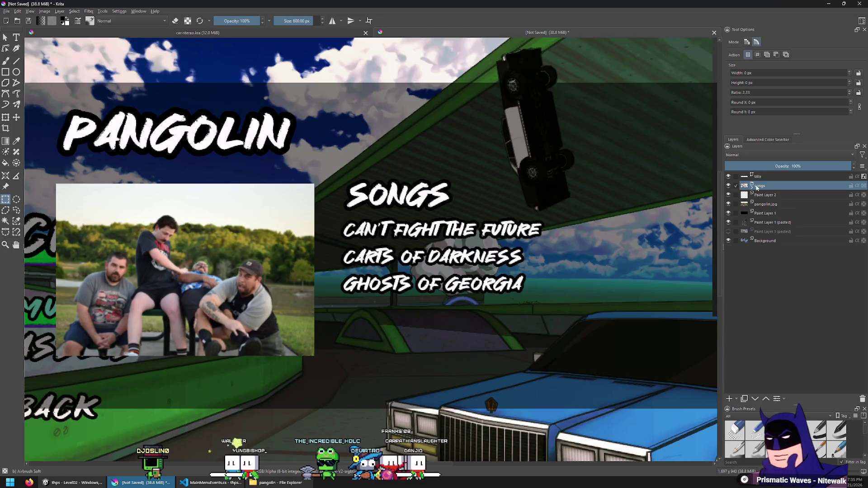
Add a '-' dash before the first song title.
{"action": "left_click", "coordinate": [769, 204]}
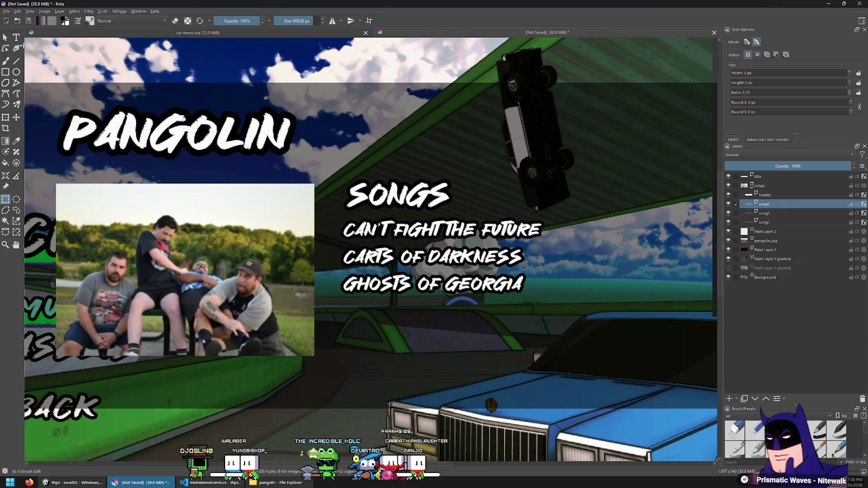
{"action": "left_click", "coordinate": [17, 37]}
{"action": "double_click", "coordinate": [413, 235]}
{"action": "type", "text": "-"}
{"action": "left_click", "coordinate": [726, 424]}
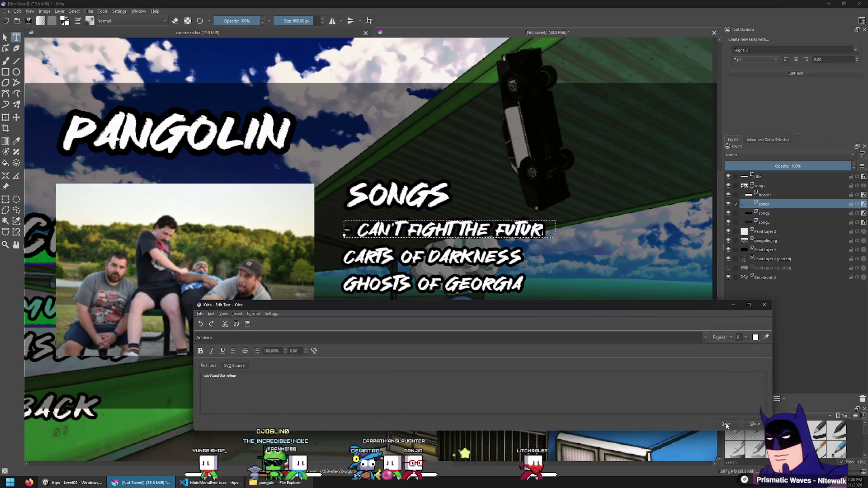
{"action": "left_click", "coordinate": [755, 424]}
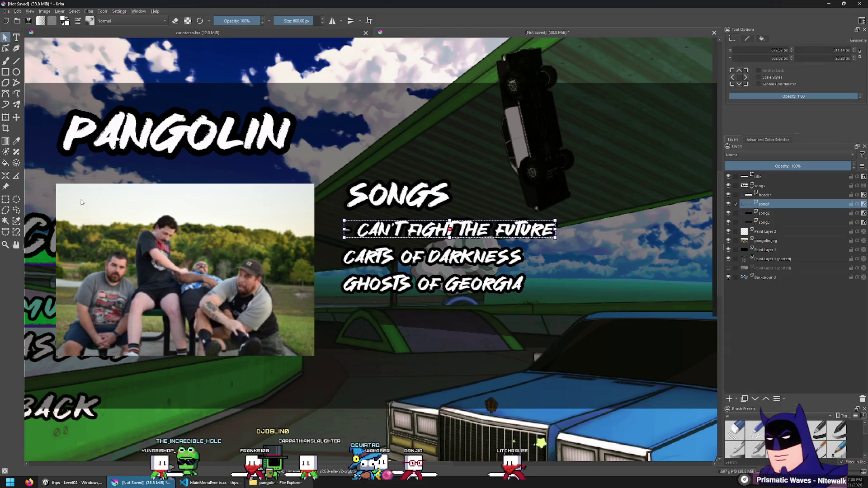
Add a dash before the second song title, Carts of Darkness.
{"action": "left_click", "coordinate": [5, 199]}
{"action": "scroll", "coordinate": [525, 213], "scroll_direction": "down", "scroll_amount": 3}
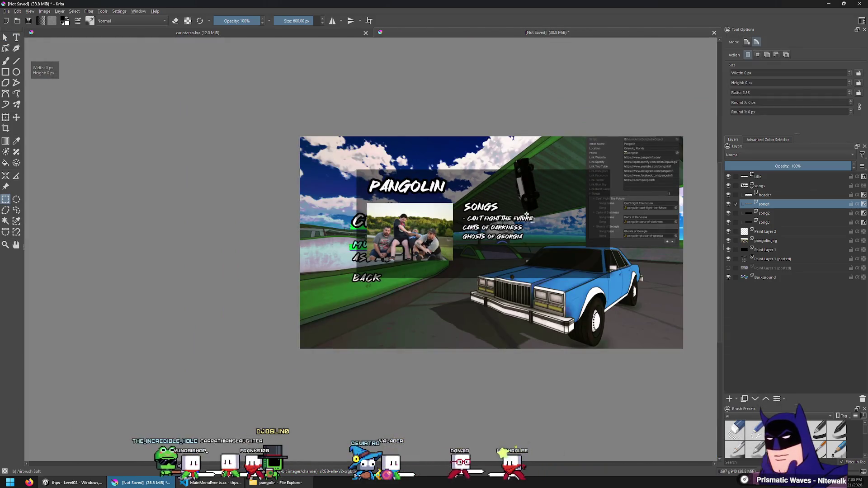
{"action": "scroll", "coordinate": [545, 209], "scroll_direction": "up", "scroll_amount": 1}
{"action": "scroll", "coordinate": [529, 208], "scroll_direction": "up", "scroll_amount": 2}
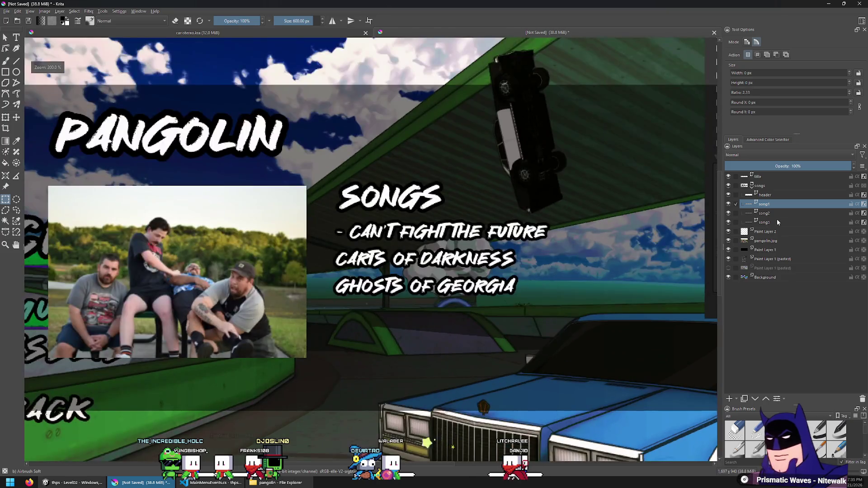
{"action": "key", "text": "Page_Down"}
{"action": "left_click", "coordinate": [16, 37]}
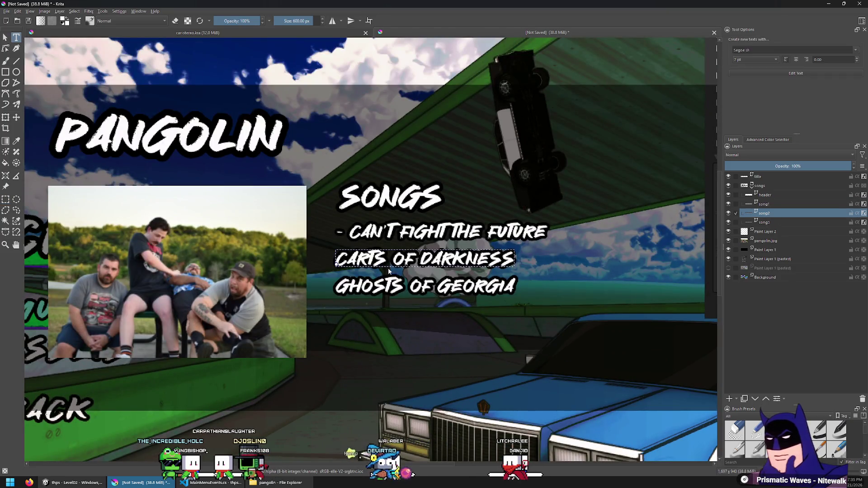
{"action": "double_click", "coordinate": [387, 262]}
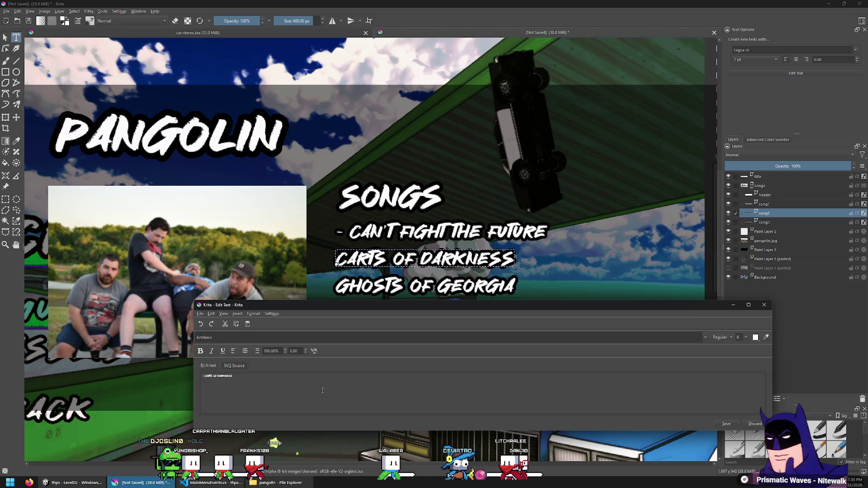
{"action": "left_click", "coordinate": [726, 424]}
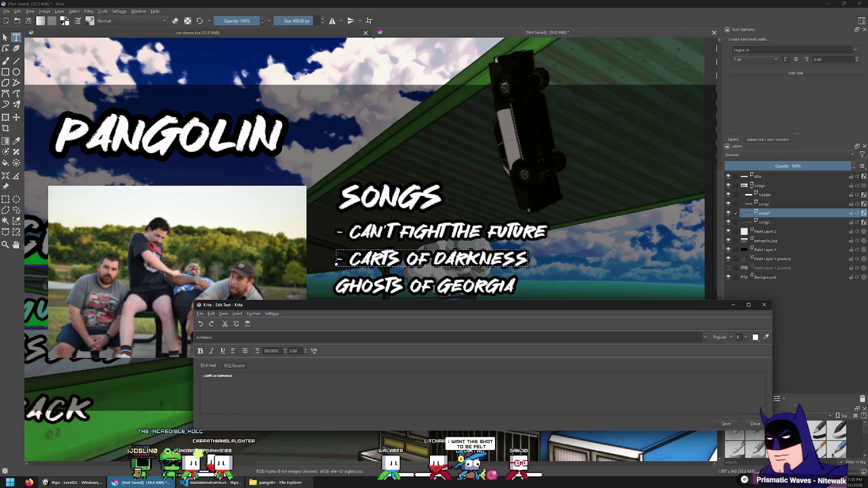
{"action": "left_click", "coordinate": [756, 425]}
Add a dash before the third song title, Ghosts of Georgia.
{"action": "key", "text": "Page_Down"}
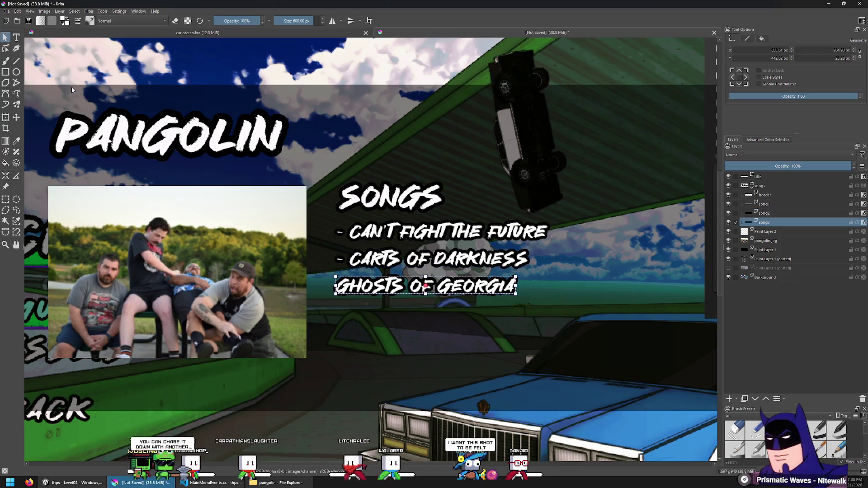
{"action": "left_click", "coordinate": [16, 37]}
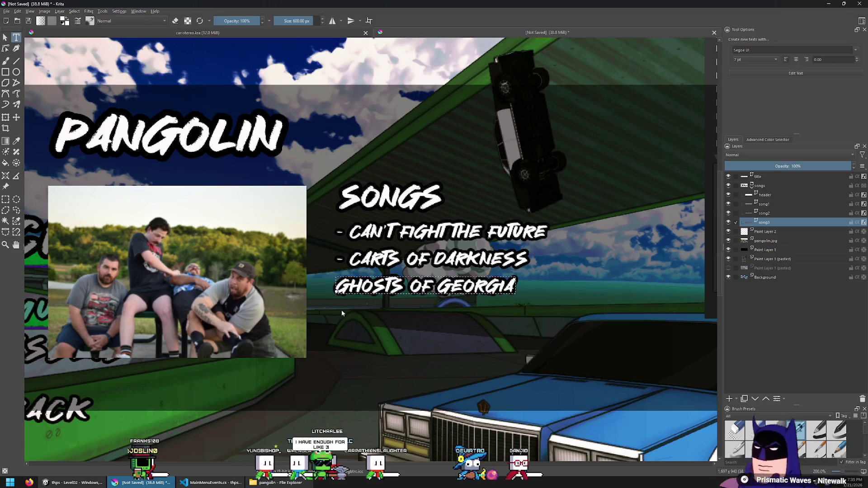
{"action": "left_click", "coordinate": [337, 289]}
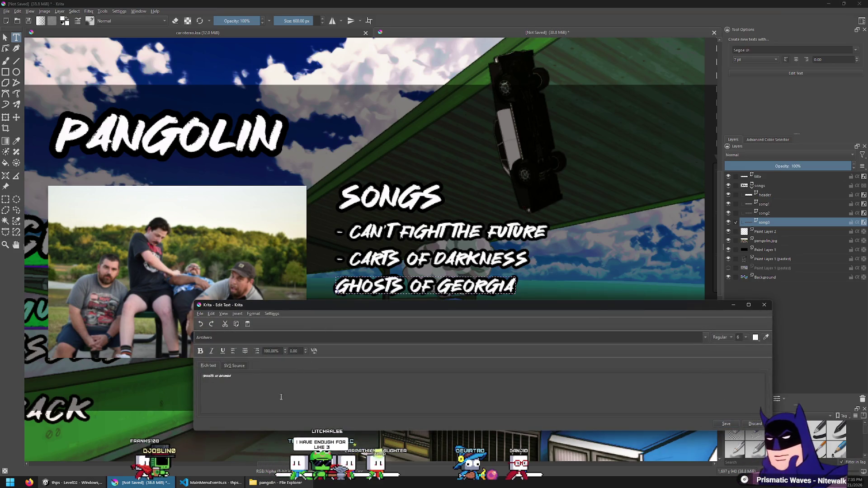
{"action": "left_click", "coordinate": [736, 425]}
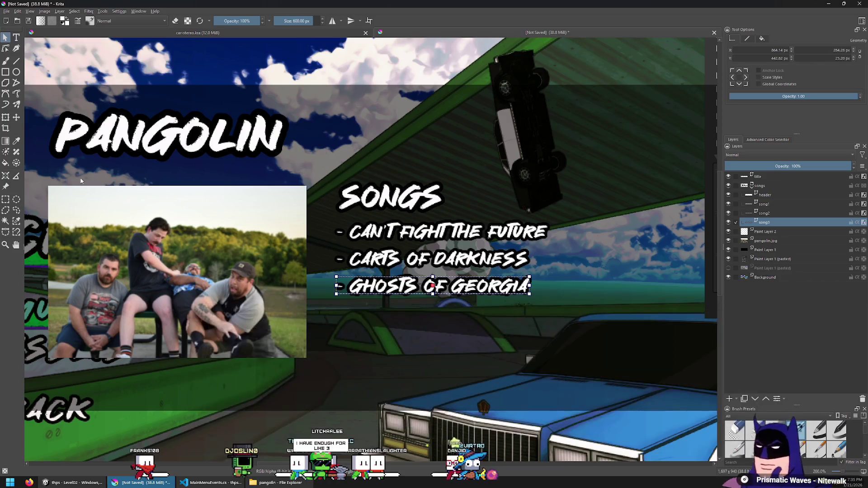
{"action": "key", "text": "ctrl+r"}
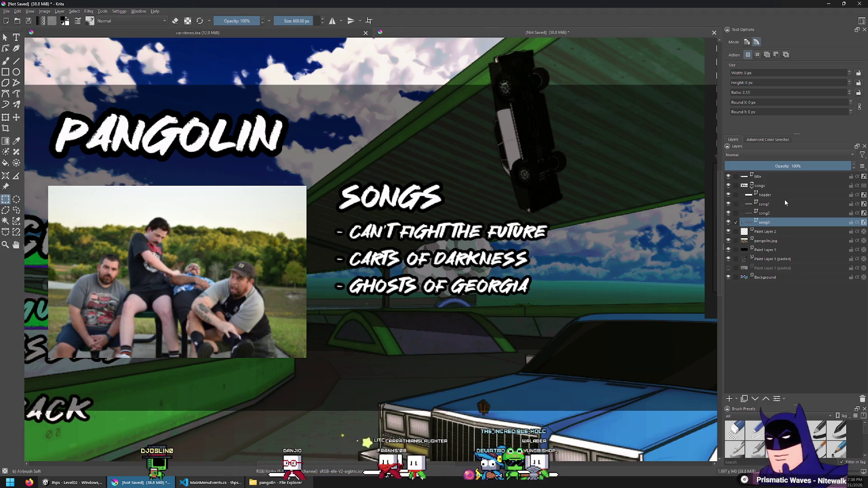
Try several grey shades on the first song title before settling on one grey.
{"action": "left_click", "coordinate": [786, 203]}
{"action": "left_click", "coordinate": [16, 38]}
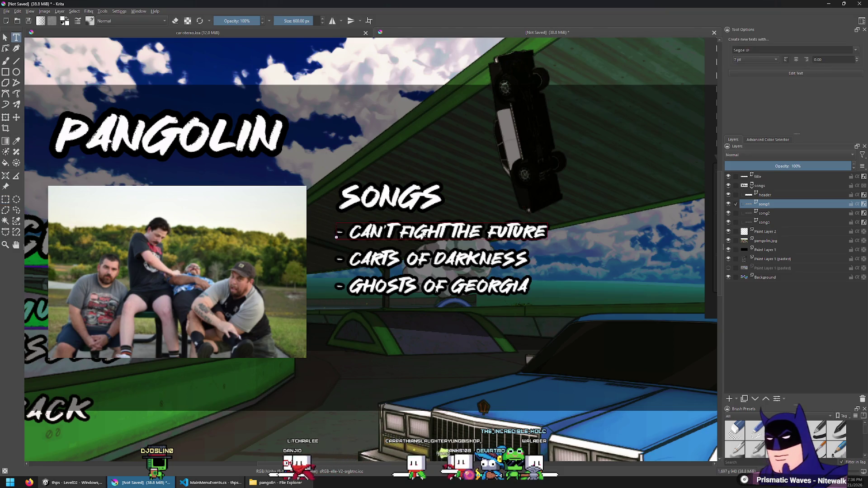
{"action": "double_click", "coordinate": [337, 236]}
{"action": "left_click", "coordinate": [758, 337]}
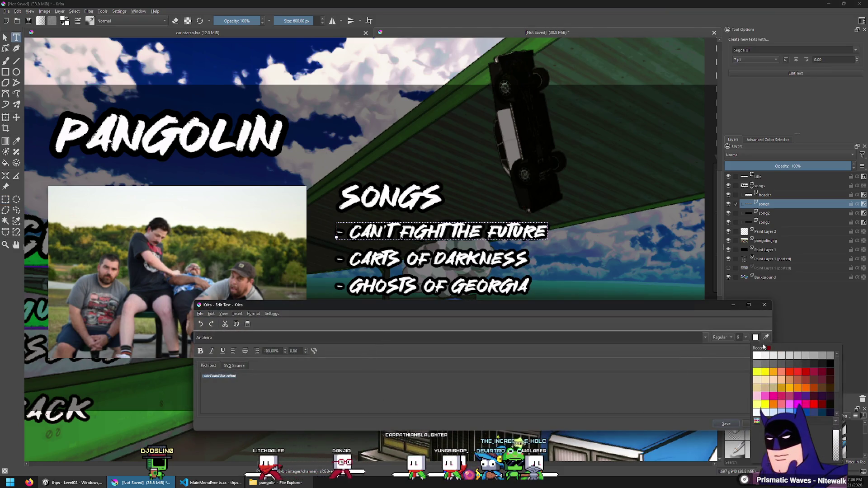
{"action": "left_click", "coordinate": [780, 360]}
{"action": "left_click", "coordinate": [724, 424]}
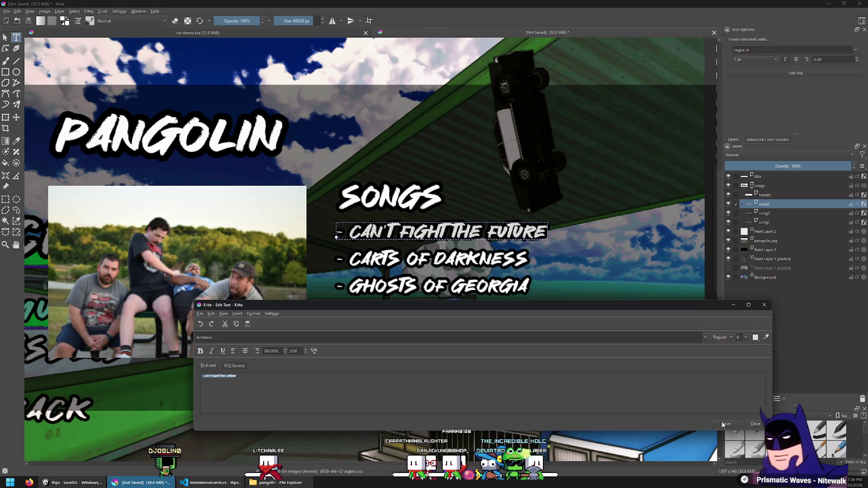
{"action": "left_click", "coordinate": [755, 337]}
{"action": "left_click", "coordinate": [801, 359]}
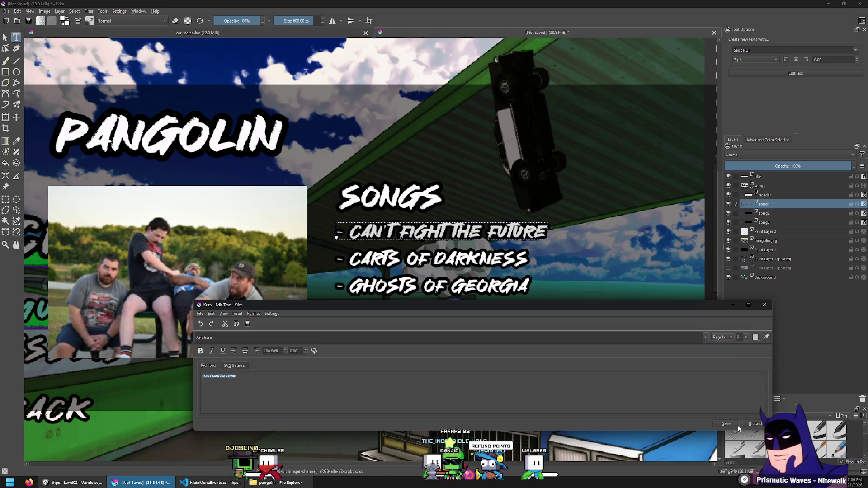
{"action": "left_click", "coordinate": [731, 422]}
{"action": "left_click", "coordinate": [756, 342]}
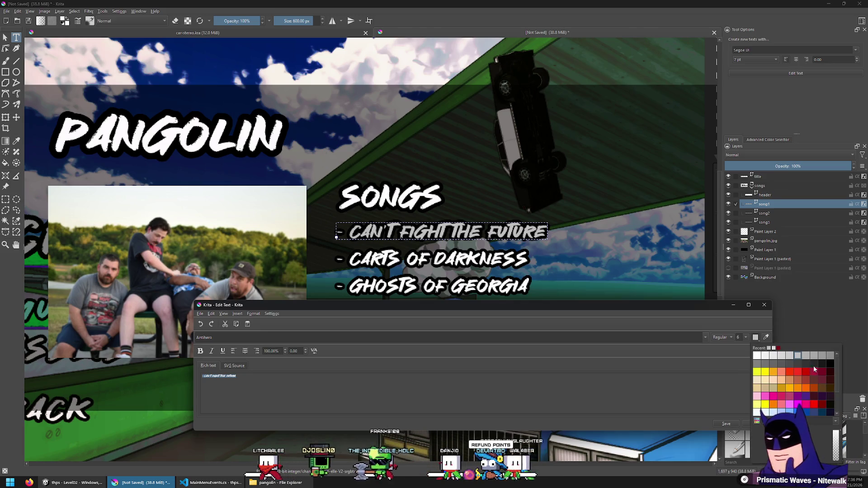
{"action": "left_click", "coordinate": [759, 423]}
{"action": "left_click", "coordinate": [736, 424]}
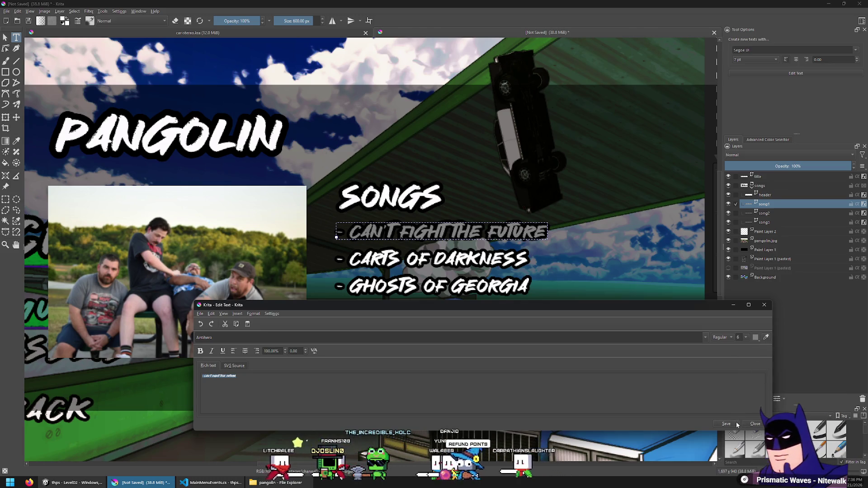
{"action": "left_click", "coordinate": [757, 336]}
{"action": "left_click", "coordinate": [716, 414]}
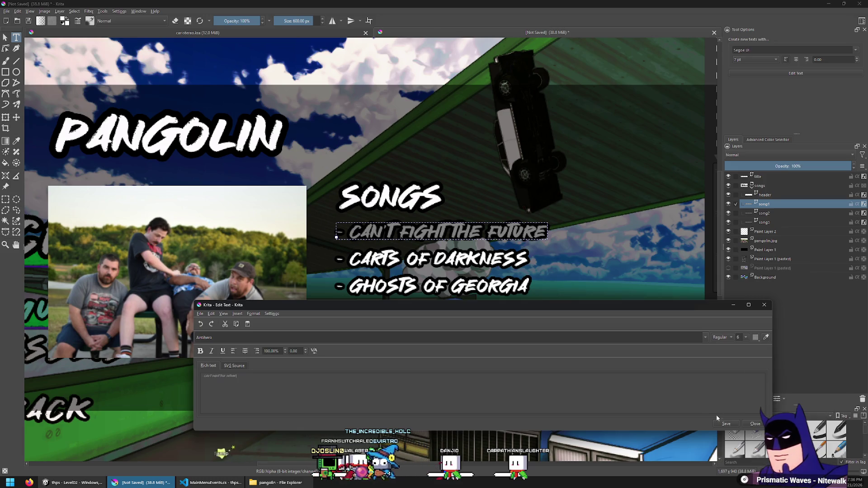
{"action": "left_click", "coordinate": [755, 424]}
Turn the CARTS OF DARKNESS title grey.
{"action": "left_click", "coordinate": [783, 214]}
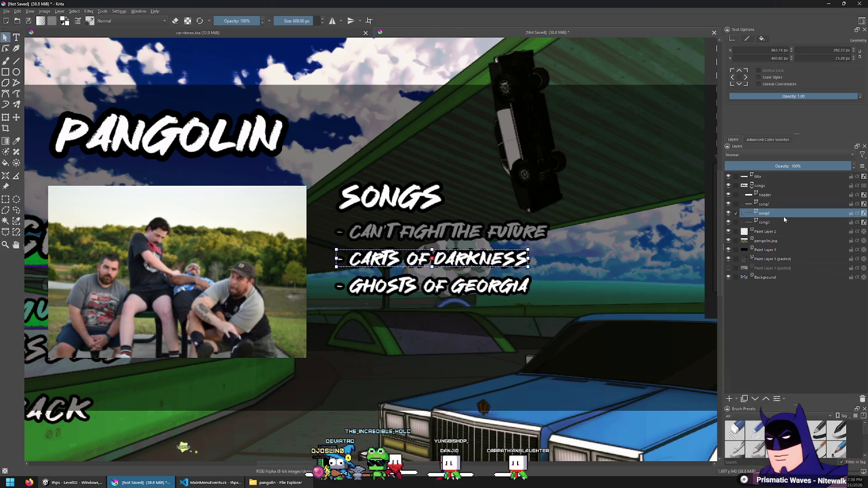
{"action": "left_click", "coordinate": [15, 37]}
{"action": "double_click", "coordinate": [449, 264]}
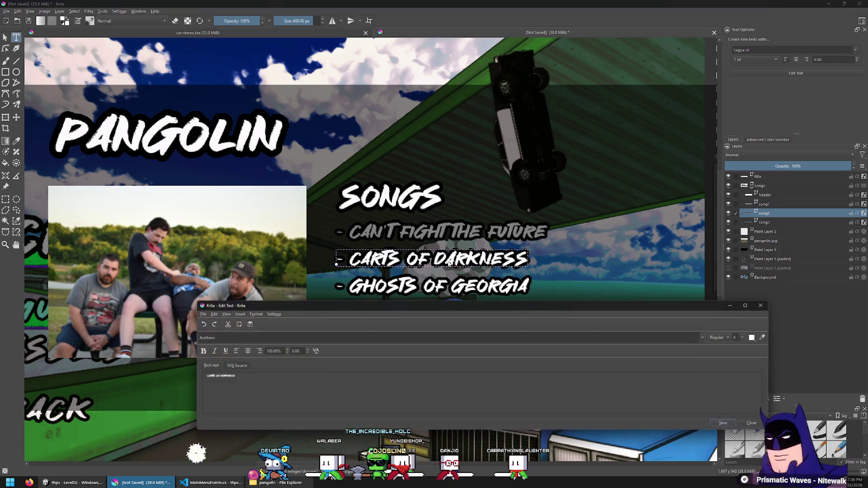
{"action": "left_click", "coordinate": [755, 337]}
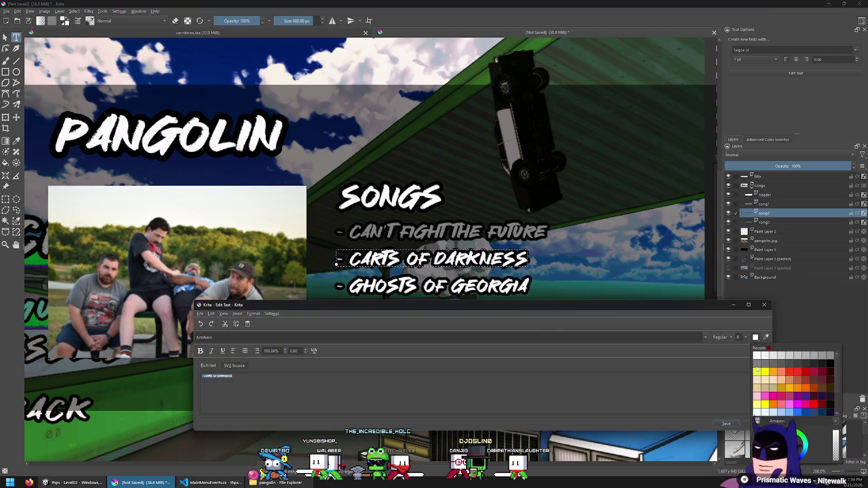
{"action": "left_click", "coordinate": [766, 384]}
{"action": "left_click", "coordinate": [726, 424]}
{"action": "left_click", "coordinate": [746, 424]}
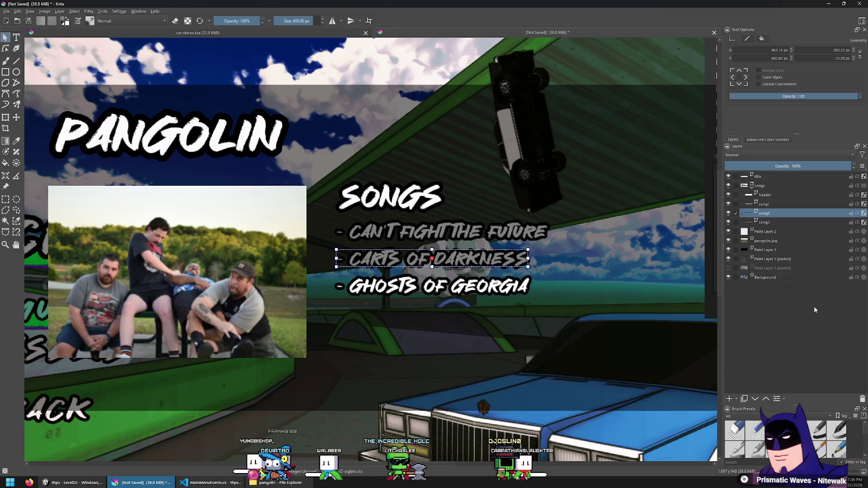
Turn the GHOSTS OF GEORGIA title grey.
{"action": "left_click", "coordinate": [776, 222]}
{"action": "key", "text": "t"}
{"action": "double_click", "coordinate": [453, 286]}
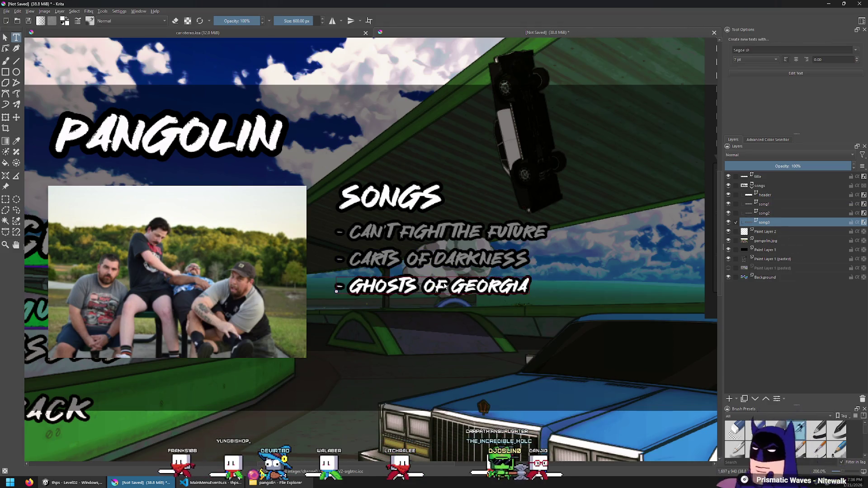
{"action": "left_click", "coordinate": [755, 337]}
{"action": "left_click", "coordinate": [755, 370]}
{"action": "left_click", "coordinate": [726, 424]}
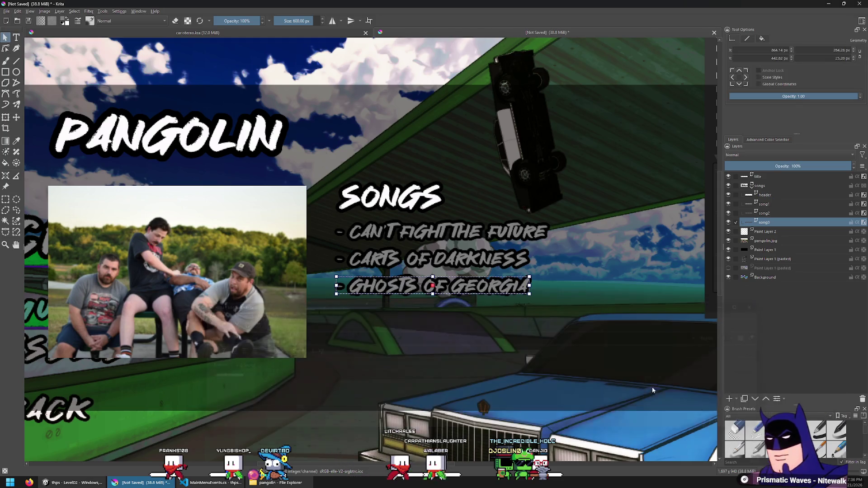
{"action": "left_click", "coordinate": [6, 199]}
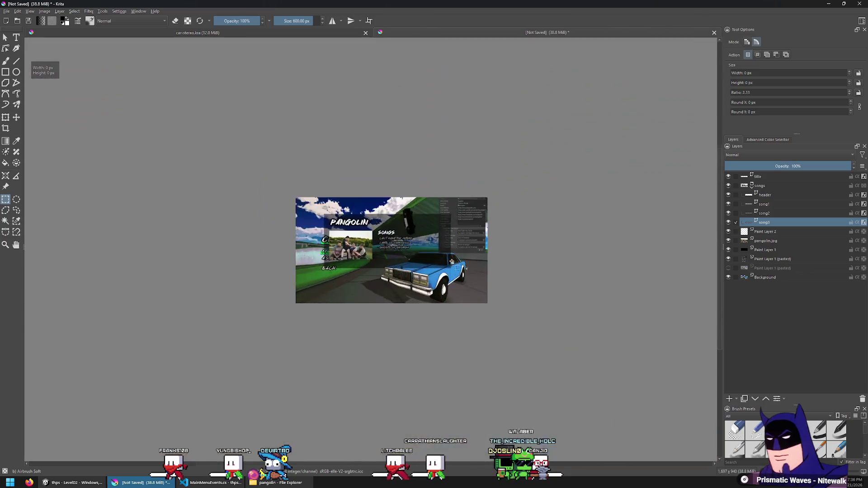
Remove Paint Layer 2 and set Paint Layer 1's opacity to 67%.
{"action": "scroll", "coordinate": [300, 196], "scroll_direction": "up", "scroll_amount": 3}
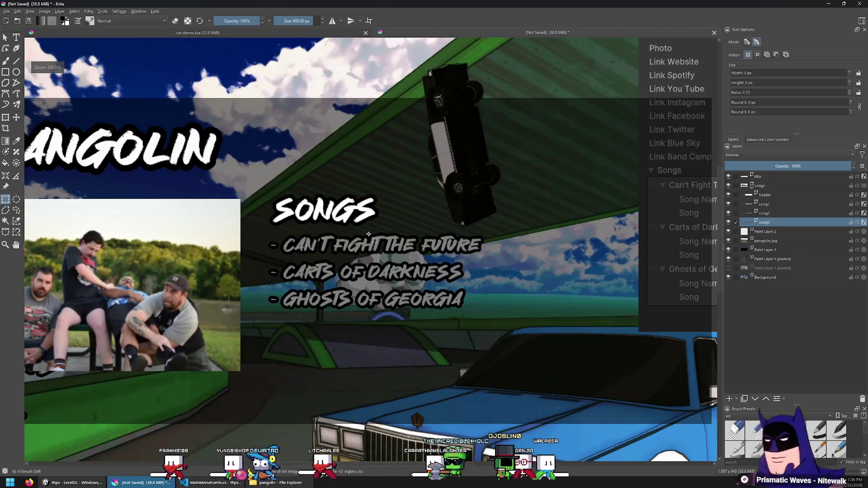
{"action": "left_click", "coordinate": [774, 233]}
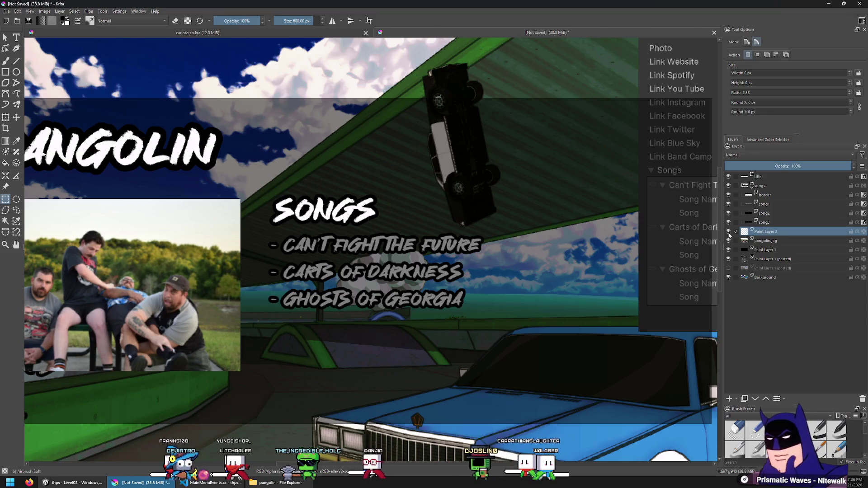
{"action": "left_click", "coordinate": [819, 241]}
{"action": "mouse_move", "coordinate": [810, 166]}
{"action": "left_mouse_down"}
{"action": "mouse_move", "coordinate": [838, 174]}
{"action": "mouse_move", "coordinate": [810, 176]}
{"action": "left_mouse_up"}
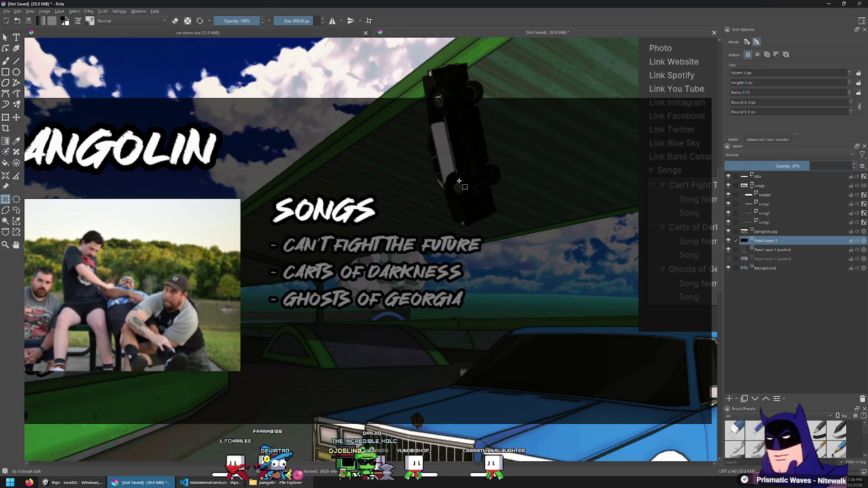
Bring up the HSV/HSL Adjustment filter on the dark backing panel.
{"action": "scroll", "coordinate": [307, 231], "scroll_direction": "down", "scroll_amount": 3}
{"action": "scroll", "coordinate": [359, 209], "scroll_direction": "up", "scroll_amount": 2}
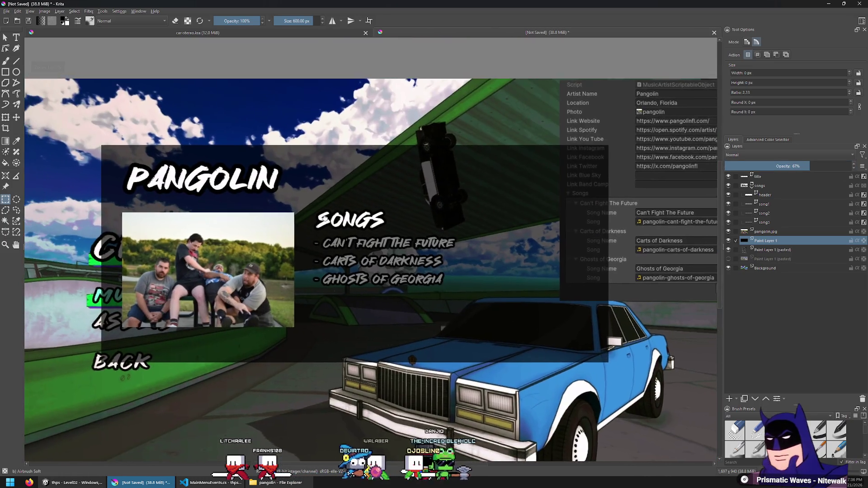
{"action": "scroll", "coordinate": [357, 210], "scroll_direction": "down", "scroll_amount": 3}
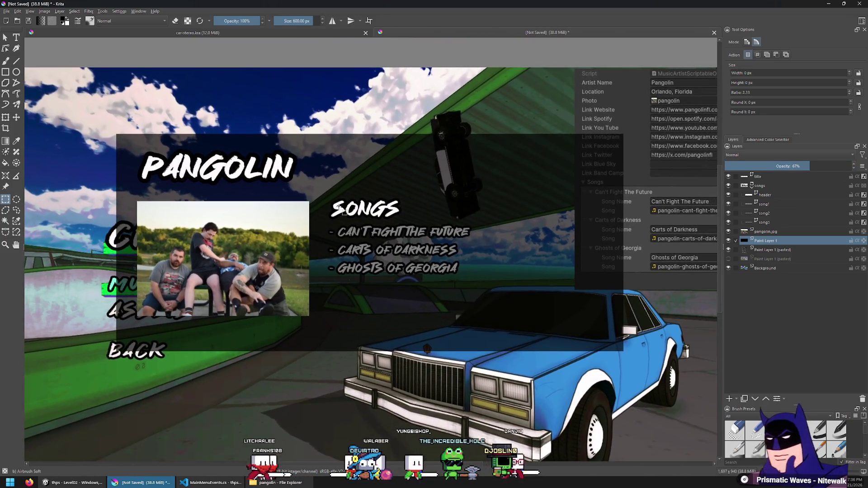
{"action": "scroll", "coordinate": [345, 213], "scroll_direction": "up", "scroll_amount": 1}
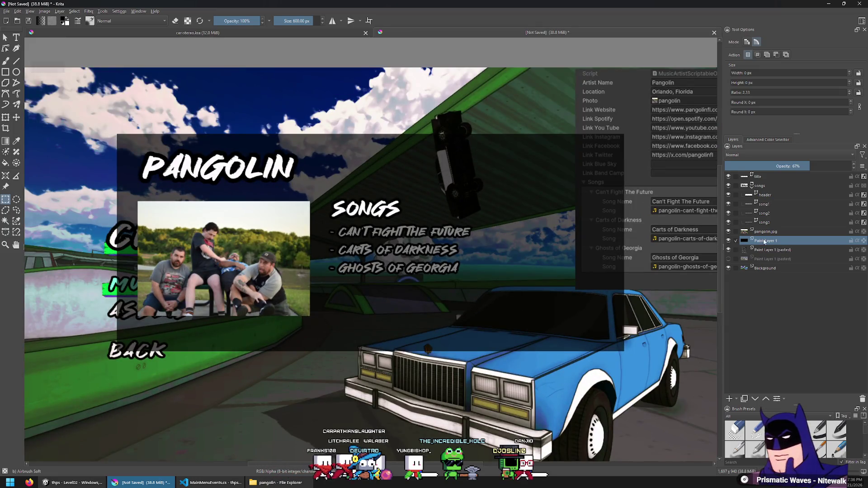
{"action": "key", "text": "ctrl+u"}
Raise the backing panel's lightness to 31 and make its layer more opaque.
{"action": "left_click_drag", "start_coordinate": [612, 345], "coordinate": [586, 346]}
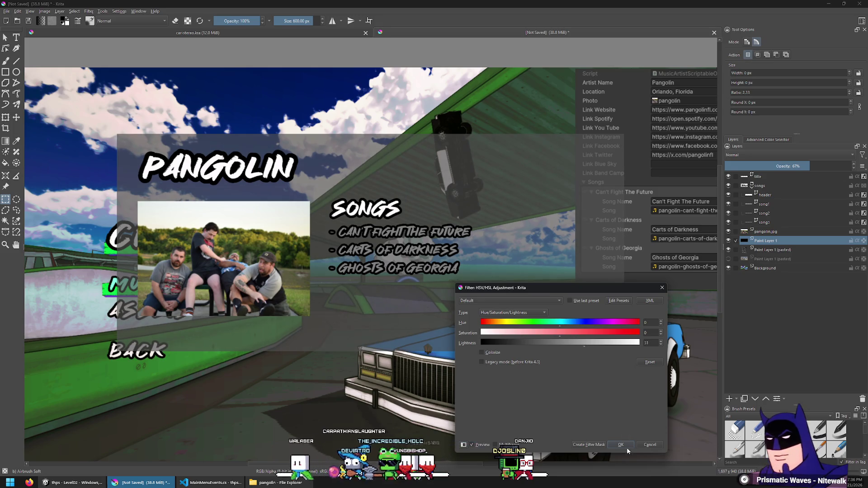
{"action": "left_click", "coordinate": [624, 446]}
{"action": "mouse_move", "coordinate": [810, 166]}
{"action": "left_mouse_down"}
{"action": "mouse_move", "coordinate": [845, 168]}
{"action": "mouse_move", "coordinate": [836, 166]}
{"action": "left_mouse_up"}
Give the panel a 5 px black Normal-blend stroke and raise its layer opacity.
{"action": "right_click", "coordinate": [768, 241]}
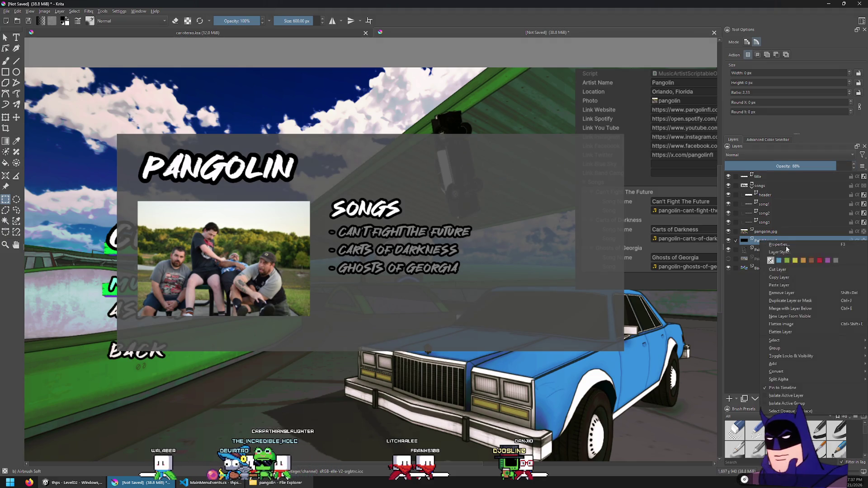
{"action": "left_click", "coordinate": [789, 253]}
{"action": "left_click", "coordinate": [305, 194]}
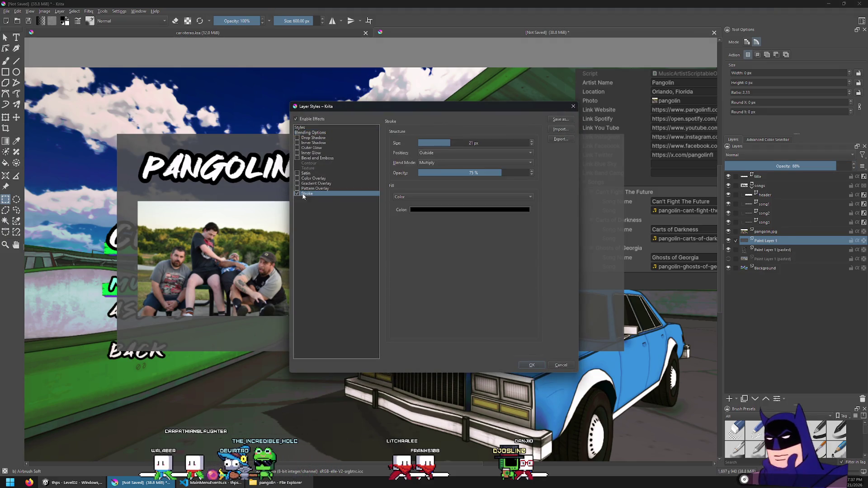
{"action": "left_click_drag", "start_coordinate": [485, 144], "coordinate": [433, 144]}
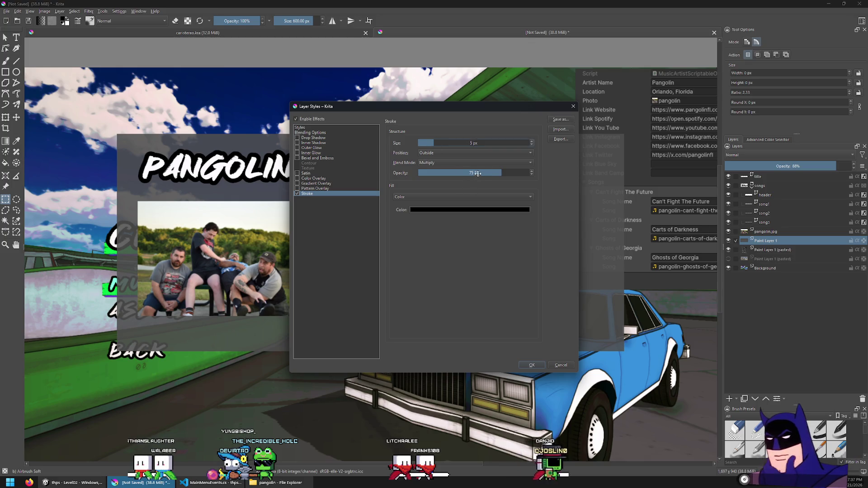
{"action": "left_click", "coordinate": [459, 162]}
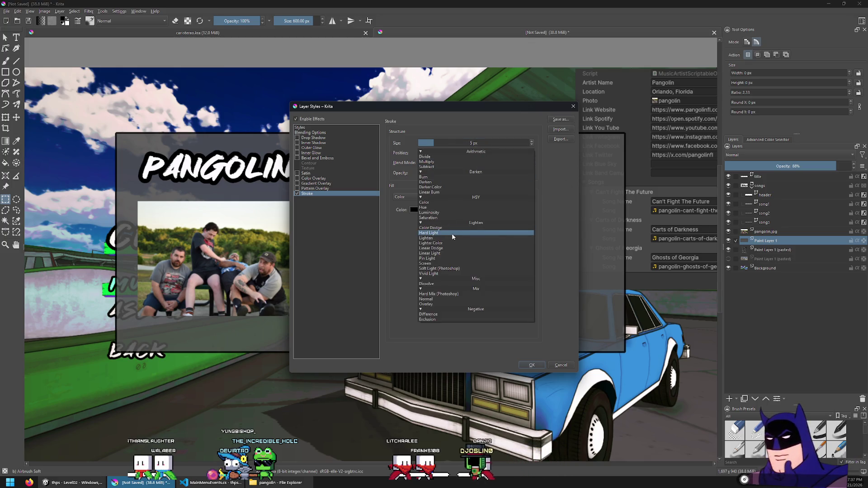
{"action": "left_click", "coordinate": [452, 300]}
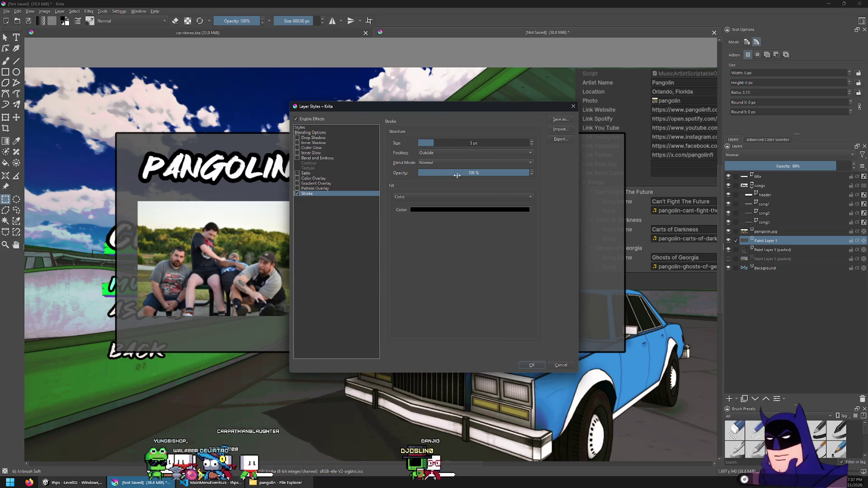
{"action": "left_click", "coordinate": [528, 365]}
{"action": "left_click", "coordinate": [844, 166]}
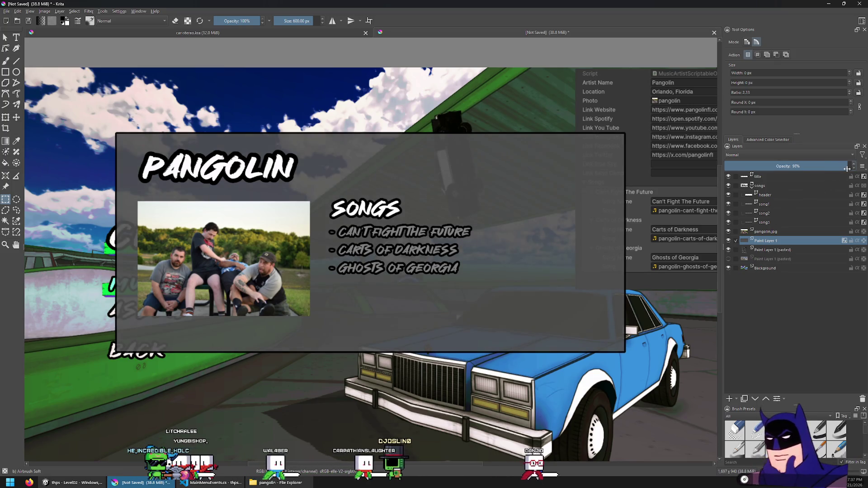
{"action": "left_click", "coordinate": [848, 167]}
Lighten the grey panel with an HSV/HSL Lightness value of 5.
{"action": "key", "text": "ctrl+u"}
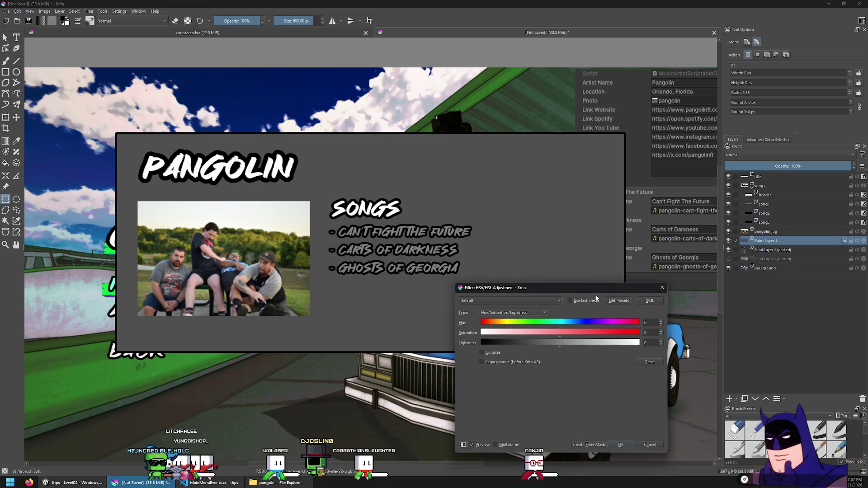
{"action": "mouse_move", "coordinate": [552, 349]}
{"action": "left_mouse_down"}
{"action": "mouse_move", "coordinate": [545, 350]}
{"action": "mouse_move", "coordinate": [571, 345]}
{"action": "mouse_move", "coordinate": [563, 349]}
{"action": "left_mouse_up"}
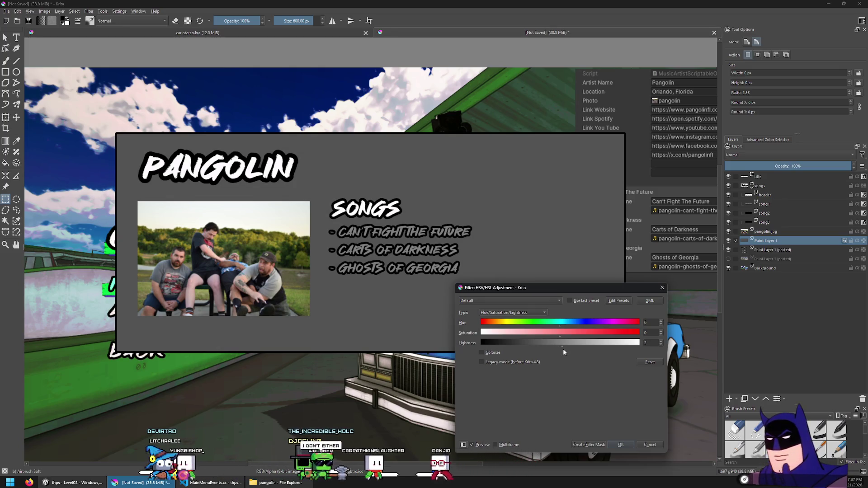
{"action": "left_click_drag", "start_coordinate": [563, 349], "coordinate": [565, 348]}
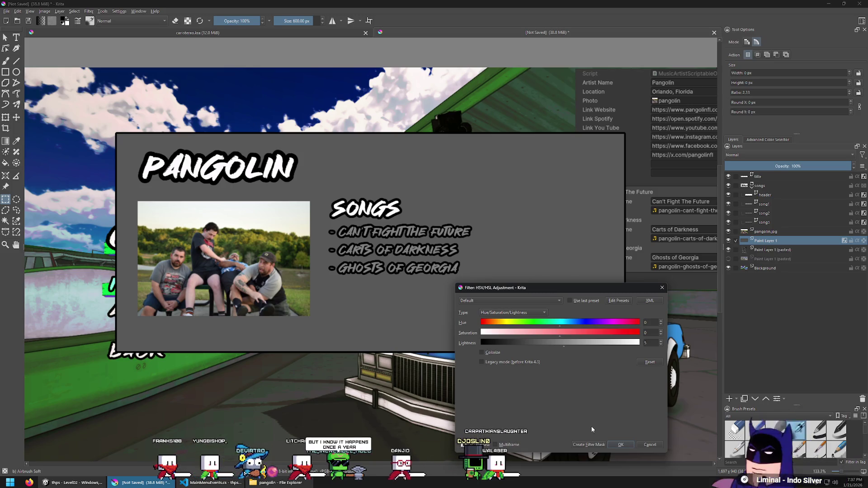
{"action": "left_click", "coordinate": [626, 444]}
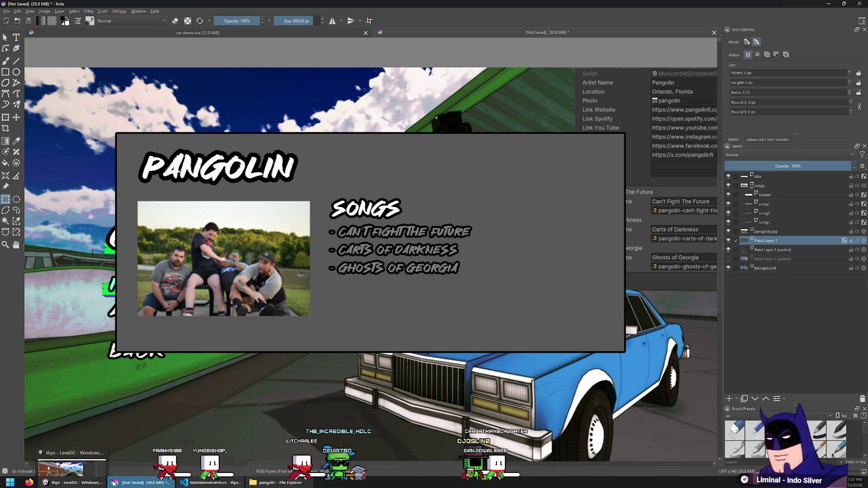
{"action": "left_click", "coordinate": [95, 478]}
Run the Unity game to its Job Board pause menu, then paste the capture into Krita.
{"action": "left_click", "coordinate": [424, 20]}
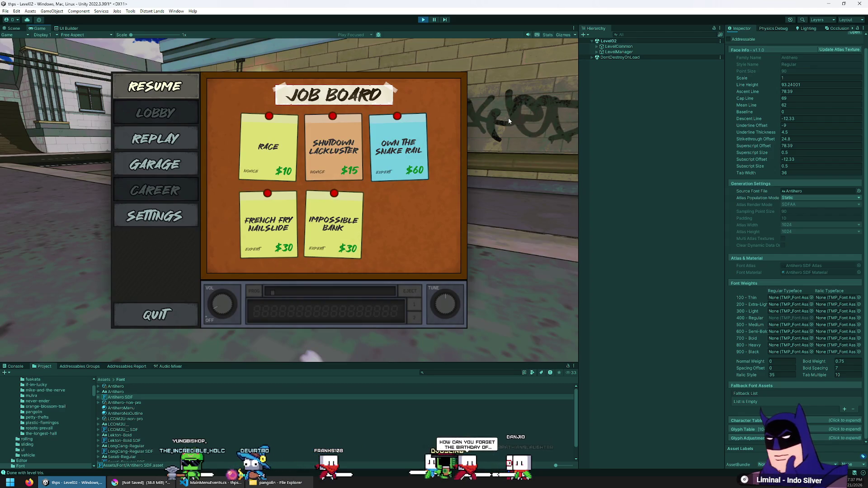
{"action": "key", "text": "alt+Tab"}
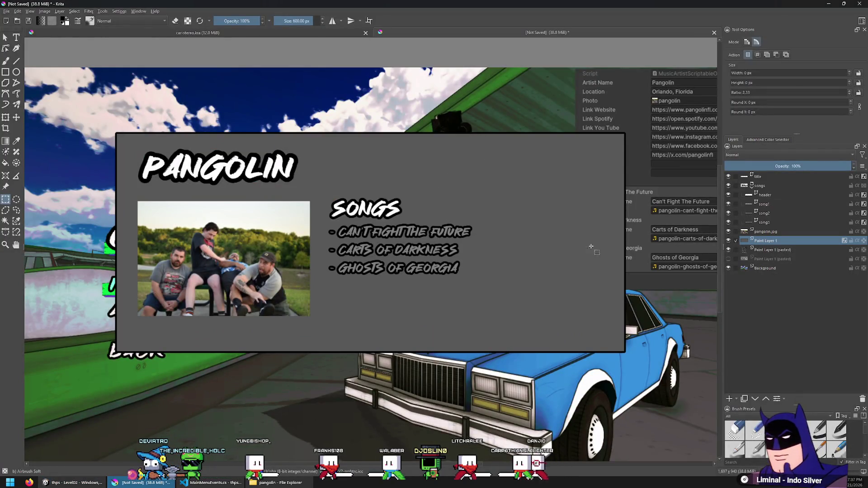
{"action": "key", "text": "ctrl+v"}
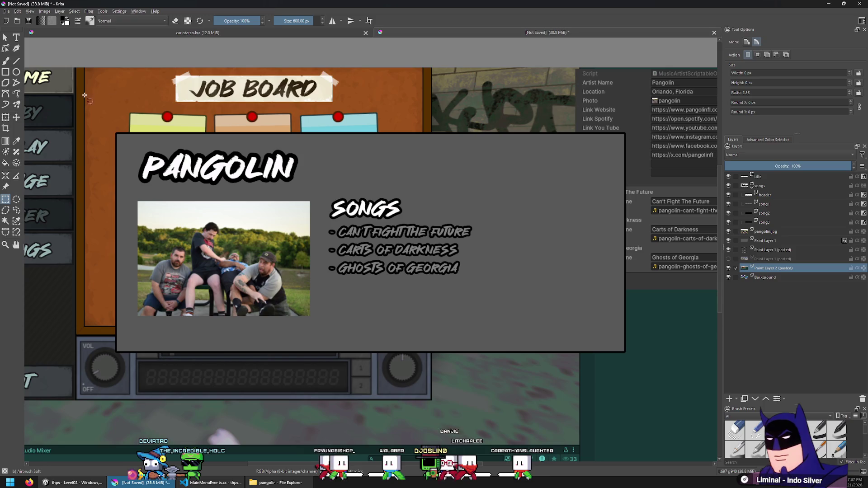
Shift the pasted game menu screenshot toward the right side of the canvas.
{"action": "key", "text": "t"}
{"action": "mouse_move", "coordinate": [521, 172]}
{"action": "left_mouse_down"}
{"action": "mouse_move", "coordinate": [591, 209]}
{"action": "mouse_move", "coordinate": [563, 266]}
{"action": "mouse_move", "coordinate": [557, 224]}
{"action": "mouse_move", "coordinate": [574, 209]}
{"action": "mouse_move", "coordinate": [565, 217]}
{"action": "left_mouse_up"}
{"action": "scroll", "coordinate": [520, 203], "scroll_direction": "down", "scroll_amount": 3}
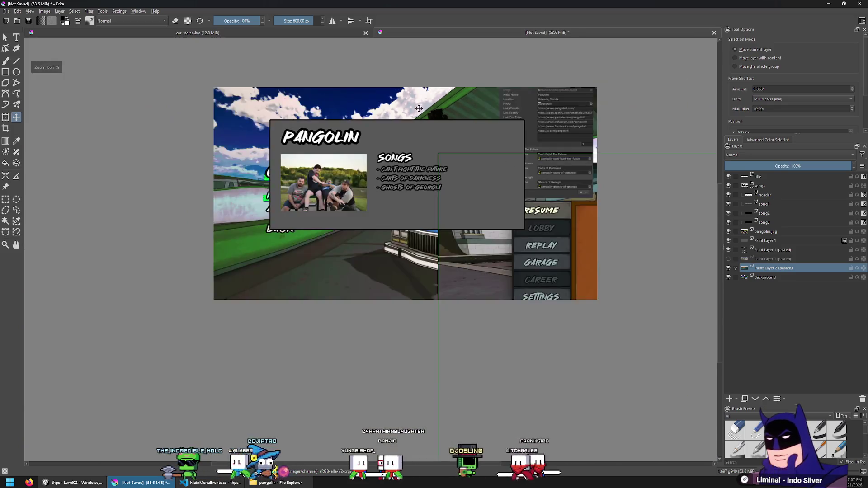
{"action": "scroll", "coordinate": [473, 194], "scroll_direction": "up", "scroll_amount": 3}
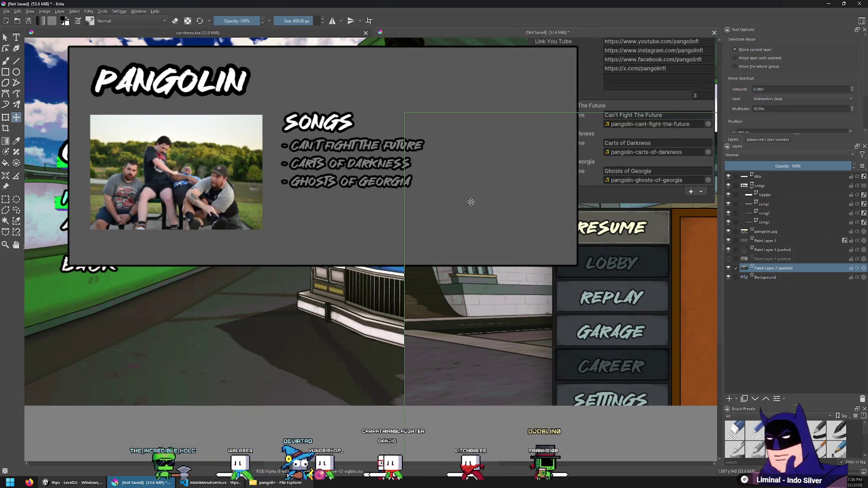
{"action": "scroll", "coordinate": [471, 202], "scroll_direction": "up", "scroll_amount": 3}
{"action": "scroll", "coordinate": [252, 182], "scroll_direction": "down", "scroll_amount": 1}
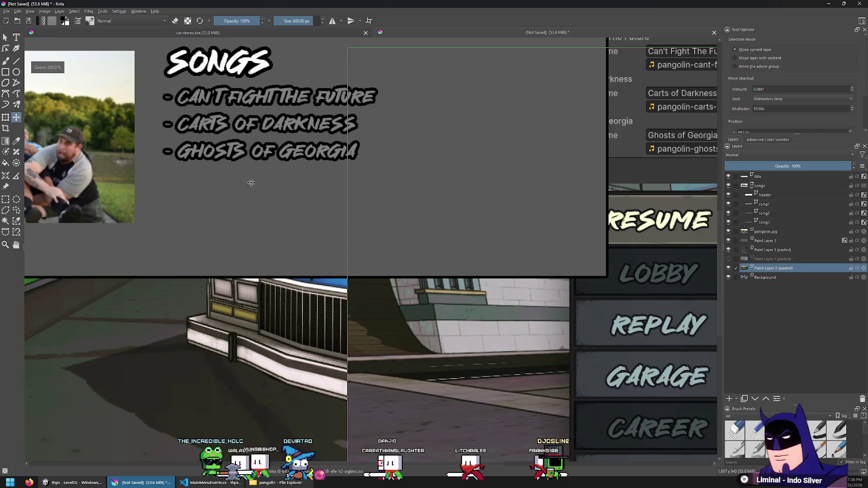
Box a patch of the dark striped panel below SETTINGS, copy it, and deselect.
{"action": "left_click", "coordinate": [6, 199]}
{"action": "scroll", "coordinate": [187, 122], "scroll_direction": "down", "scroll_amount": 1}
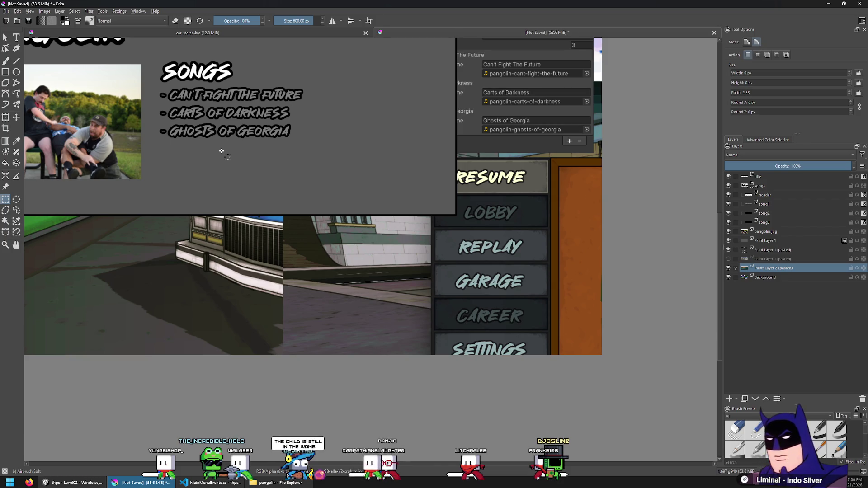
{"action": "scroll", "coordinate": [441, 253], "scroll_direction": "up", "scroll_amount": 5}
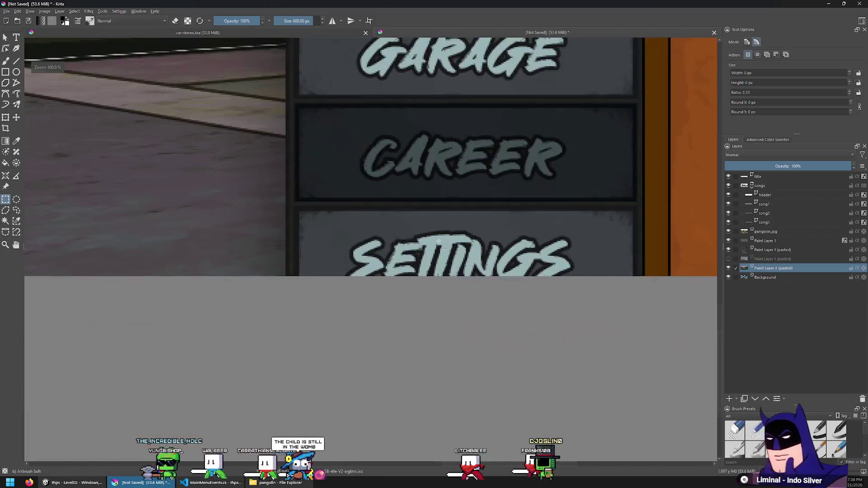
{"action": "scroll", "coordinate": [420, 239], "scroll_direction": "down", "scroll_amount": 2}
{"action": "left_click", "coordinate": [16, 117]}
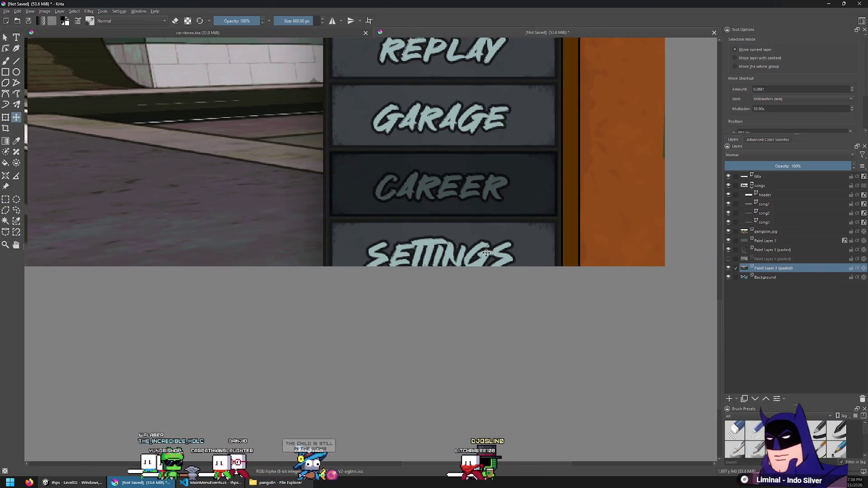
{"action": "scroll", "coordinate": [317, 226], "scroll_direction": "up", "scroll_amount": 3}
{"action": "left_click_drag", "start_coordinate": [405, 436], "coordinate": [390, 264]}
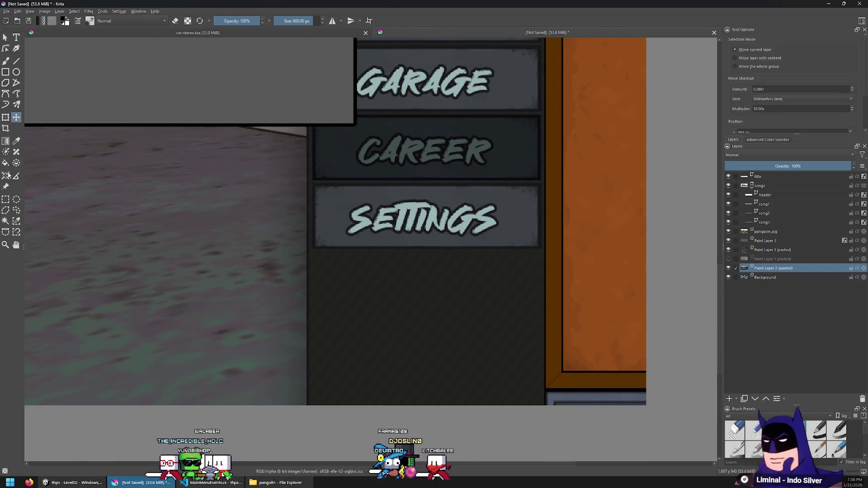
{"action": "key", "text": "ctrl+r"}
{"action": "scroll", "coordinate": [302, 250], "scroll_direction": "up", "scroll_amount": 2}
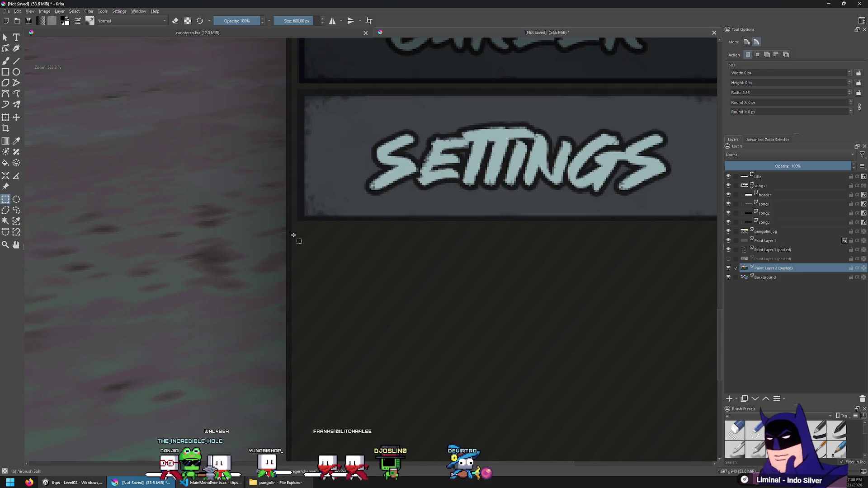
{"action": "mouse_move", "coordinate": [492, 414]}
{"action": "left_mouse_down"}
{"action": "mouse_move", "coordinate": [419, 300]}
{"action": "mouse_move", "coordinate": [416, 387]}
{"action": "mouse_move", "coordinate": [458, 351]}
{"action": "mouse_move", "coordinate": [470, 377]}
{"action": "left_mouse_up"}
{"action": "scroll", "coordinate": [546, 313], "scroll_direction": "down", "scroll_amount": 2}
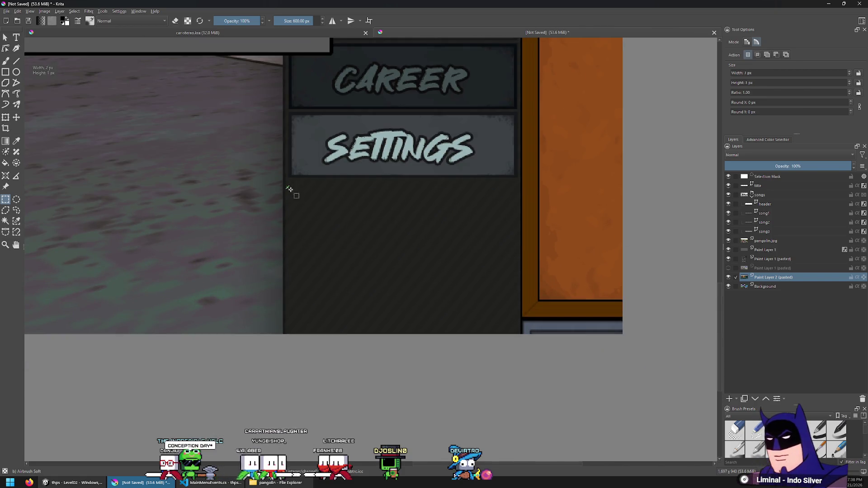
{"action": "left_click", "coordinate": [686, 247]}
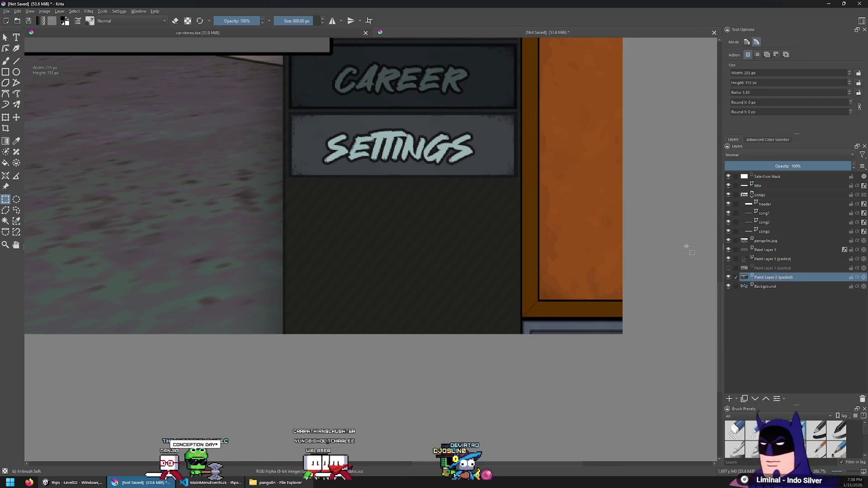
{"action": "scroll", "coordinate": [263, 110], "scroll_direction": "down", "scroll_amount": 2}
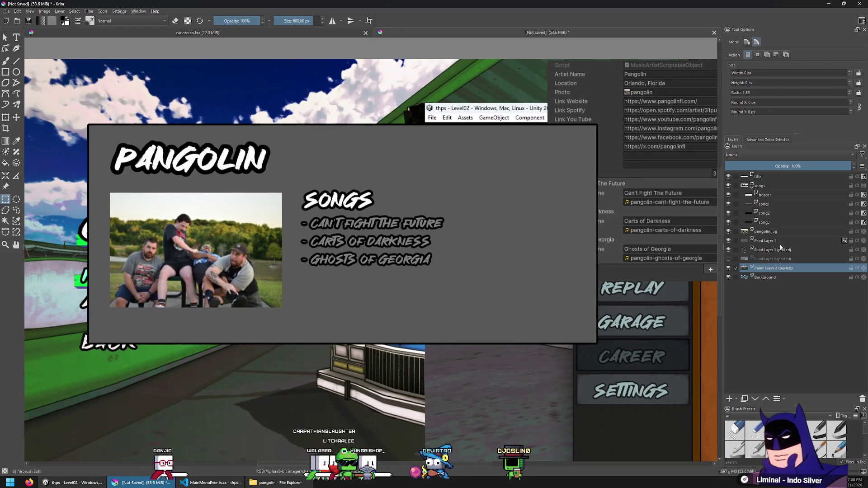
On Paint Layer 1, place the pasted dark panel behind the PANGOLIN title.
{"action": "left_click", "coordinate": [778, 242]}
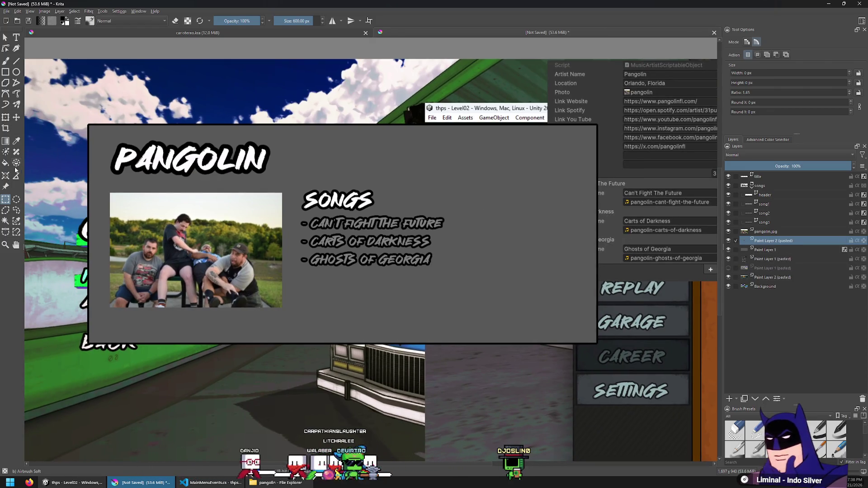
{"action": "left_click", "coordinate": [18, 117]}
{"action": "mouse_move", "coordinate": [479, 320]}
{"action": "left_mouse_down"}
{"action": "mouse_move", "coordinate": [419, 306]}
{"action": "mouse_move", "coordinate": [343, 247]}
{"action": "mouse_move", "coordinate": [209, 191]}
{"action": "left_mouse_up"}
{"action": "scroll", "coordinate": [206, 197], "scroll_direction": "up", "scroll_amount": 4}
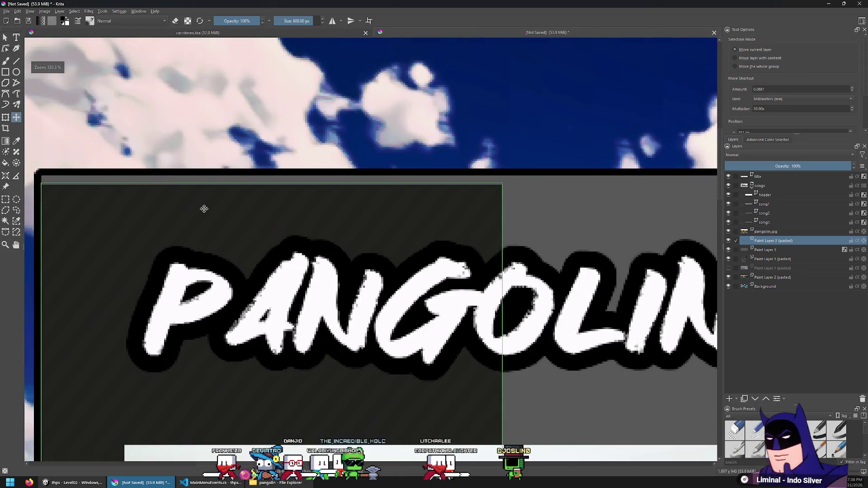
{"action": "scroll", "coordinate": [206, 202], "scroll_direction": "down", "scroll_amount": 5}
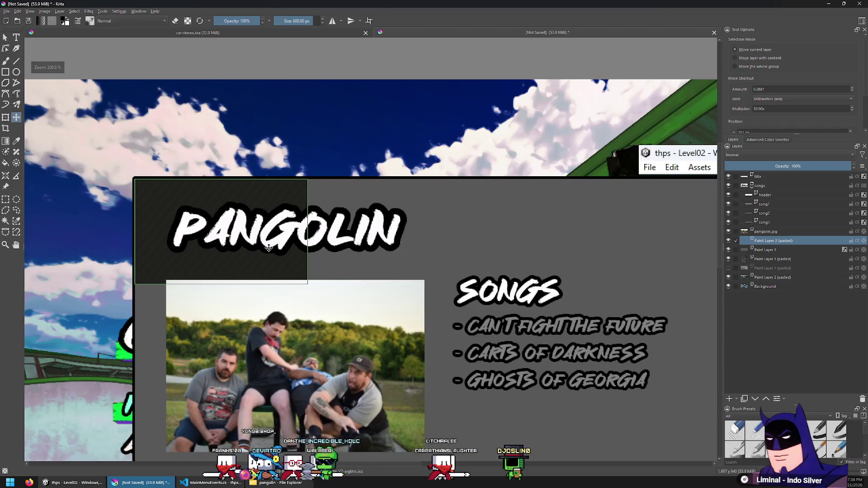
Duplicate the dark panel and position the copy lower, nudged up and left.
{"action": "key", "text": "ctrl+j"}
{"action": "mouse_move", "coordinate": [267, 220]}
{"action": "left_mouse_down"}
{"action": "mouse_move", "coordinate": [270, 248]}
{"action": "mouse_move", "coordinate": [238, 321]}
{"action": "mouse_move", "coordinate": [269, 327]}
{"action": "left_mouse_up"}
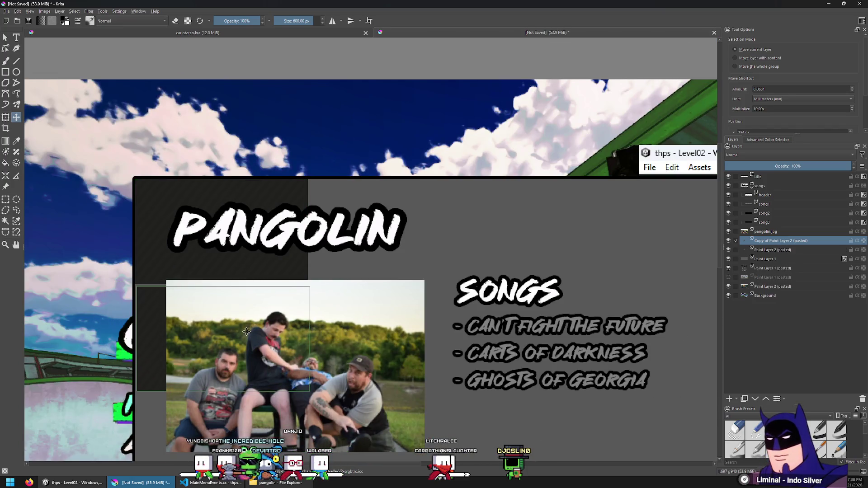
{"action": "scroll", "coordinate": [226, 343], "scroll_direction": "up", "scroll_amount": 4}
{"action": "mouse_move", "coordinate": [326, 385]}
{"action": "left_mouse_down"}
{"action": "mouse_move", "coordinate": [306, 351]}
{"action": "mouse_move", "coordinate": [312, 346]}
{"action": "left_mouse_up"}
{"action": "scroll", "coordinate": [313, 346], "scroll_direction": "up", "scroll_amount": 6}
{"action": "scroll", "coordinate": [266, 291], "scroll_direction": "down", "scroll_amount": 3}
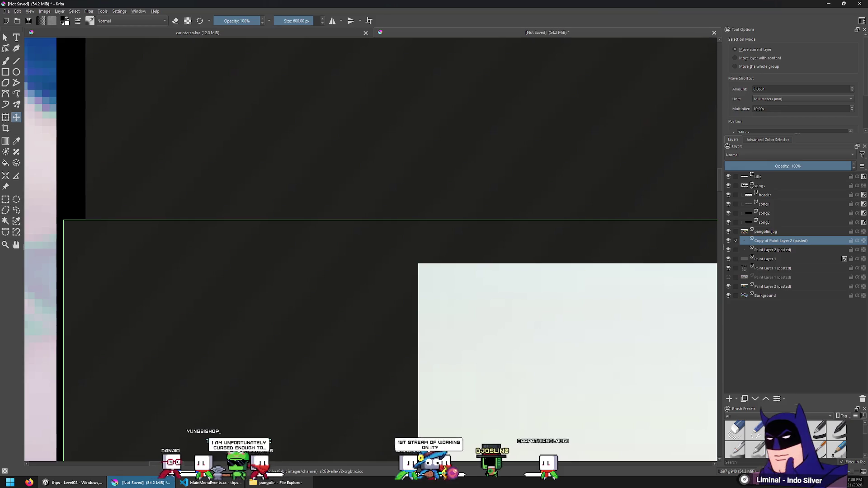
{"action": "left_click", "coordinate": [5, 199]}
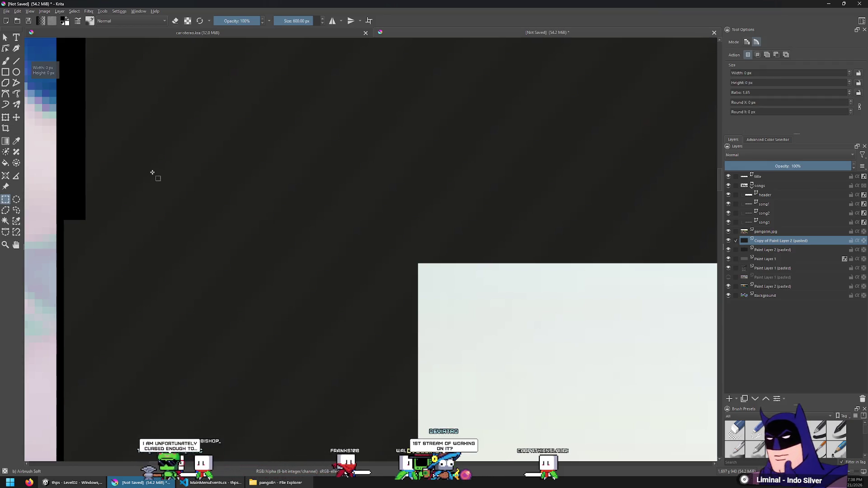
{"action": "left_click", "coordinate": [16, 117]}
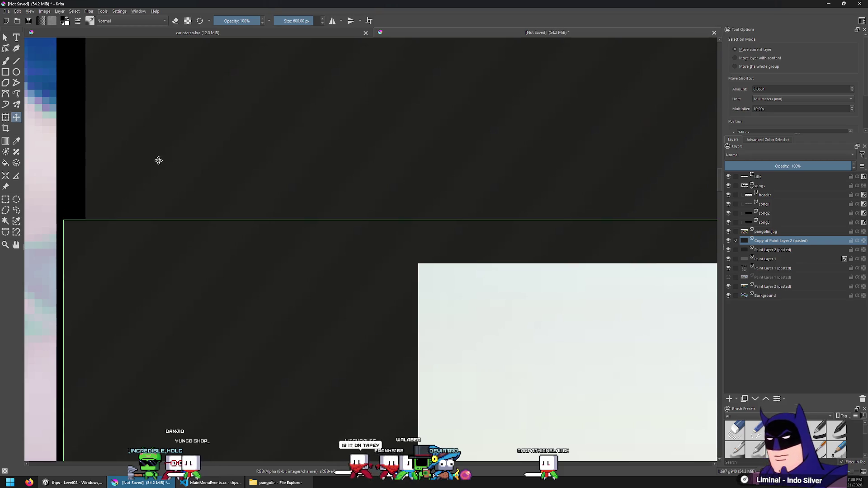
Try another dark panel copy over the title, align it, then remove it.
{"action": "key", "text": "ctrl+j"}
{"action": "scroll", "coordinate": [170, 163], "scroll_direction": "down", "scroll_amount": 8}
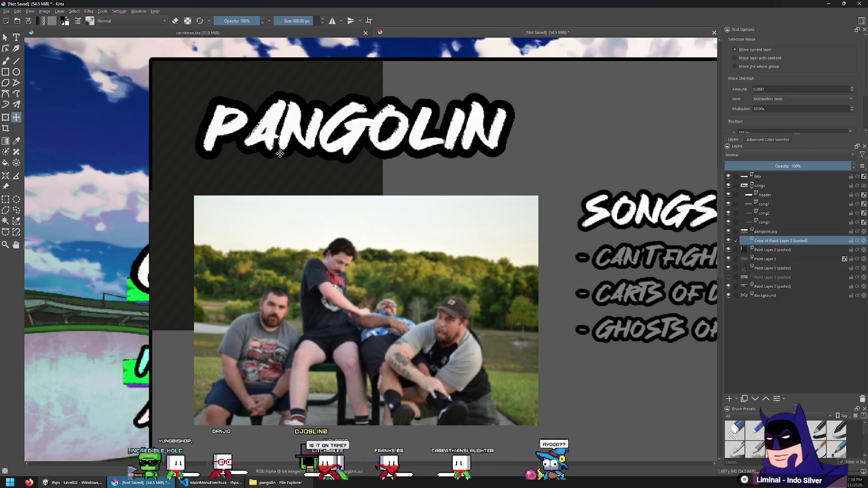
{"action": "scroll", "coordinate": [293, 206], "scroll_direction": "down", "scroll_amount": 3}
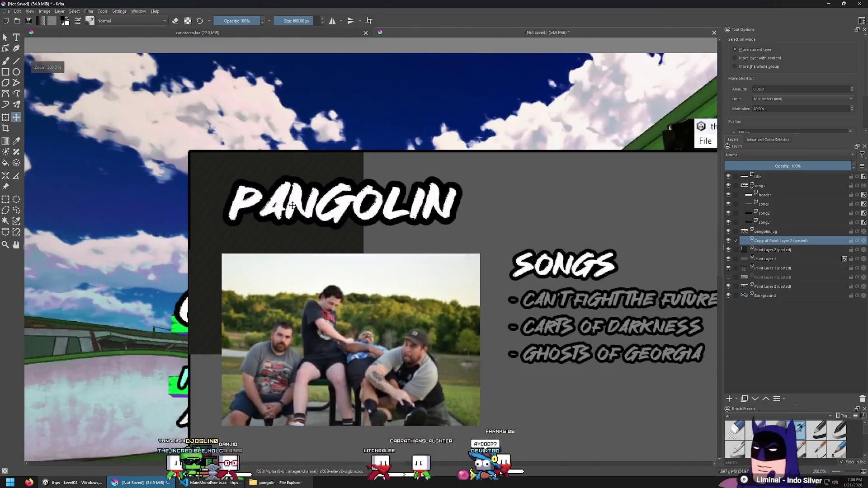
{"action": "scroll", "coordinate": [293, 206], "scroll_direction": "up", "scroll_amount": 3}
{"action": "mouse_move", "coordinate": [455, 202]}
{"action": "left_mouse_down"}
{"action": "mouse_move", "coordinate": [600, 203]}
{"action": "mouse_move", "coordinate": [559, 205]}
{"action": "left_mouse_up"}
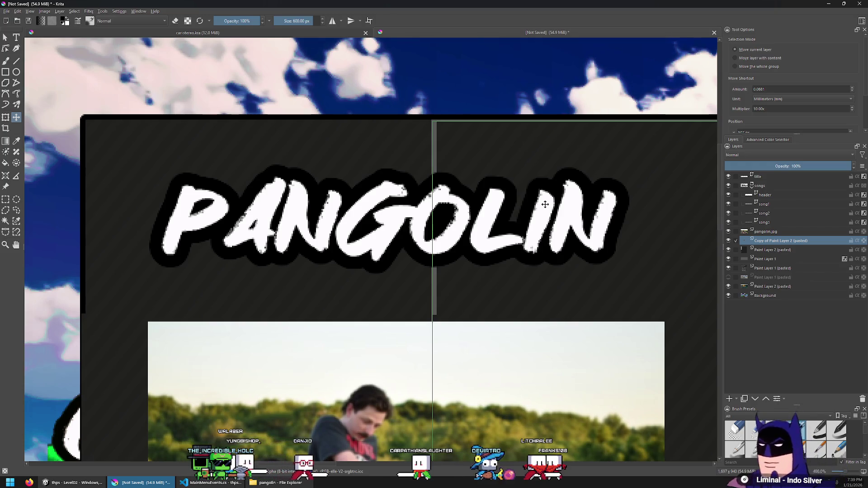
{"action": "scroll", "coordinate": [545, 204], "scroll_direction": "down", "scroll_amount": 3}
{"action": "scroll", "coordinate": [474, 217], "scroll_direction": "up", "scroll_amount": 10}
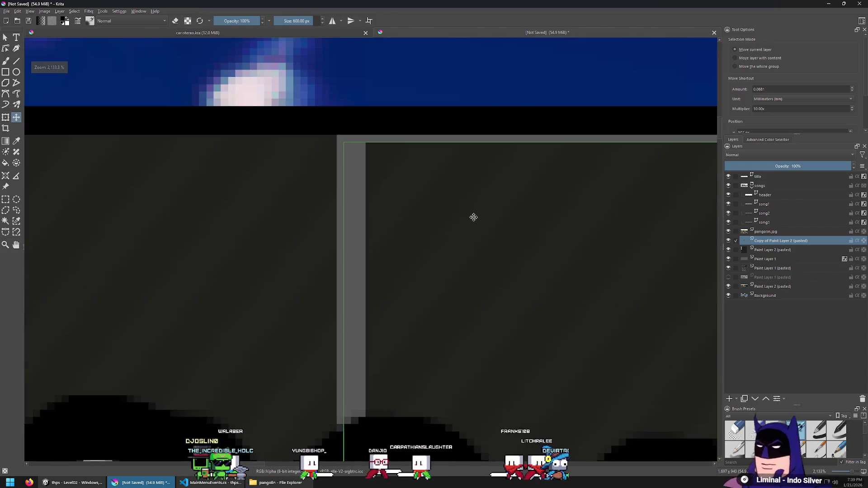
{"action": "left_click_drag", "start_coordinate": [474, 217], "coordinate": [438, 210]}
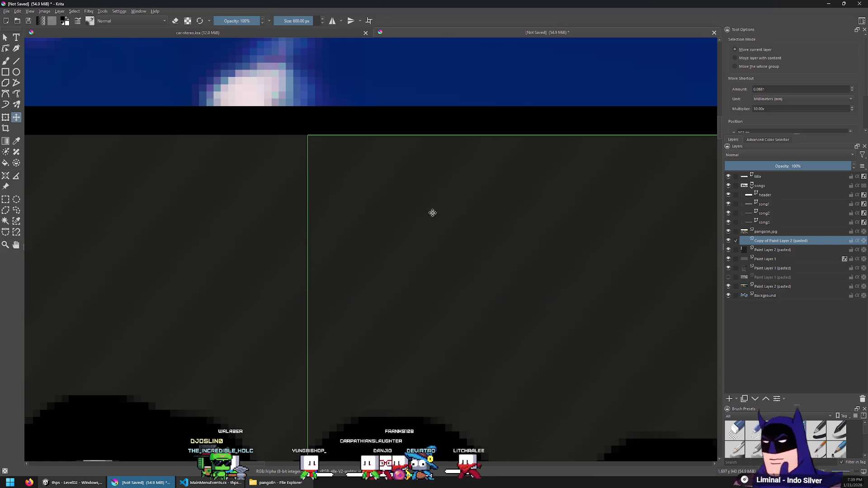
{"action": "scroll", "coordinate": [324, 275], "scroll_direction": "down", "scroll_amount": 1}
{"action": "scroll", "coordinate": [145, 223], "scroll_direction": "up", "scroll_amount": 1}
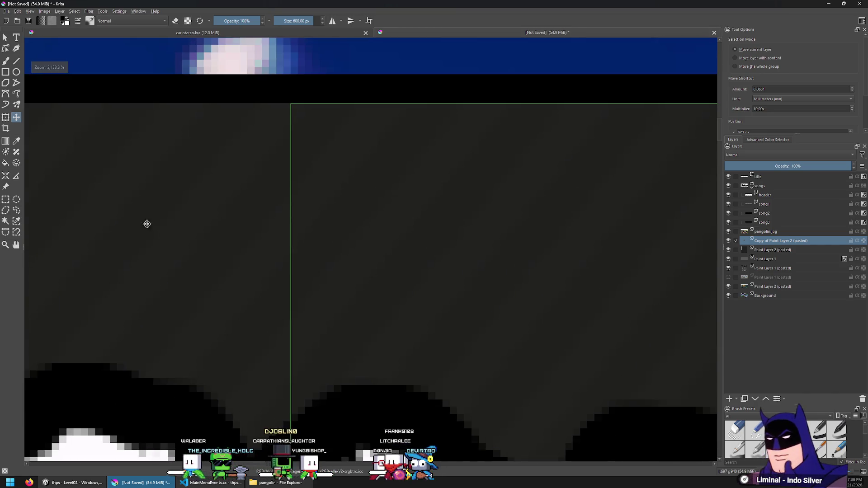
{"action": "key", "text": "ctrl+r"}
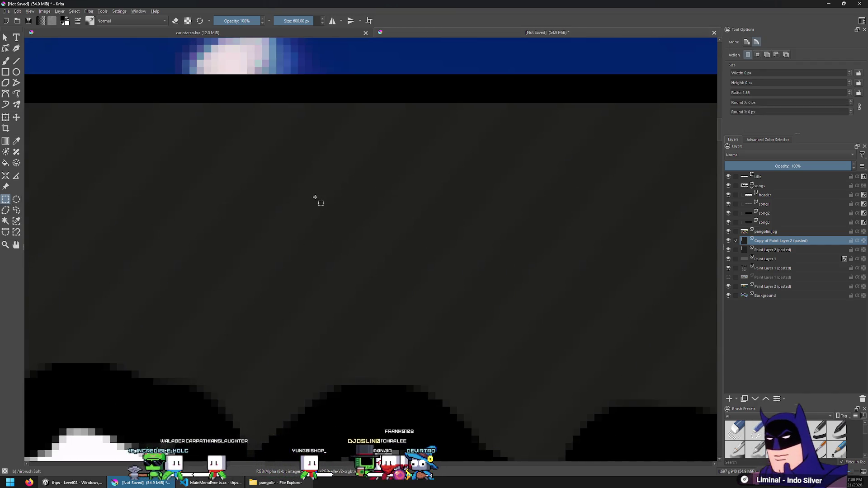
{"action": "key", "text": "shift+Delete"}
{"action": "scroll", "coordinate": [315, 197], "scroll_direction": "down", "scroll_amount": 5}
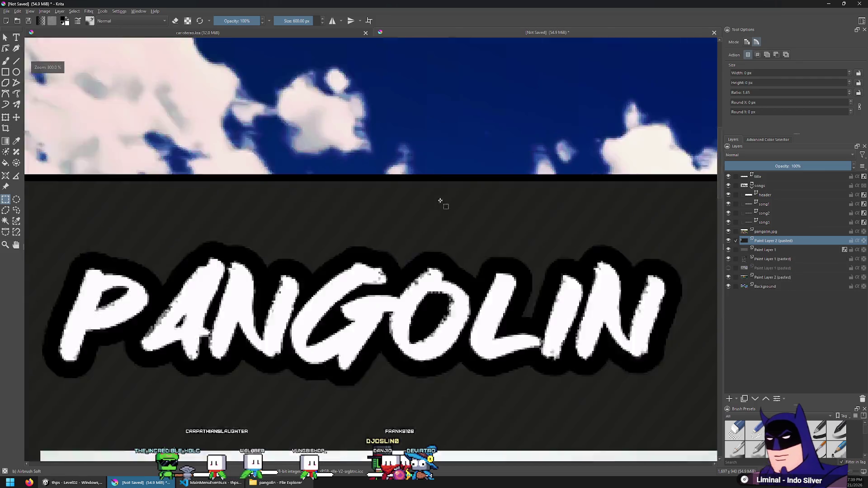
Duplicate the dark panel again and place the copy right beside the original.
{"action": "key", "text": "ctrl+j"}
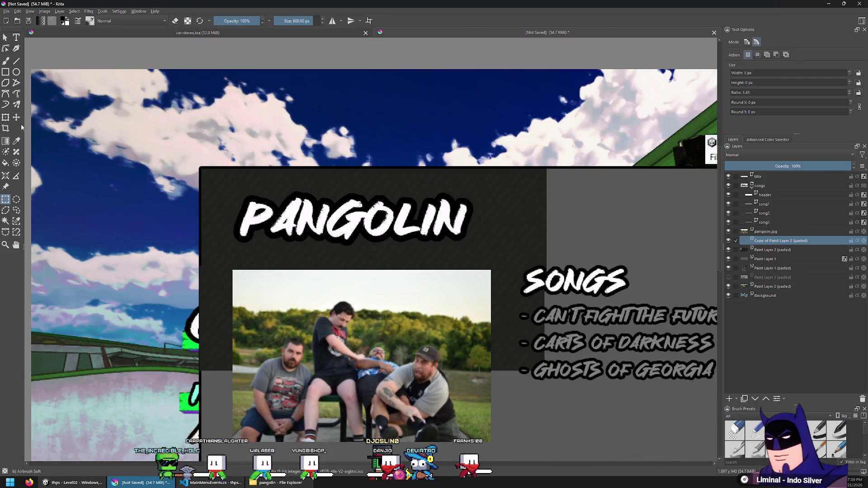
{"action": "left_click", "coordinate": [16, 117]}
{"action": "scroll", "coordinate": [360, 201], "scroll_direction": "down", "scroll_amount": 2}
{"action": "scroll", "coordinate": [360, 201], "scroll_direction": "up", "scroll_amount": 2}
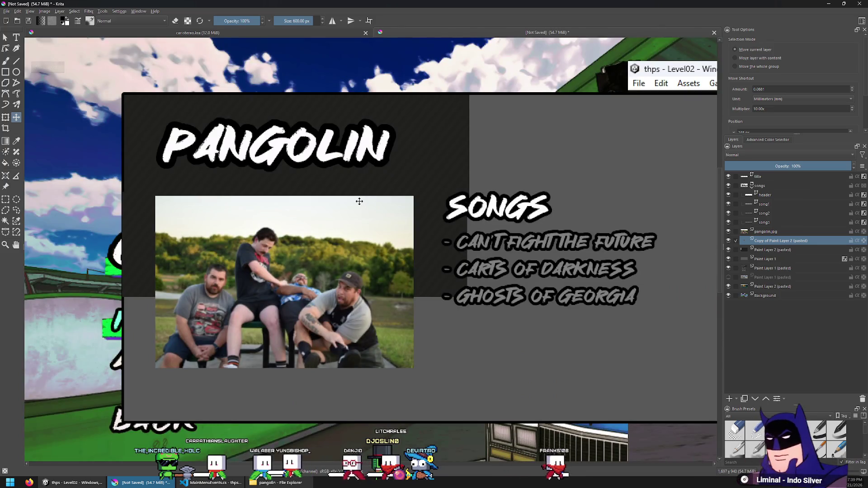
{"action": "left_click_drag", "start_coordinate": [357, 200], "coordinate": [603, 161]}
{"action": "scroll", "coordinate": [495, 78], "scroll_direction": "up", "scroll_amount": 5}
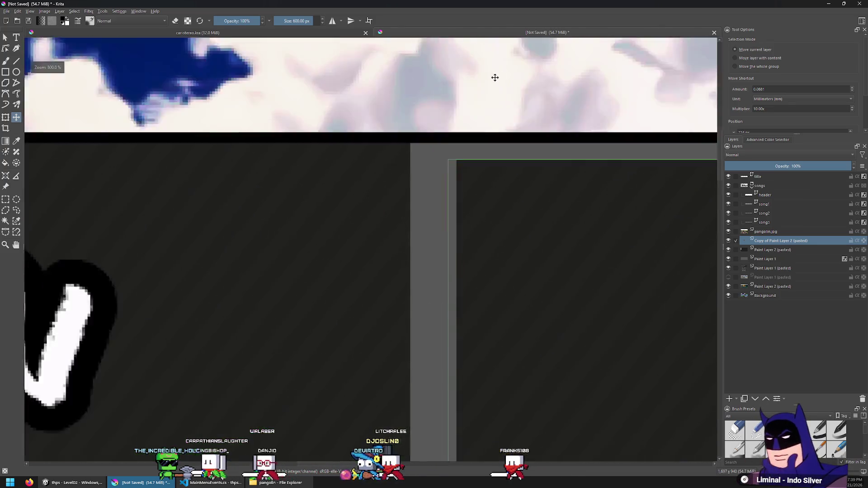
{"action": "scroll", "coordinate": [469, 219], "scroll_direction": "up", "scroll_amount": 4}
Nudge the panel one pixel left, then go up to the thps project folder in Explorer.
{"action": "key", "text": "Left"}
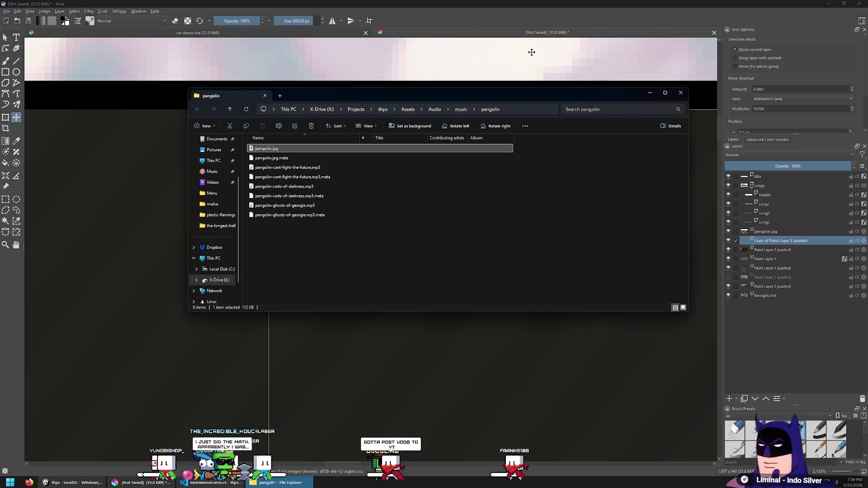
{"action": "left_click", "coordinate": [384, 109]}
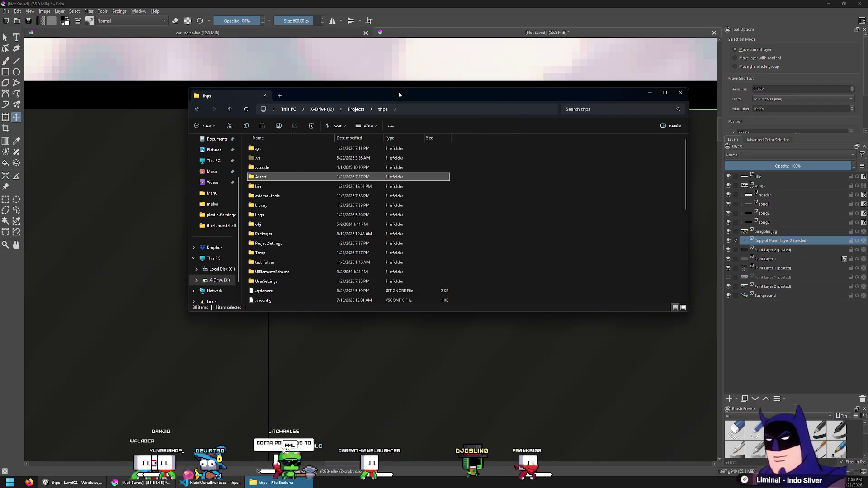
{"action": "left_click_drag", "start_coordinate": [399, 94], "coordinate": [424, 95]}
{"action": "scroll", "coordinate": [317, 217], "scroll_direction": "down", "scroll_amount": 4}
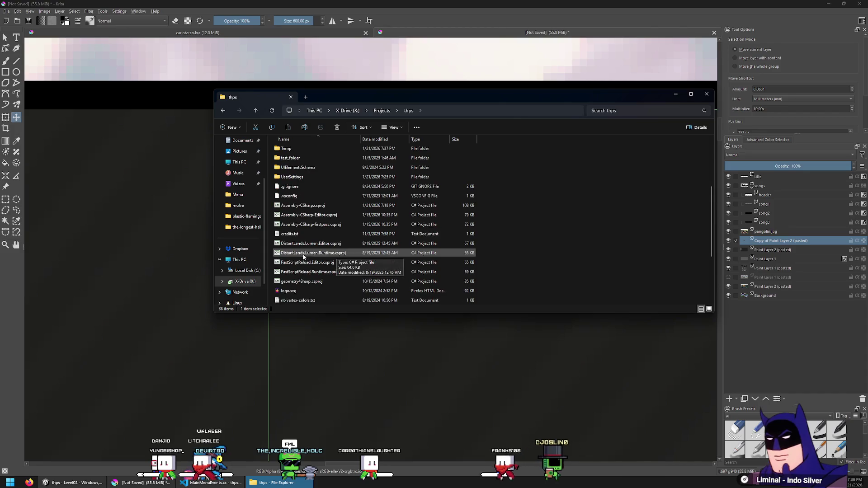
{"action": "scroll", "coordinate": [303, 256], "scroll_direction": "down", "scroll_amount": 3}
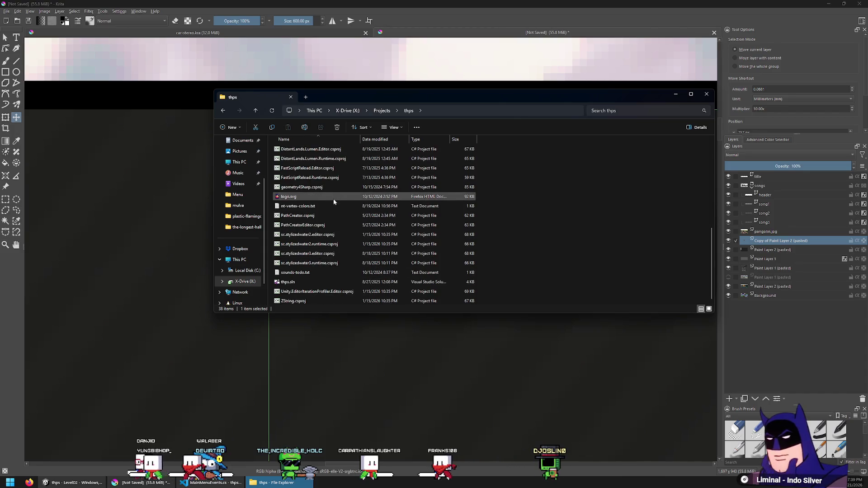
{"action": "left_click", "coordinate": [307, 283]}
{"action": "scroll", "coordinate": [379, 269], "scroll_direction": "up", "scroll_amount": 3}
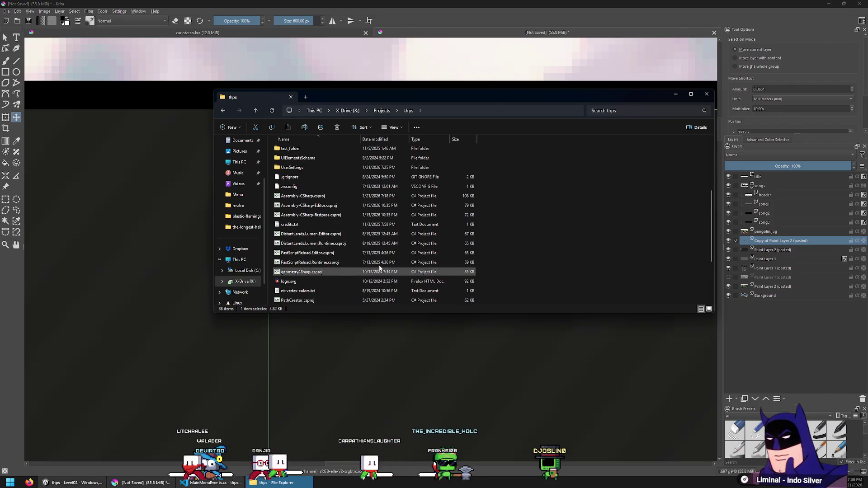
Sort thps by date modified, oldest first, and inspect .vsconfig and PathCreator.csproj.
{"action": "left_click", "coordinate": [379, 141]}
{"action": "left_click", "coordinate": [381, 140]}
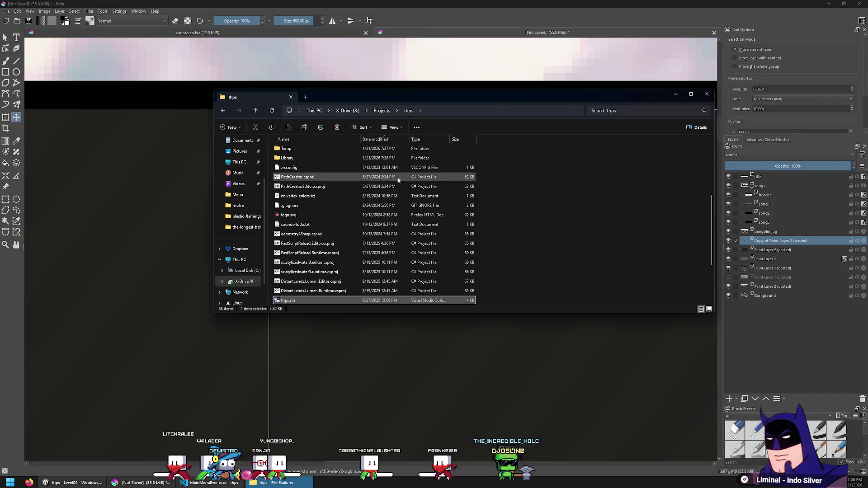
{"action": "left_click", "coordinate": [354, 169]}
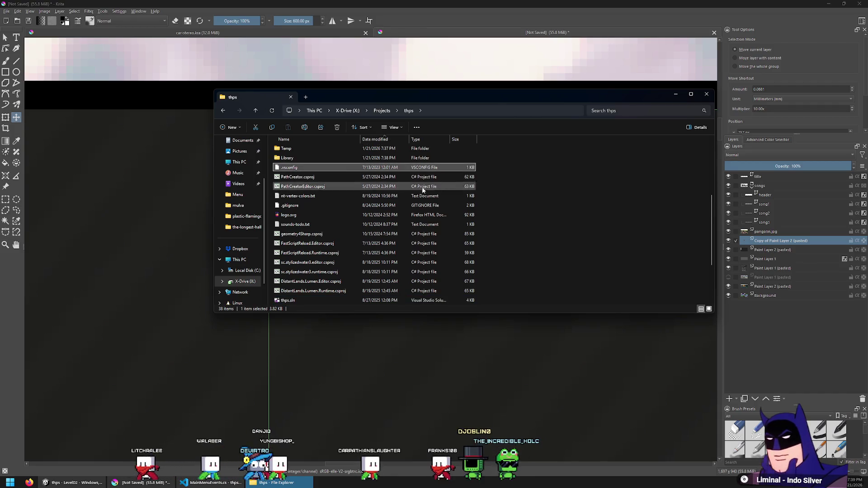
{"action": "left_click", "coordinate": [389, 179]}
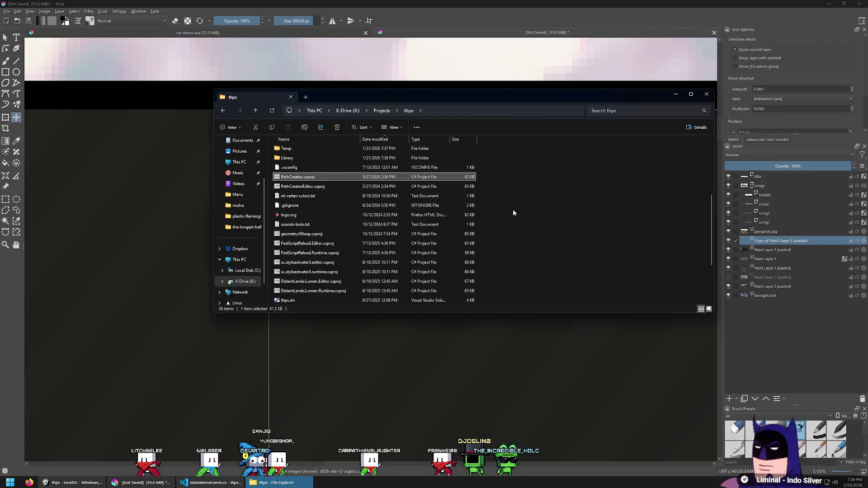
{"action": "scroll", "coordinate": [447, 191], "scroll_direction": "up", "scroll_amount": 1}
{"action": "scroll", "coordinate": [444, 192], "scroll_direction": "up", "scroll_amount": 4}
{"action": "scroll", "coordinate": [442, 195], "scroll_direction": "down", "scroll_amount": 3}
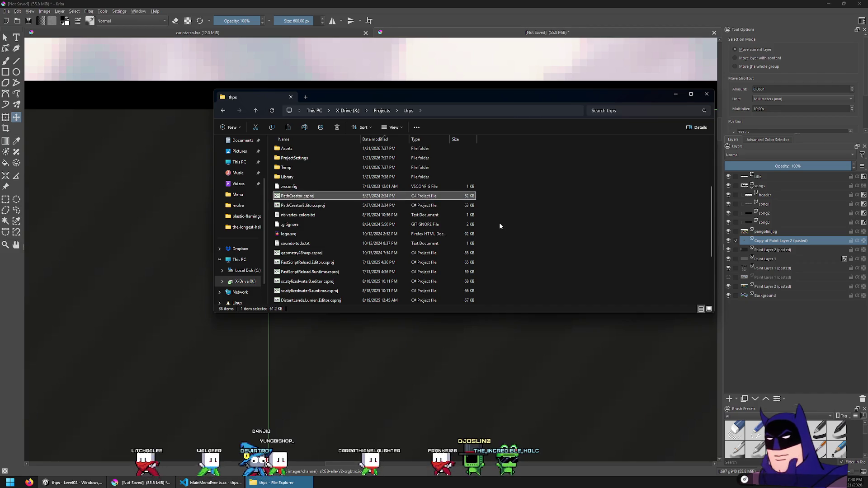
Sort the folder by Name, then select thps.sln and dismiss its context menu.
{"action": "left_click", "coordinate": [336, 139]}
{"action": "scroll", "coordinate": [360, 234], "scroll_direction": "down", "scroll_amount": 2}
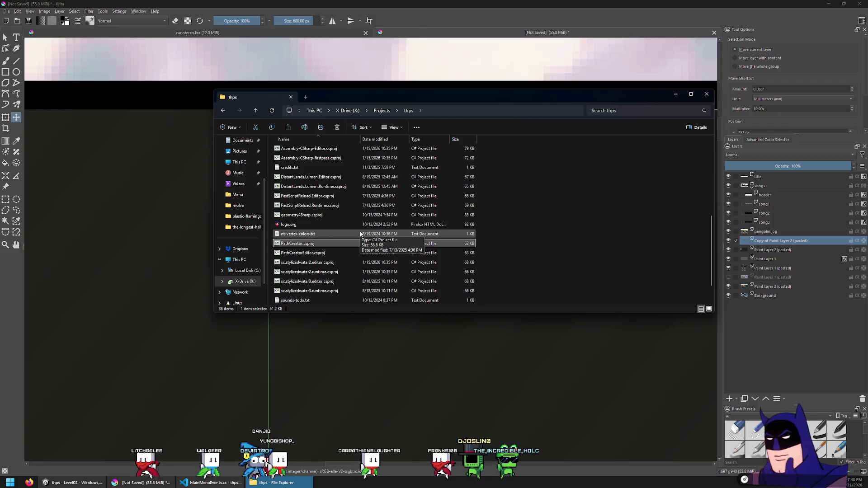
{"action": "scroll", "coordinate": [361, 234], "scroll_direction": "down", "scroll_amount": 1}
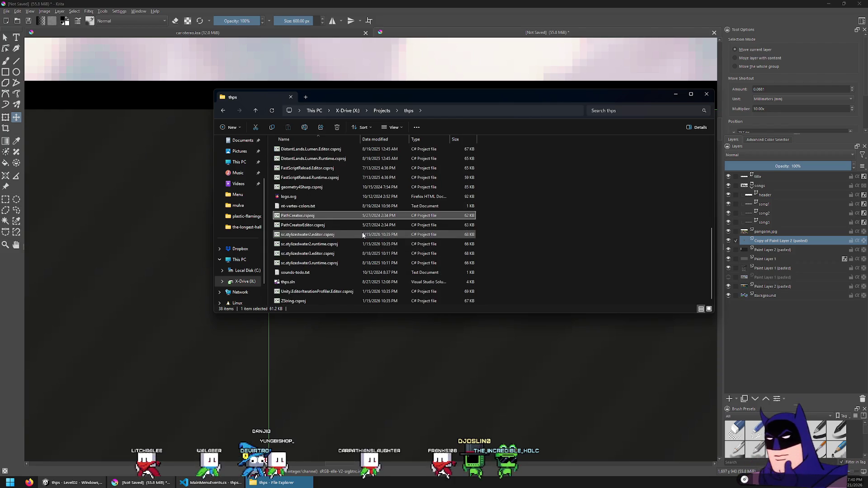
{"action": "left_click", "coordinate": [301, 284]}
{"action": "right_click", "coordinate": [305, 289]}
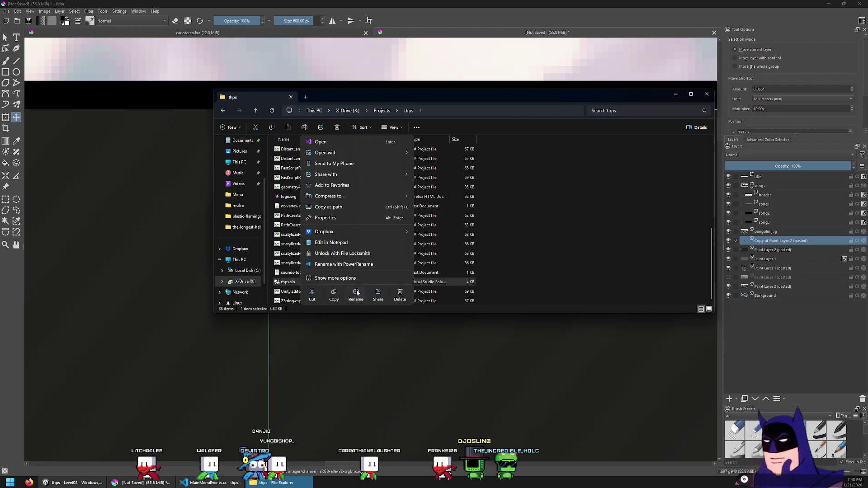
{"action": "left_click", "coordinate": [488, 197]}
{"action": "scroll", "coordinate": [311, 225], "scroll_direction": "up", "scroll_amount": 3}
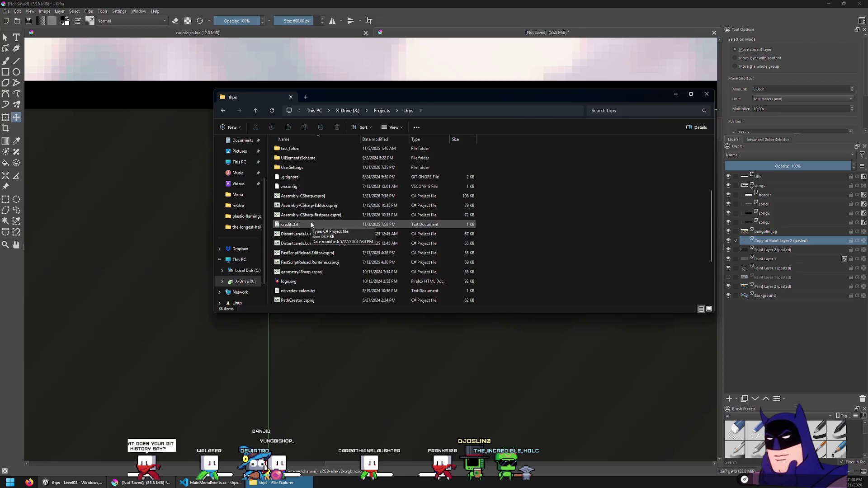
{"action": "scroll", "coordinate": [312, 224], "scroll_direction": "up", "scroll_amount": 3}
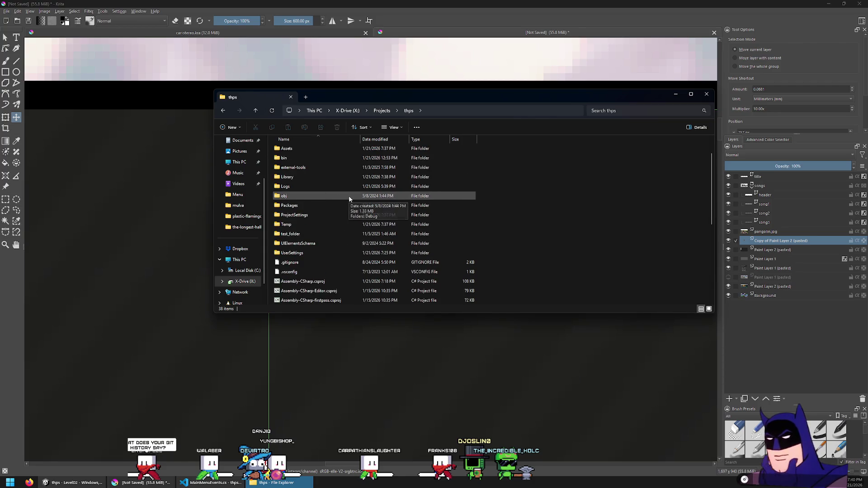
{"action": "scroll", "coordinate": [350, 199], "scroll_direction": "up", "scroll_amount": 1}
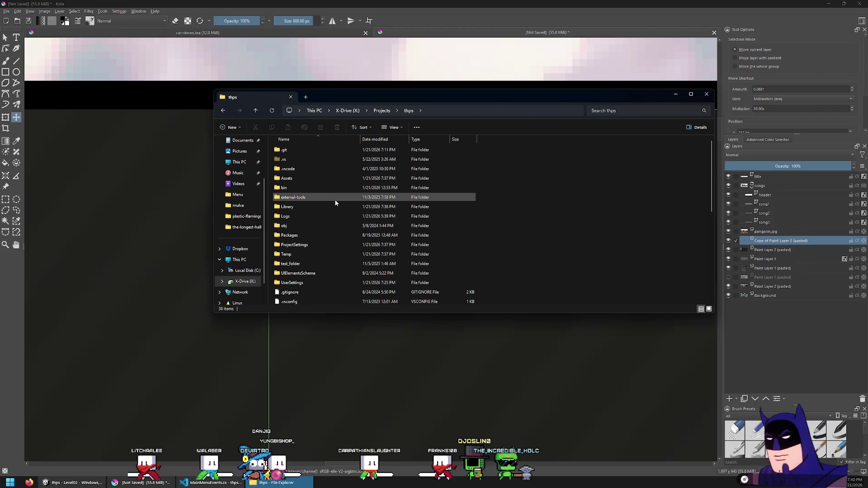
{"action": "scroll", "coordinate": [448, 210], "scroll_direction": "down", "scroll_amount": 2}
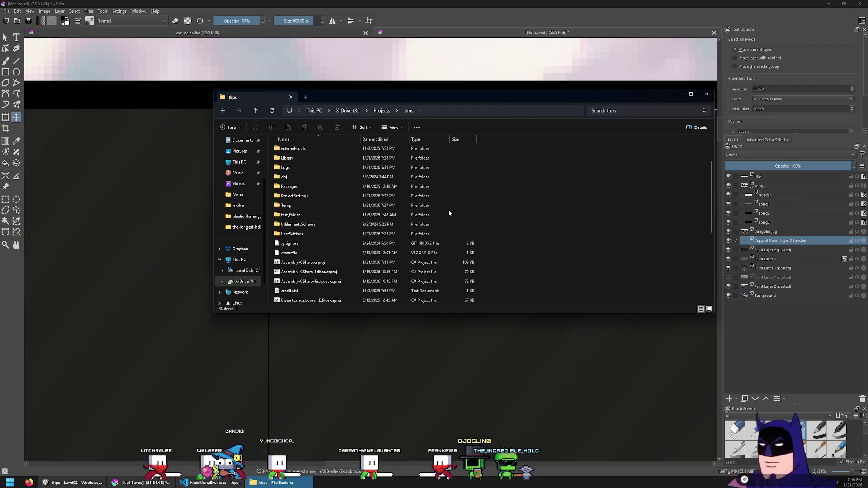
{"action": "scroll", "coordinate": [417, 225], "scroll_direction": "down", "scroll_amount": 4}
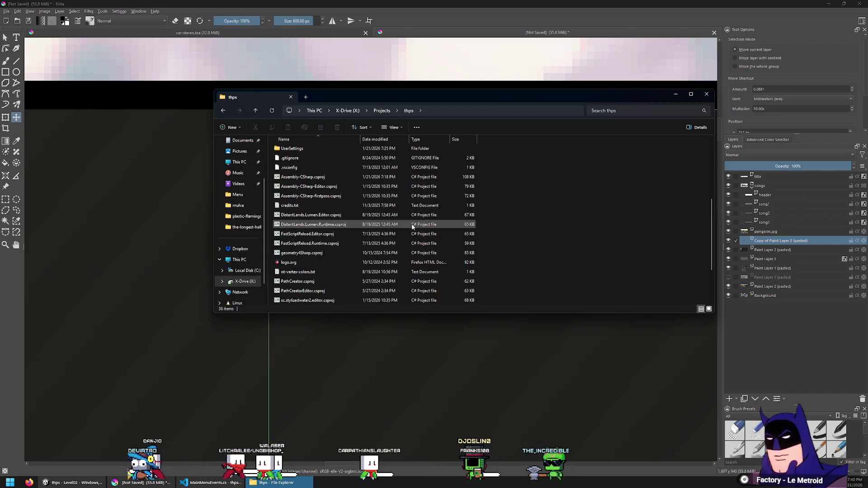
{"action": "scroll", "coordinate": [417, 224], "scroll_direction": "down", "scroll_amount": 2}
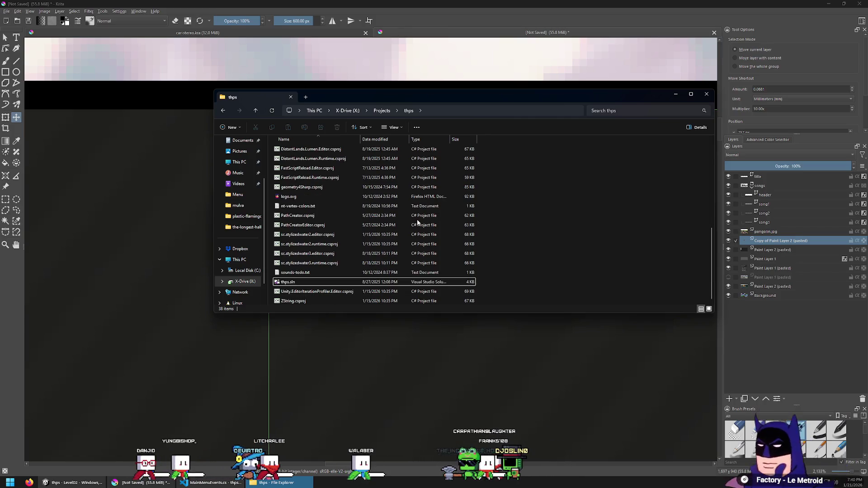
{"action": "scroll", "coordinate": [509, 263], "scroll_direction": "up", "scroll_amount": 4}
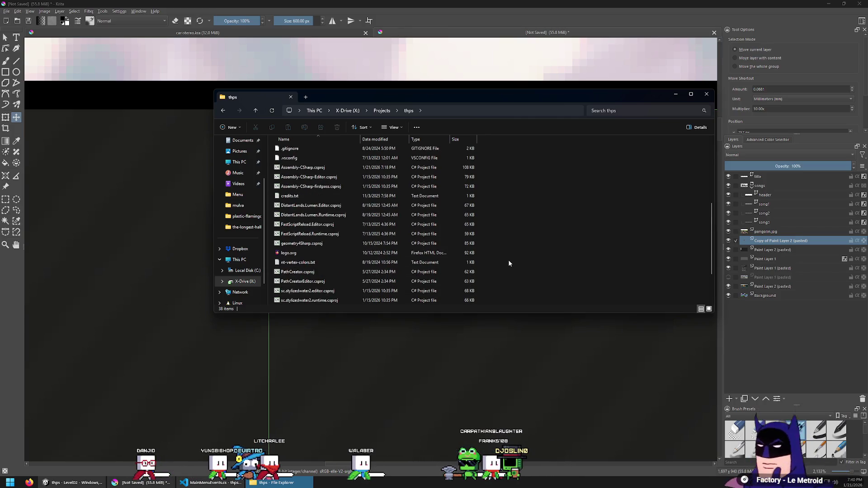
{"action": "scroll", "coordinate": [448, 259], "scroll_direction": "up", "scroll_amount": 2}
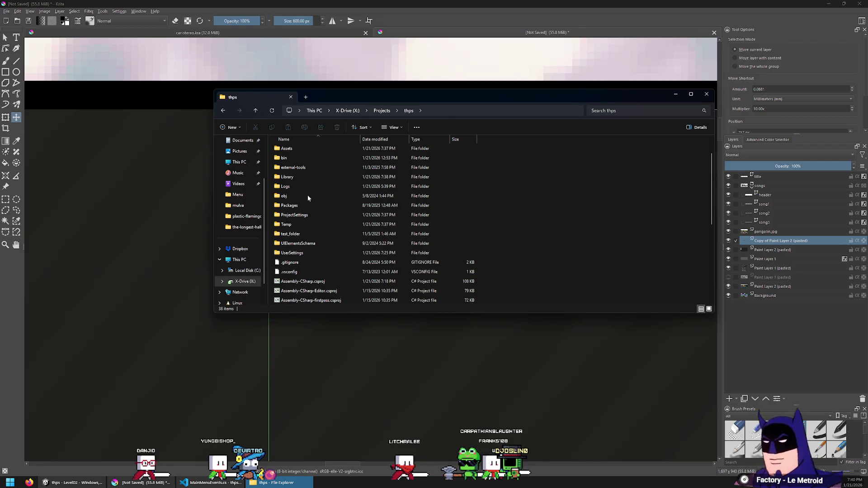
Check the Library folder's size (about 30.9 GB) in its Properties dialog.
{"action": "right_click", "coordinate": [287, 180]}
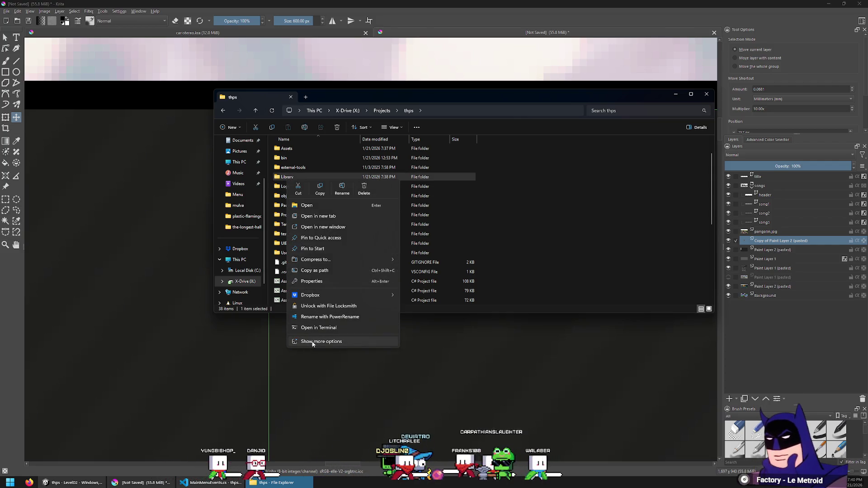
{"action": "left_click", "coordinate": [311, 282]}
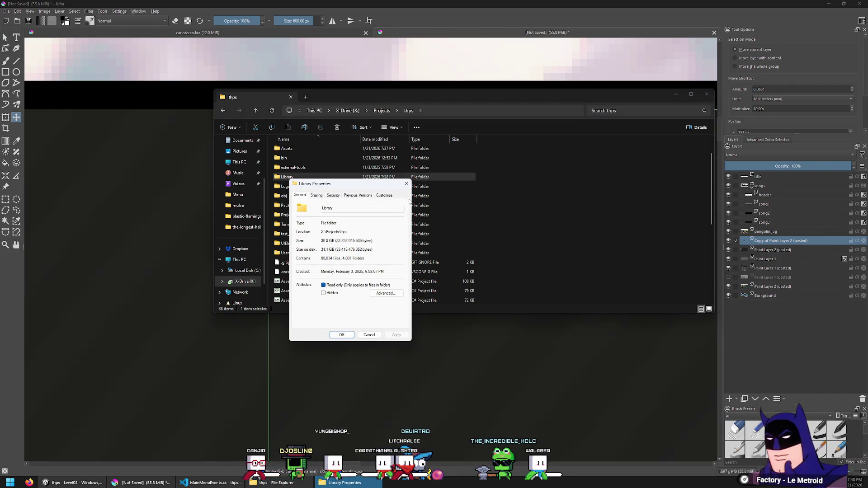
{"action": "left_click", "coordinate": [405, 184]}
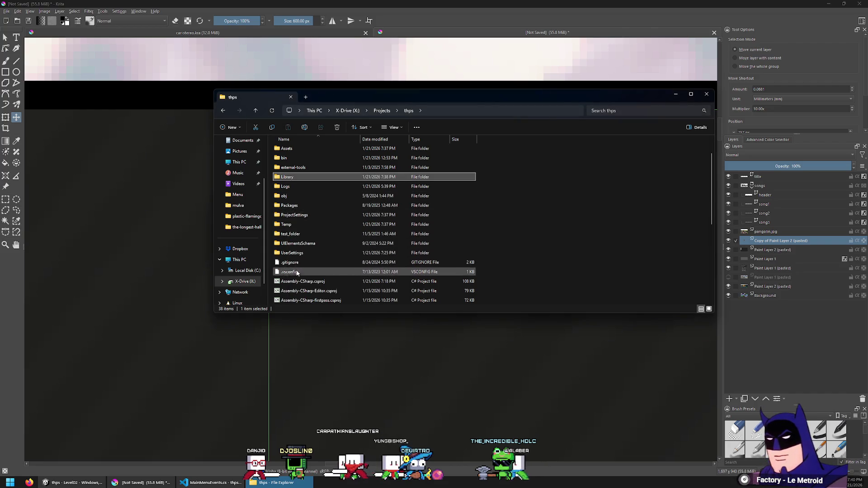
{"action": "scroll", "coordinate": [547, 260], "scroll_direction": "down", "scroll_amount": 1}
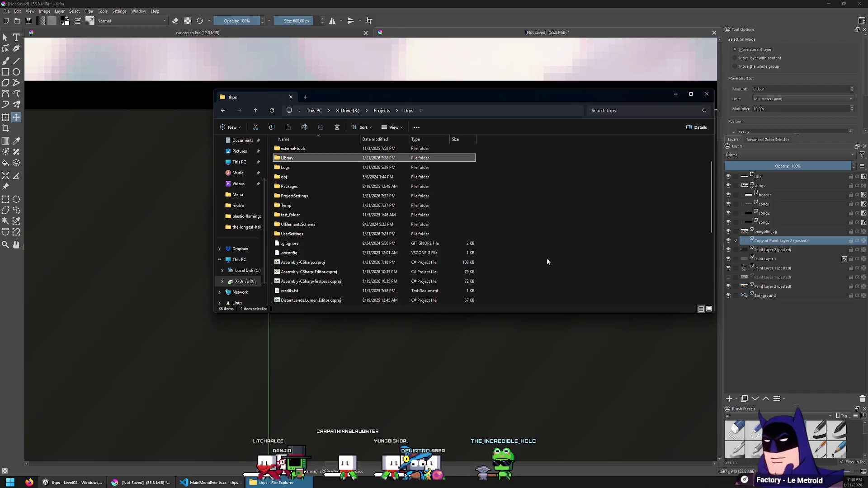
{"action": "scroll", "coordinate": [520, 251], "scroll_direction": "down", "scroll_amount": 1}
{"action": "left_click", "coordinate": [413, 225]}
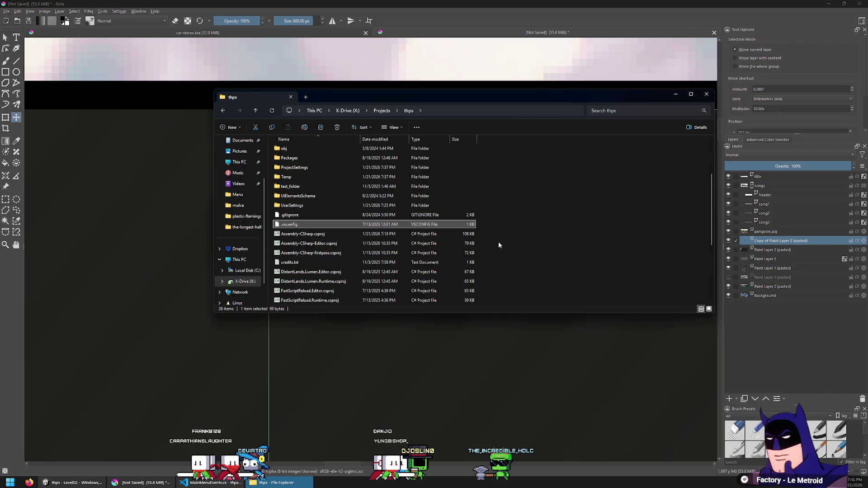
Sort the thps folder by date modified, oldest first.
{"action": "left_click", "coordinate": [387, 140]}
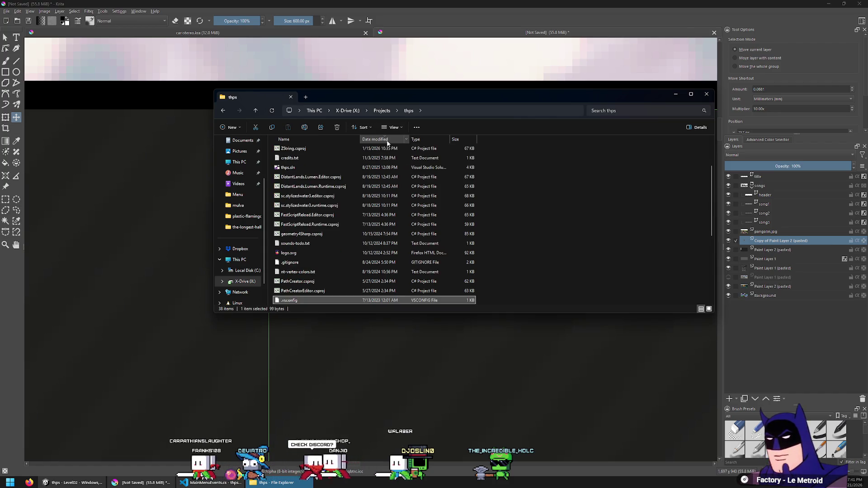
{"action": "left_click", "coordinate": [387, 140]}
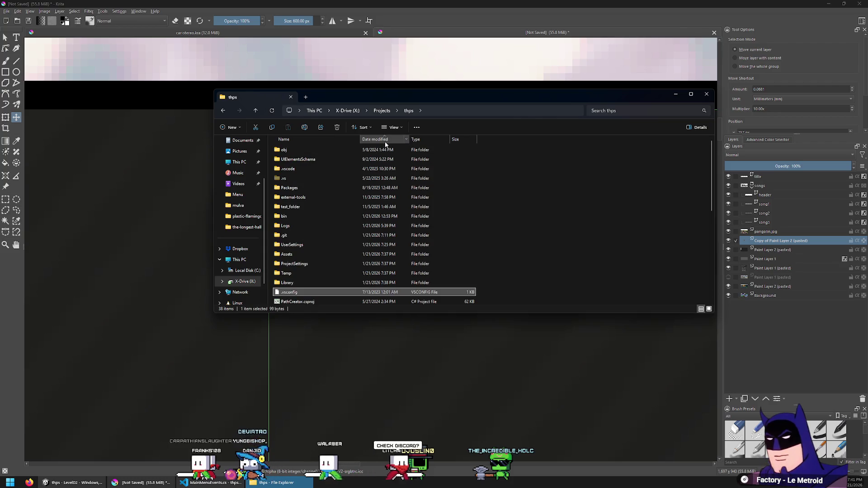
{"action": "scroll", "coordinate": [404, 199], "scroll_direction": "down", "scroll_amount": 3}
{"action": "left_click", "coordinate": [381, 224]}
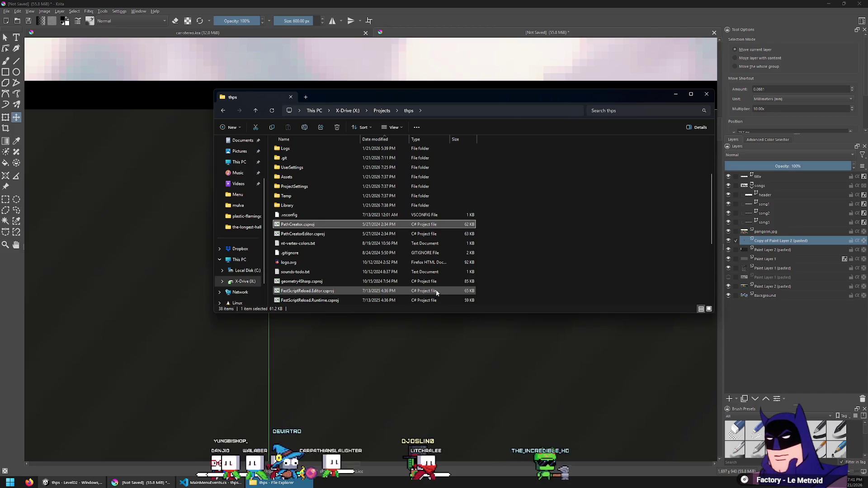
{"action": "scroll", "coordinate": [390, 262], "scroll_direction": "up", "scroll_amount": 3}
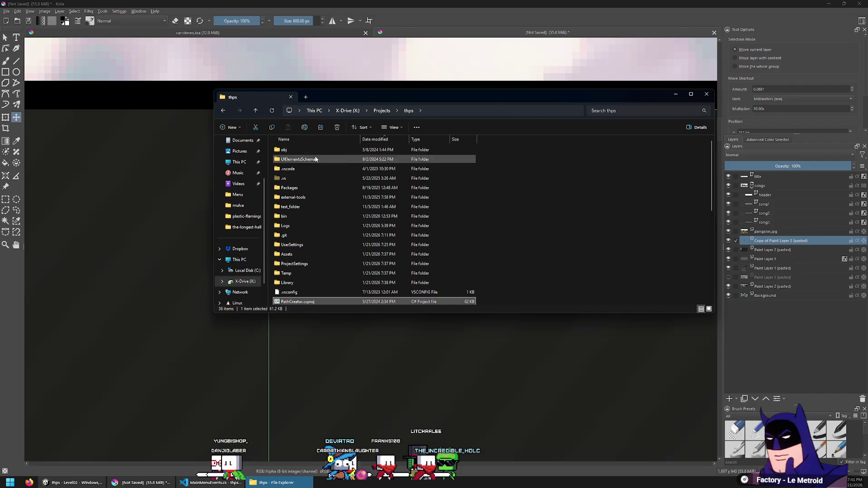
Open the Assets folder and sort its contents by date modified, oldest first.
{"action": "double_click", "coordinate": [294, 254]}
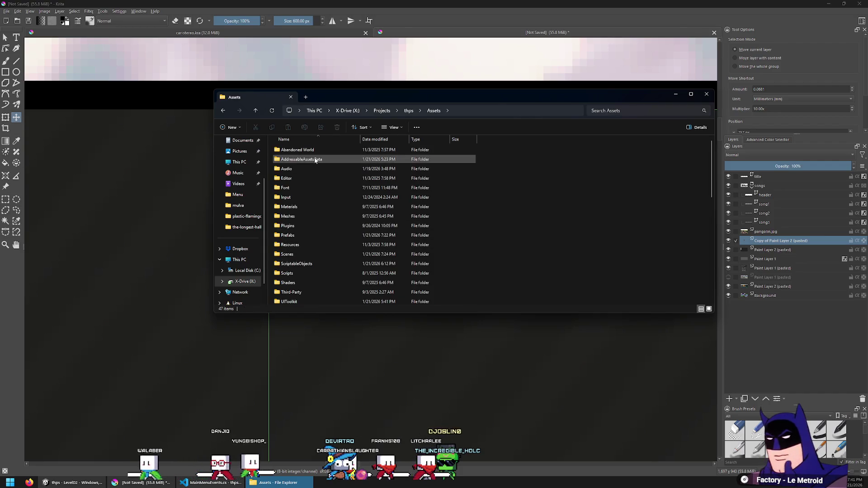
{"action": "scroll", "coordinate": [321, 206], "scroll_direction": "down", "scroll_amount": 3}
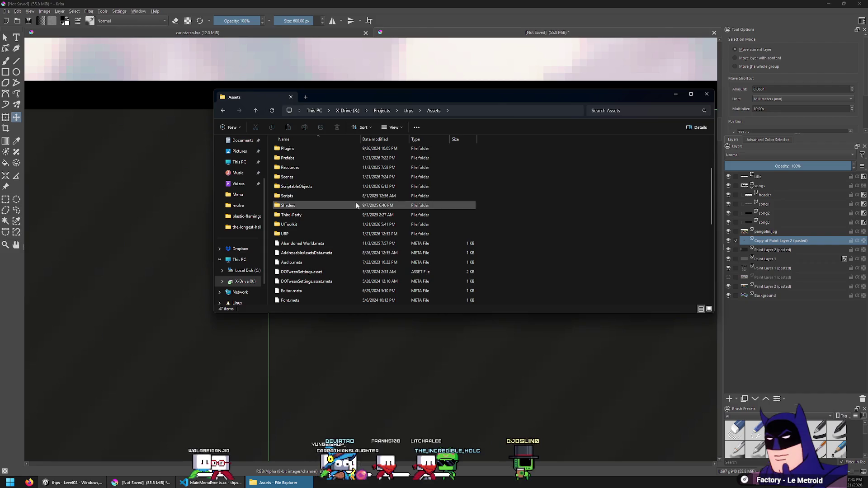
{"action": "left_click", "coordinate": [379, 139]}
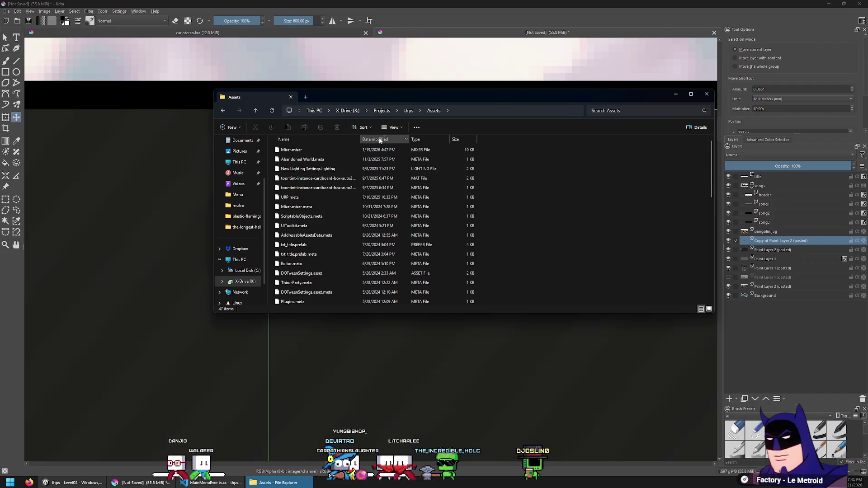
{"action": "left_click", "coordinate": [379, 139]}
{"action": "scroll", "coordinate": [406, 206], "scroll_direction": "down", "scroll_amount": 5}
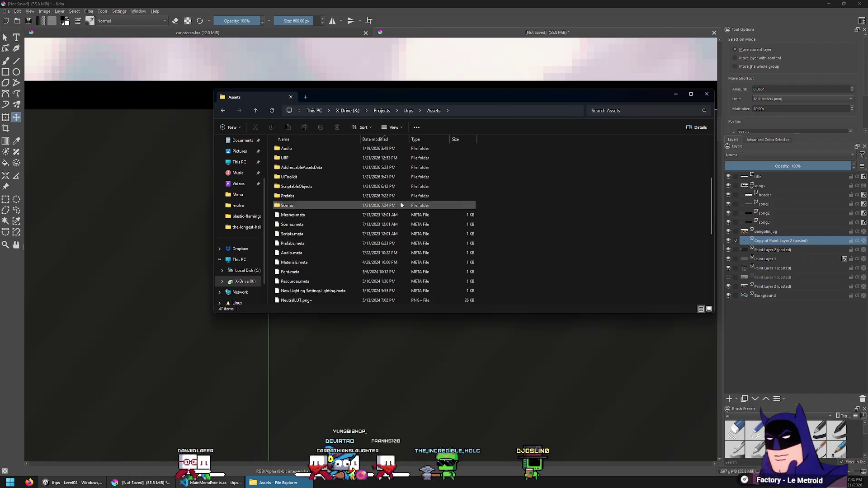
{"action": "scroll", "coordinate": [375, 212], "scroll_direction": "down", "scroll_amount": 1}
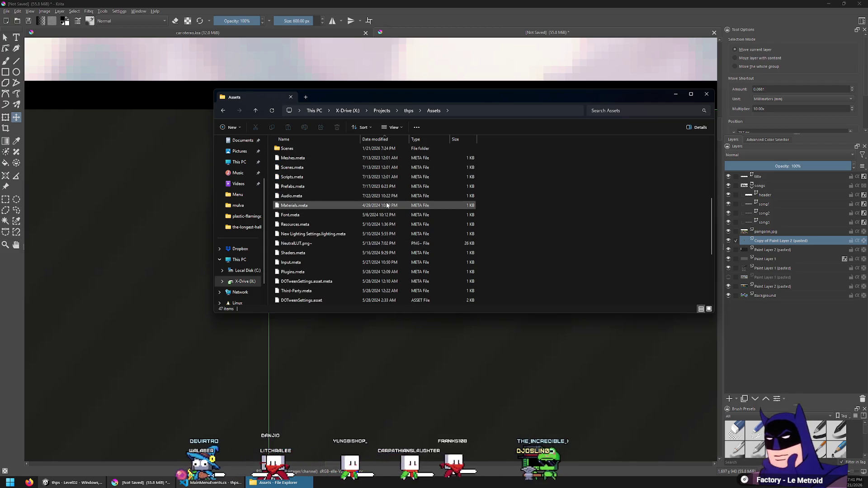
{"action": "left_click", "coordinate": [388, 206]}
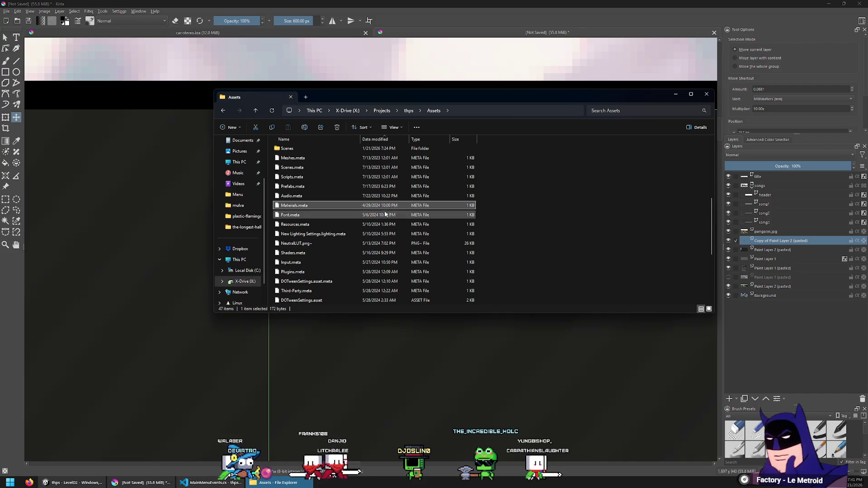
Browse through the Assets files, then go back to the thps folder.
{"action": "scroll", "coordinate": [377, 205], "scroll_direction": "up", "scroll_amount": 4}
{"action": "scroll", "coordinate": [382, 211], "scroll_direction": "up", "scroll_amount": 1}
{"action": "scroll", "coordinate": [386, 212], "scroll_direction": "down", "scroll_amount": 2}
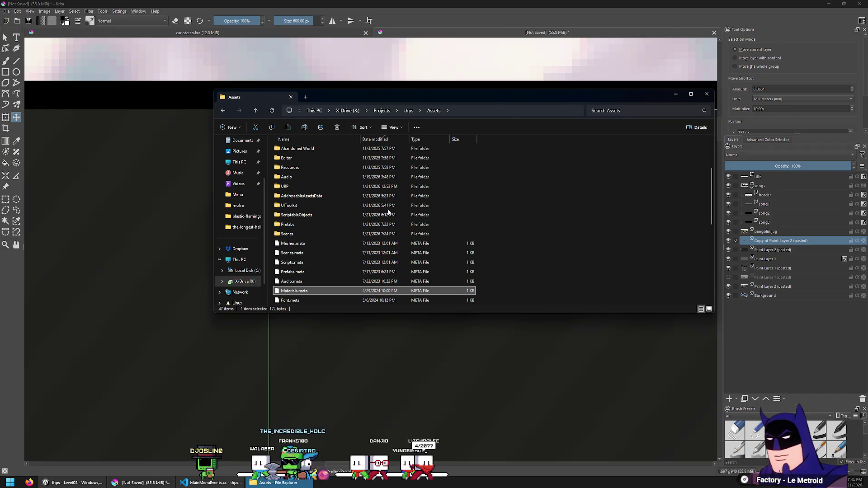
{"action": "scroll", "coordinate": [377, 216], "scroll_direction": "up", "scroll_amount": 1}
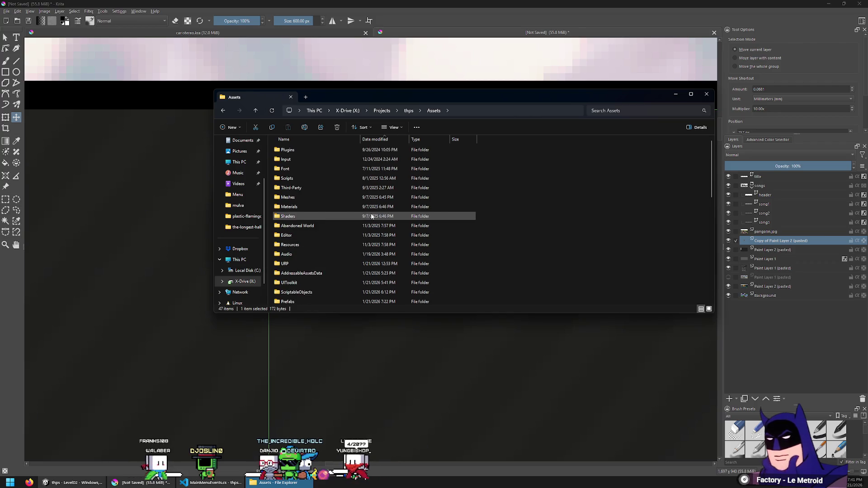
{"action": "scroll", "coordinate": [380, 190], "scroll_direction": "up", "scroll_amount": 2}
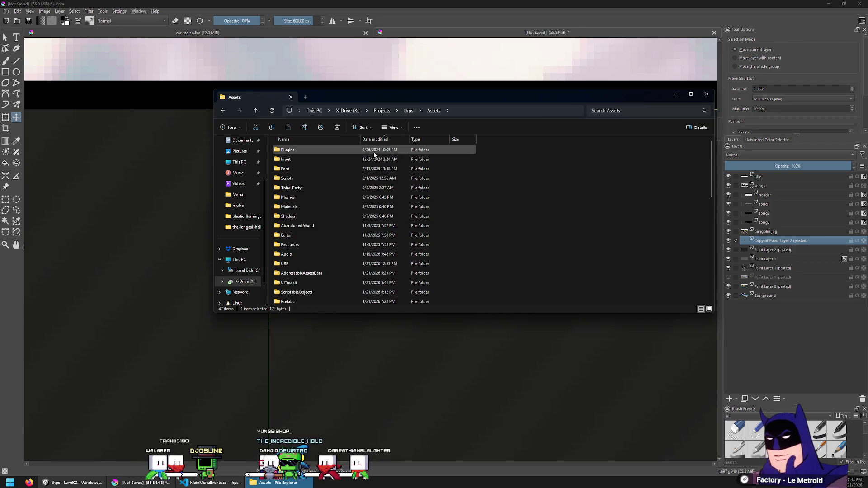
{"action": "scroll", "coordinate": [374, 172], "scroll_direction": "down", "scroll_amount": 2}
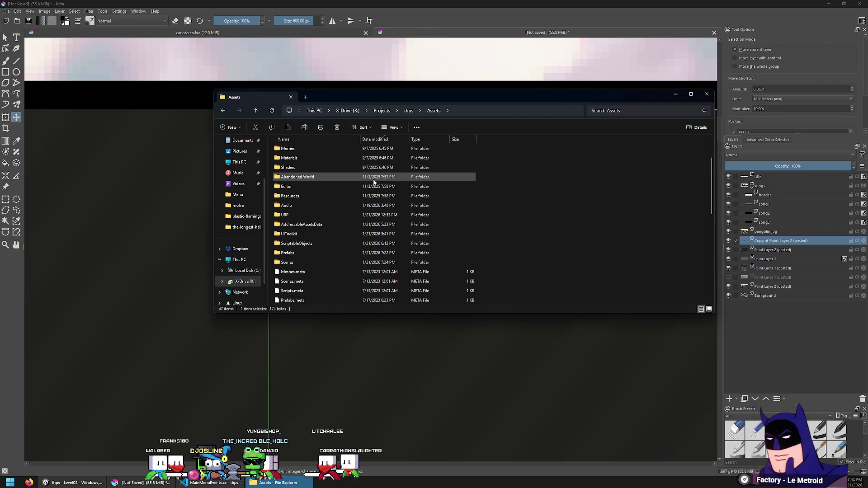
{"action": "scroll", "coordinate": [388, 177], "scroll_direction": "down", "scroll_amount": 1}
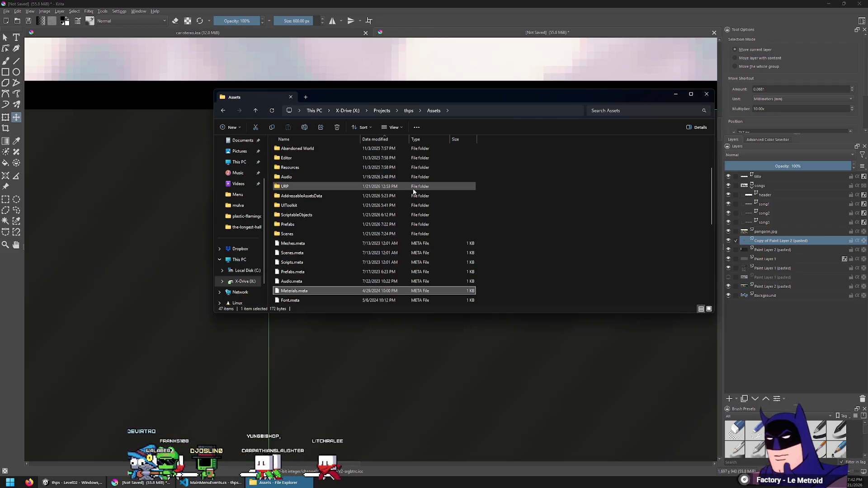
{"action": "scroll", "coordinate": [414, 191], "scroll_direction": "down", "scroll_amount": 1}
{"action": "scroll", "coordinate": [414, 192], "scroll_direction": "down", "scroll_amount": 2}
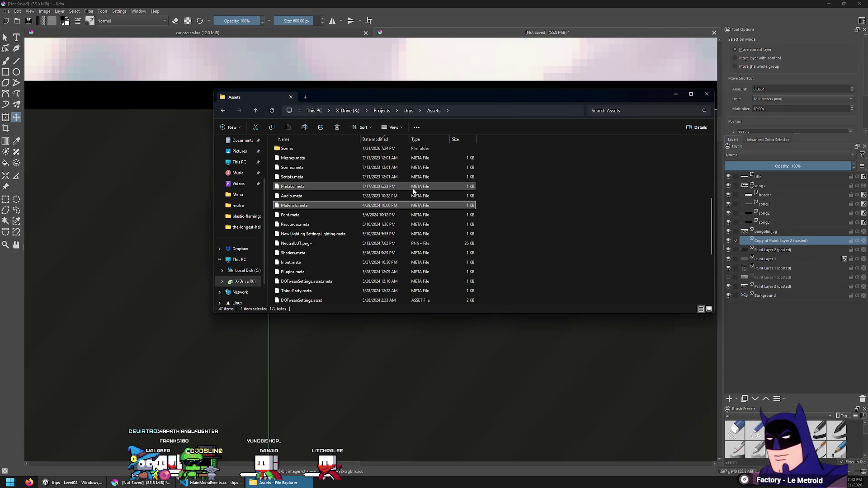
{"action": "scroll", "coordinate": [413, 191], "scroll_direction": "down", "scroll_amount": 2}
{"action": "scroll", "coordinate": [414, 192], "scroll_direction": "down", "scroll_amount": 2}
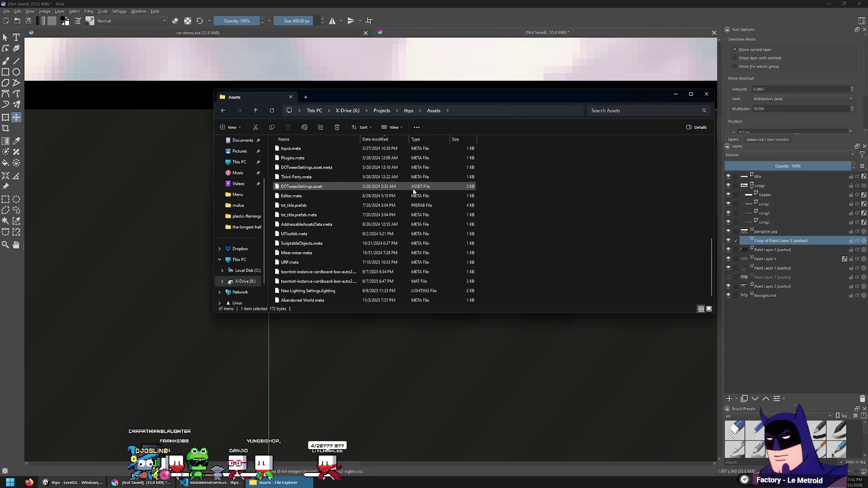
{"action": "key", "text": "alt+Left"}
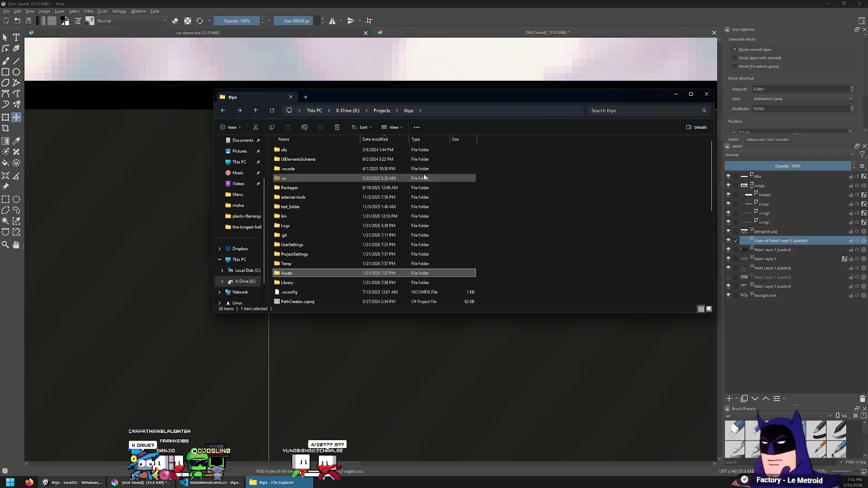
Sort the thps folder by name and briefly pick Krita's rectangular selection tool.
{"action": "left_click", "coordinate": [327, 141]}
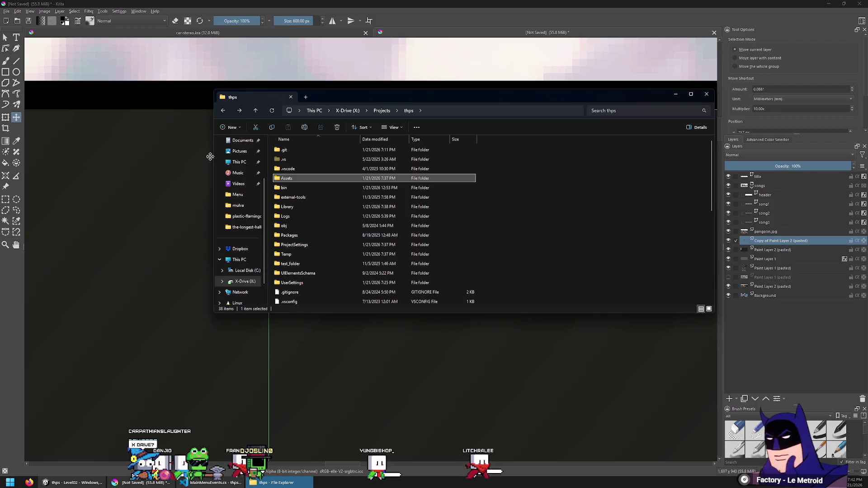
{"action": "left_click", "coordinate": [144, 157]}
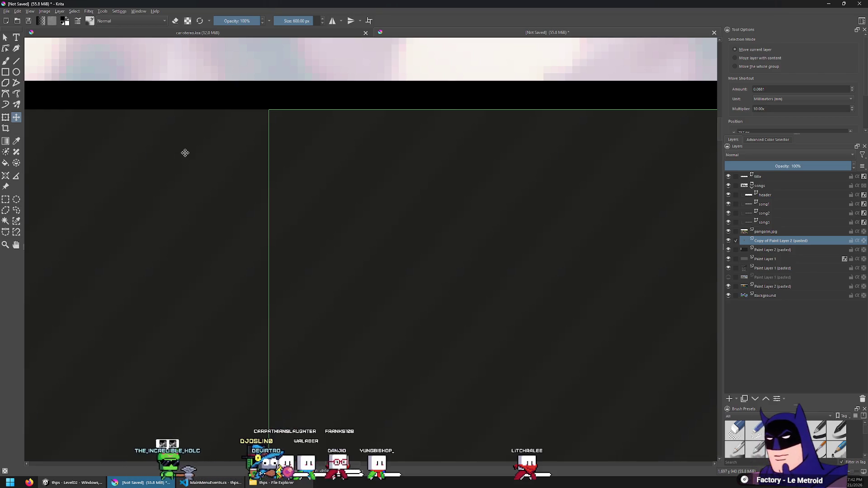
{"action": "left_click", "coordinate": [6, 200]}
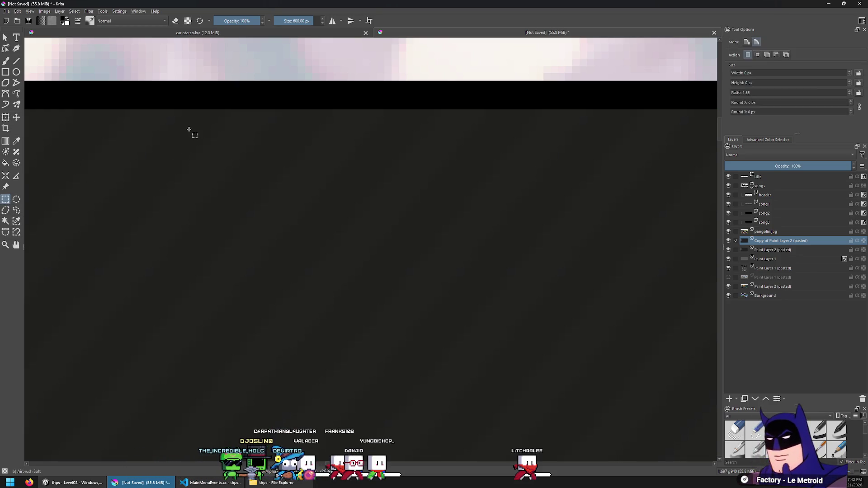
Bring Explorer back, go up to the Projects folder, and drag the window aside.
{"action": "left_click", "coordinate": [290, 484]}
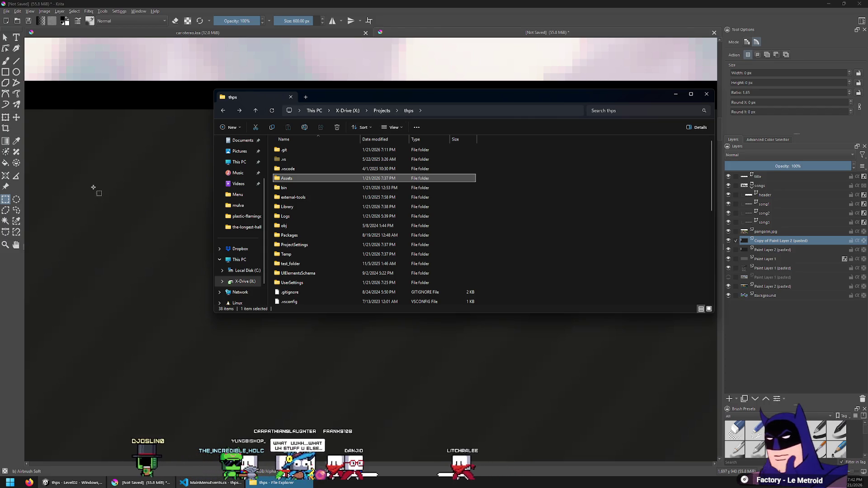
{"action": "left_click", "coordinate": [386, 111]}
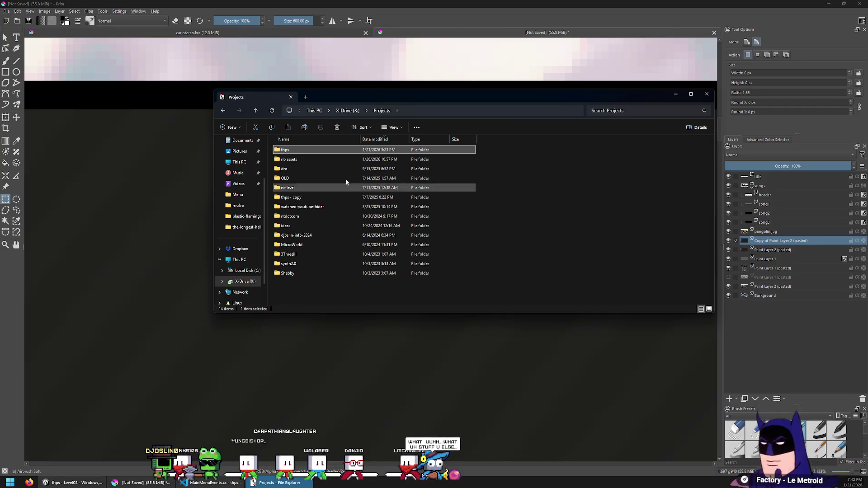
{"action": "left_click_drag", "start_coordinate": [401, 95], "coordinate": [387, 0]}
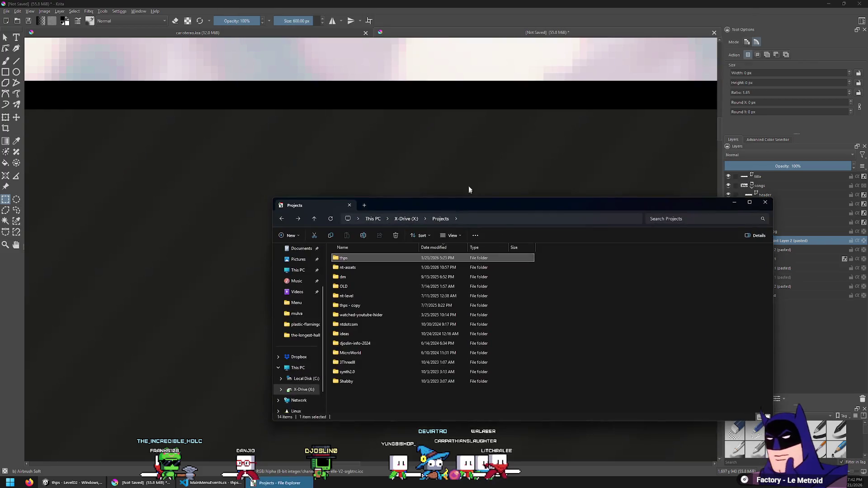
Bring the Krita card mockup forward and duplicate the dark panel layer again with Ctrl+J.
{"action": "left_click", "coordinate": [478, 118]}
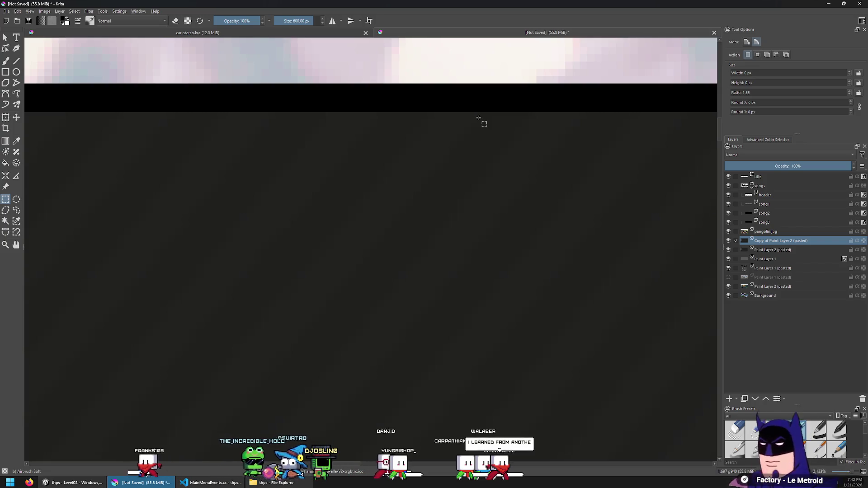
{"action": "scroll", "coordinate": [344, 199], "scroll_direction": "down", "scroll_amount": 3}
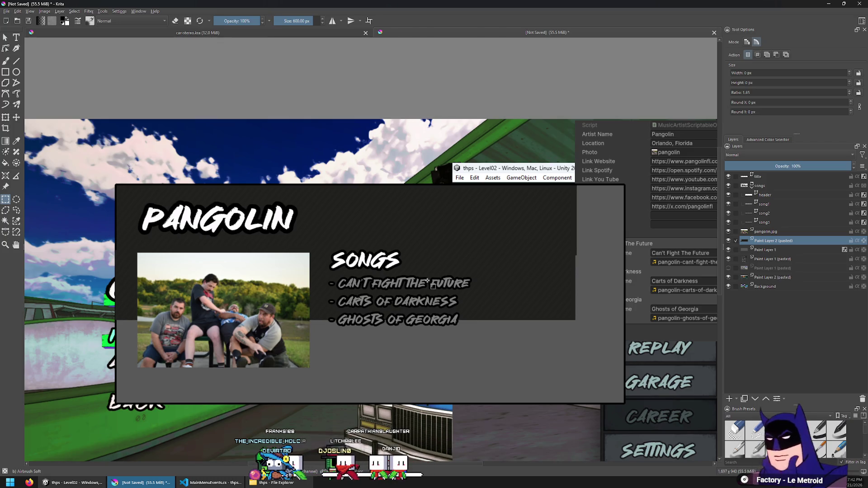
{"action": "scroll", "coordinate": [240, 377], "scroll_direction": "up", "scroll_amount": 3}
{"action": "scroll", "coordinate": [239, 377], "scroll_direction": "down", "scroll_amount": 3}
{"action": "scroll", "coordinate": [308, 199], "scroll_direction": "up", "scroll_amount": 2}
{"action": "key", "text": "ctrl+j"}
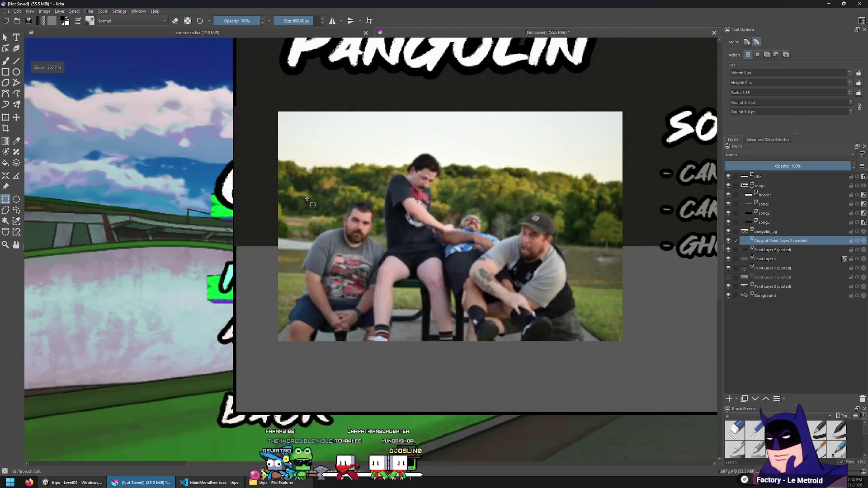
With the Move tool, nudge the dark panel layer down and back up.
{"action": "key", "text": "t"}
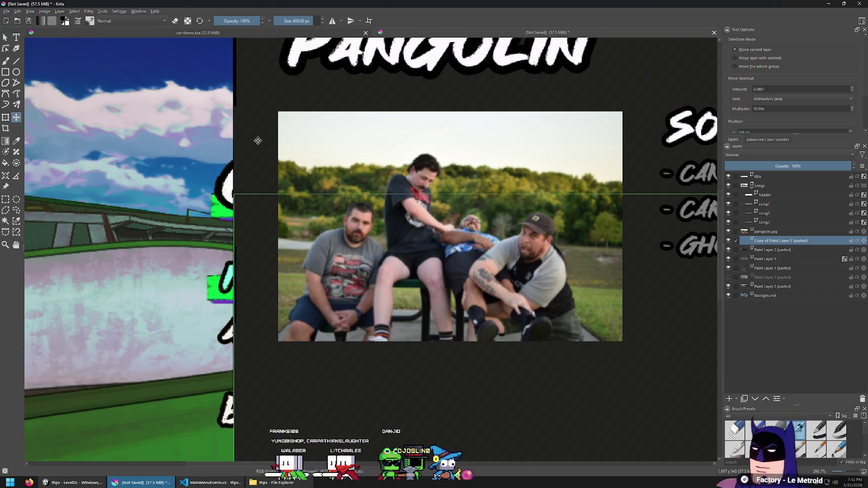
{"action": "scroll", "coordinate": [258, 141], "scroll_direction": "down", "scroll_amount": 5}
{"action": "scroll", "coordinate": [588, 140], "scroll_direction": "up", "scroll_amount": 10}
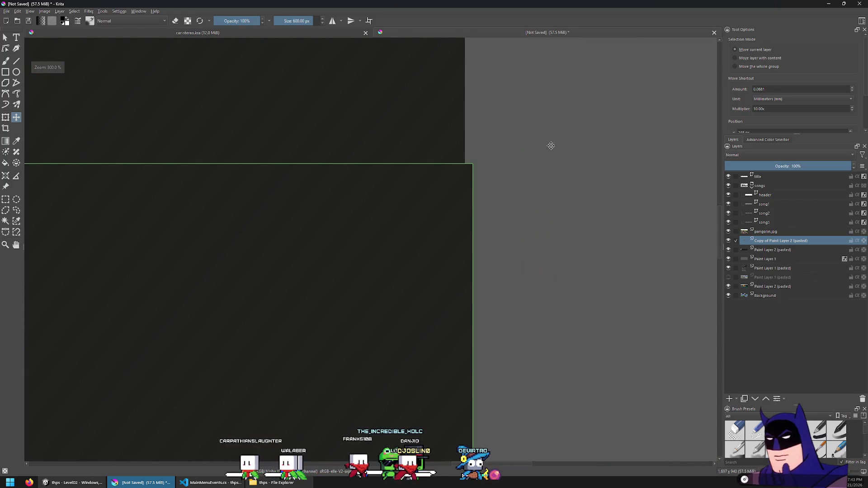
{"action": "key", "text": "Down"}
{"action": "scroll", "coordinate": [382, 134], "scroll_direction": "up", "scroll_amount": 5}
{"action": "scroll", "coordinate": [432, 225], "scroll_direction": "down", "scroll_amount": 3}
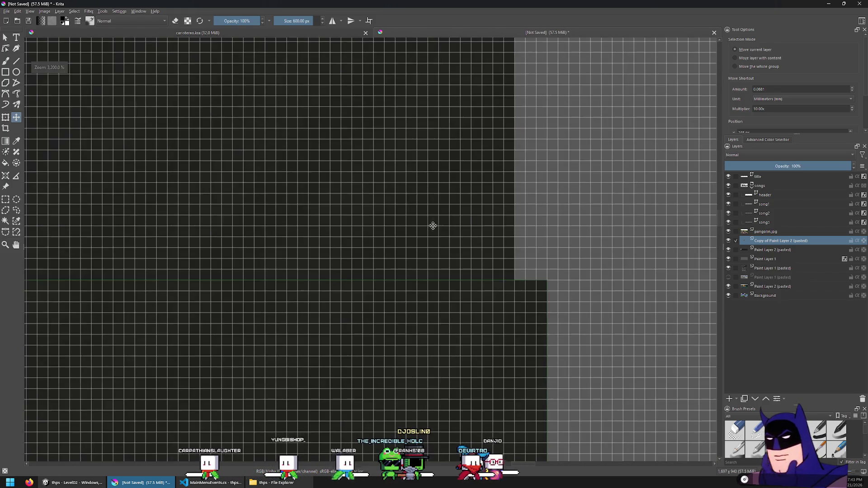
{"action": "key", "text": "Up"}
{"action": "key", "text": "Up"}
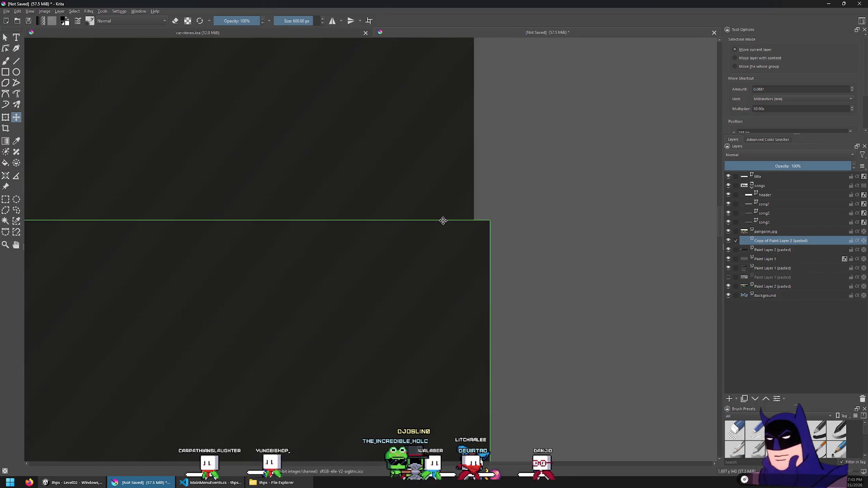
Replace the copy with a fresh duplicate and slide it right over the grey gap.
{"action": "key", "text": "shift+Delete"}
{"action": "key", "text": "ctrl+j"}
{"action": "key", "text": "Right"}
{"action": "key", "text": "Right"}
{"action": "key", "text": "Right"}
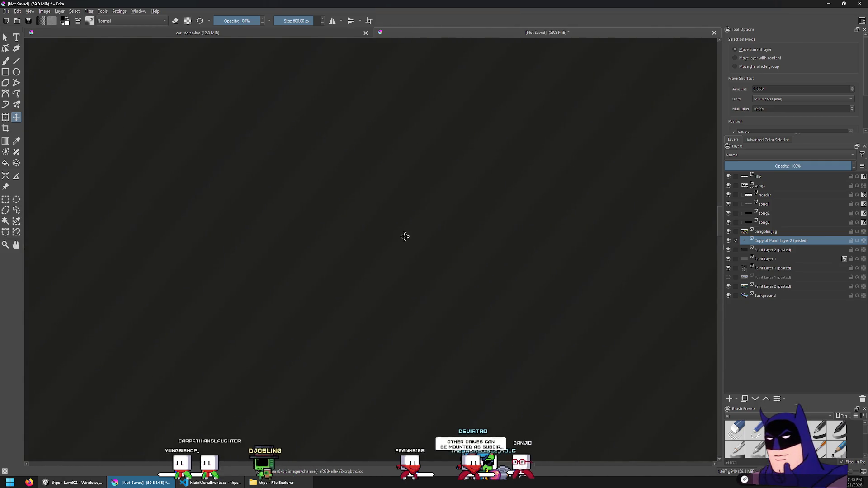
{"action": "scroll", "coordinate": [363, 254], "scroll_direction": "down", "scroll_amount": 2}
{"action": "key", "text": "Right"}
{"action": "key", "text": "Right"}
{"action": "key", "text": "Right"}
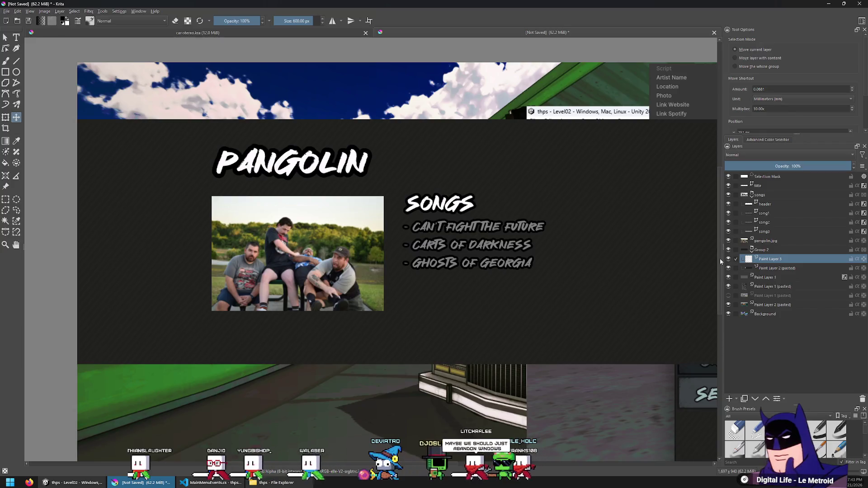
Fill the rectangular selection on Paint Layer 3 with white, then deselect.
{"action": "left_click", "coordinate": [765, 277]}
{"action": "left_click", "coordinate": [6, 199]}
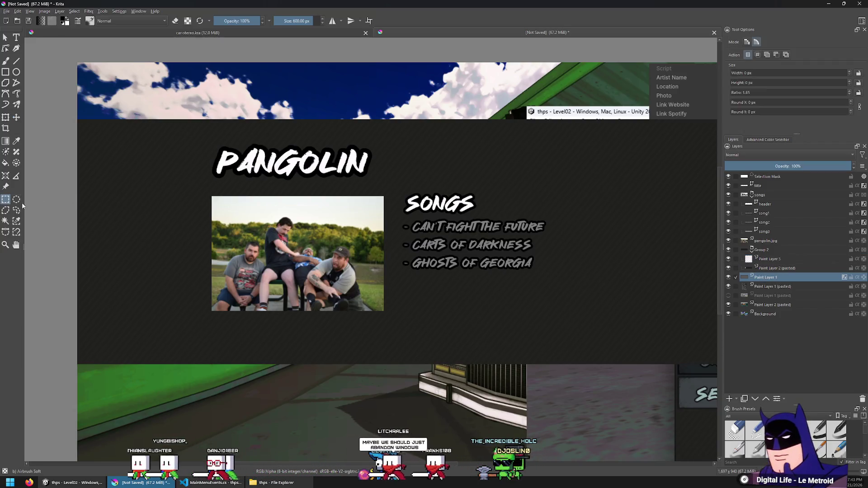
{"action": "left_click", "coordinate": [769, 258]}
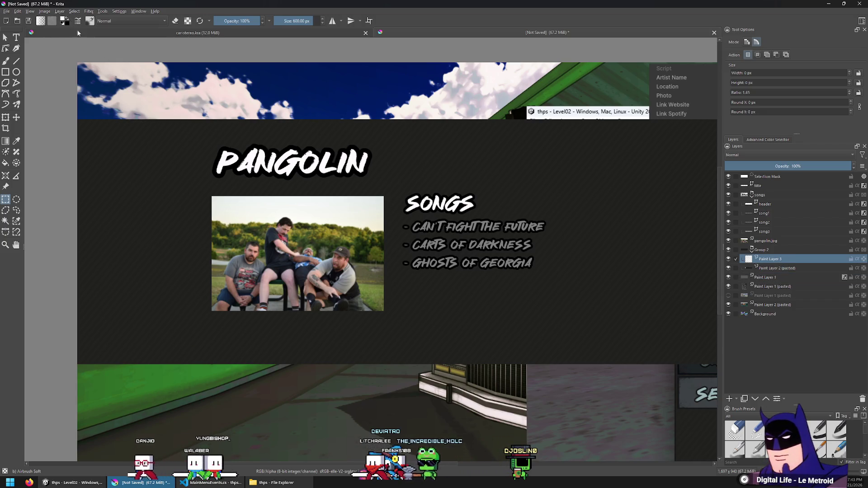
{"action": "key", "text": "BackSpace"}
{"action": "left_click", "coordinate": [649, 259]}
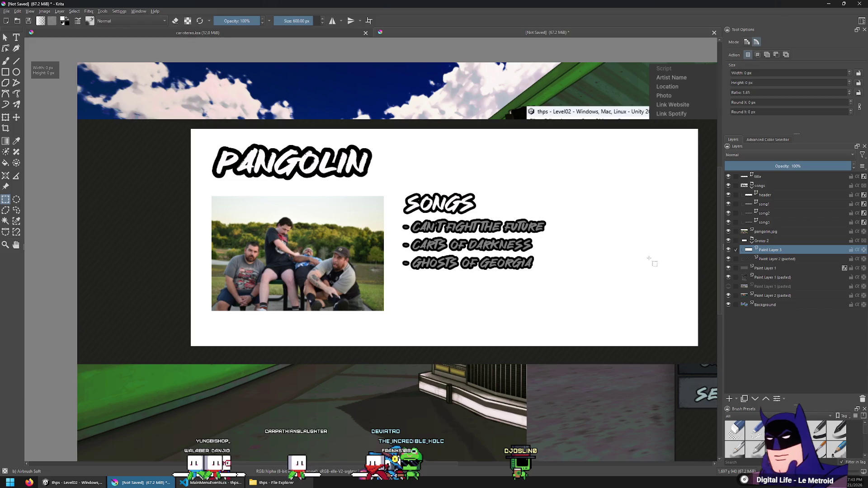
Convert Paint Layer 3 to a transparency mask and attach it to the dark panel layer.
{"action": "right_click", "coordinate": [780, 249]}
{"action": "mouse_move", "coordinate": [778, 377]}
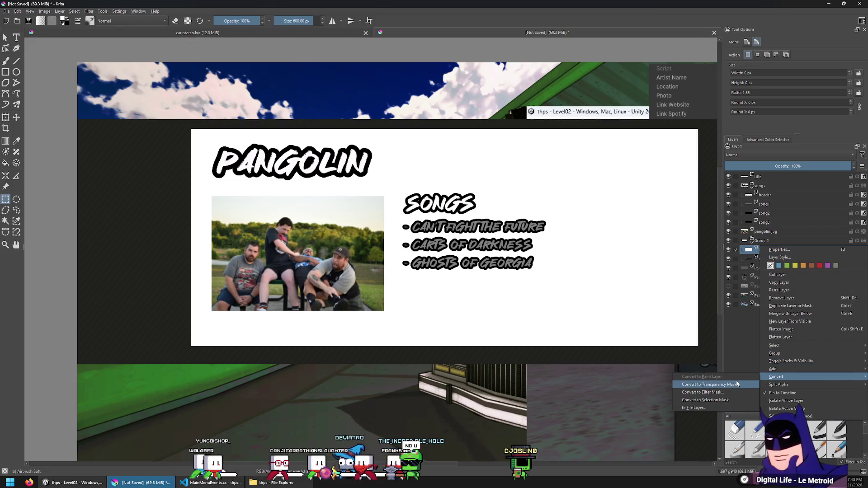
{"action": "left_click", "coordinate": [732, 385]}
{"action": "left_click_drag", "start_coordinate": [792, 261], "coordinate": [788, 256]}
{"action": "scroll", "coordinate": [497, 226], "scroll_direction": "up", "scroll_amount": 1}
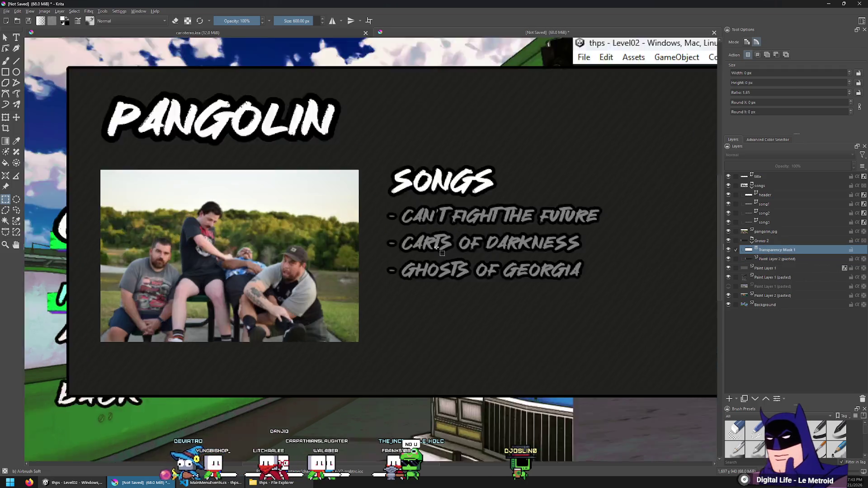
{"action": "scroll", "coordinate": [352, 208], "scroll_direction": "down", "scroll_amount": 1}
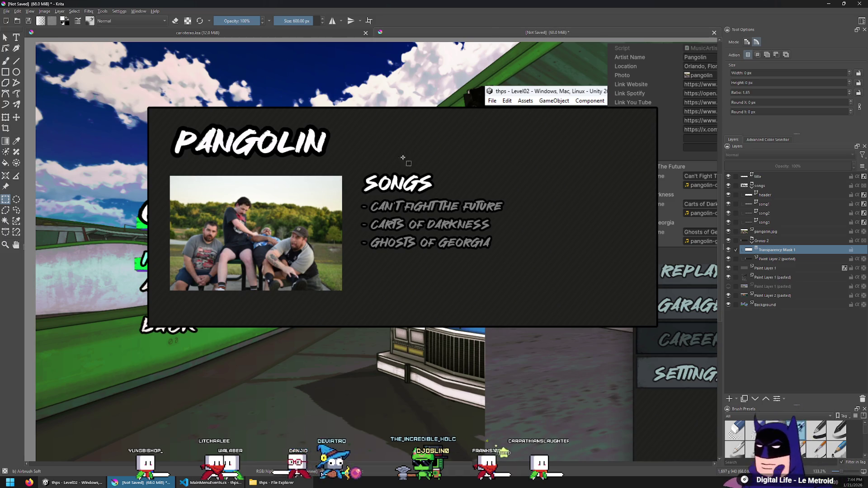
{"action": "scroll", "coordinate": [426, 216], "scroll_direction": "up", "scroll_amount": 2}
{"action": "scroll", "coordinate": [426, 216], "scroll_direction": "down", "scroll_amount": 1}
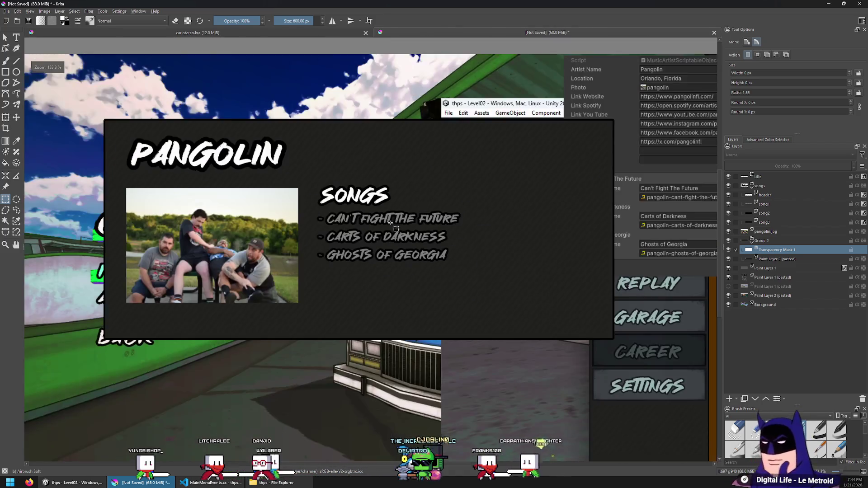
{"action": "scroll", "coordinate": [424, 235], "scroll_direction": "up", "scroll_amount": 1}
{"action": "scroll", "coordinate": [422, 252], "scroll_direction": "down", "scroll_amount": 1}
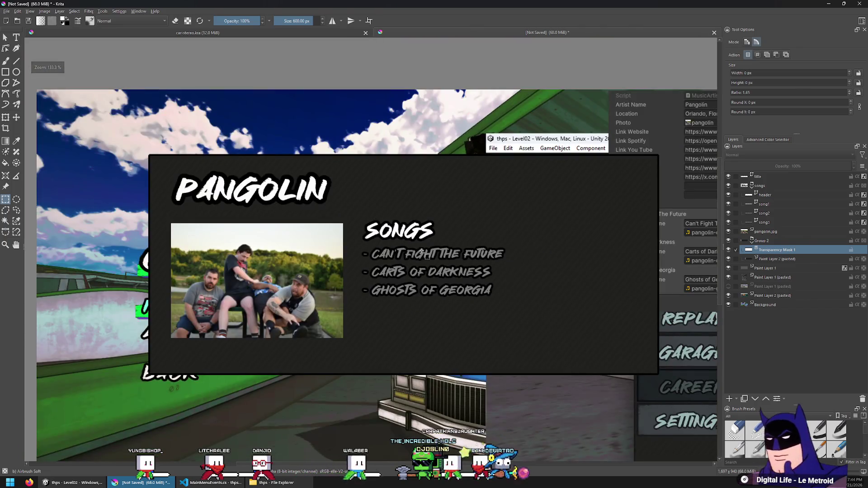
Add a Normal-blend stroke layer style, thickened to 7 px, to the panel group.
{"action": "right_click", "coordinate": [768, 242]}
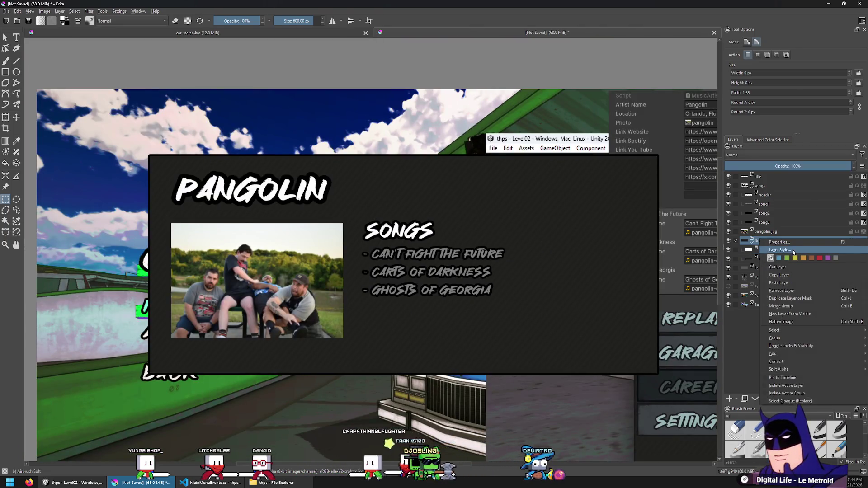
{"action": "left_click", "coordinate": [787, 260]}
{"action": "left_click", "coordinate": [297, 194]}
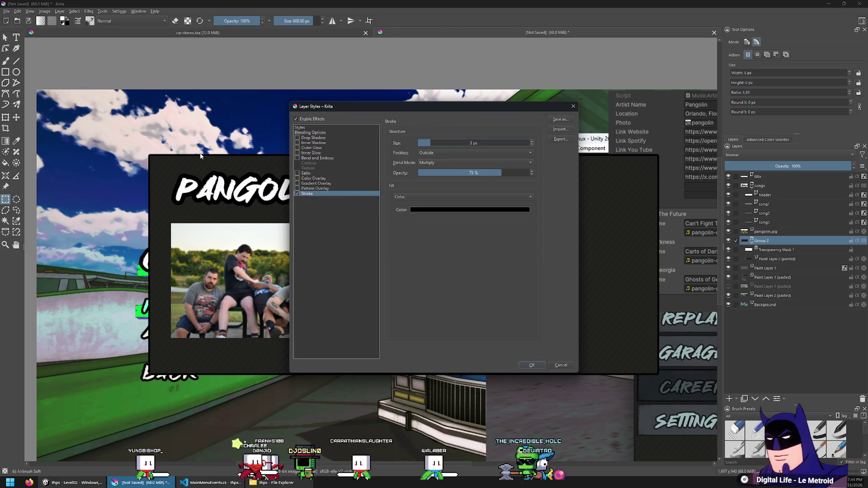
{"action": "left_click_drag", "start_coordinate": [451, 143], "coordinate": [458, 143]}
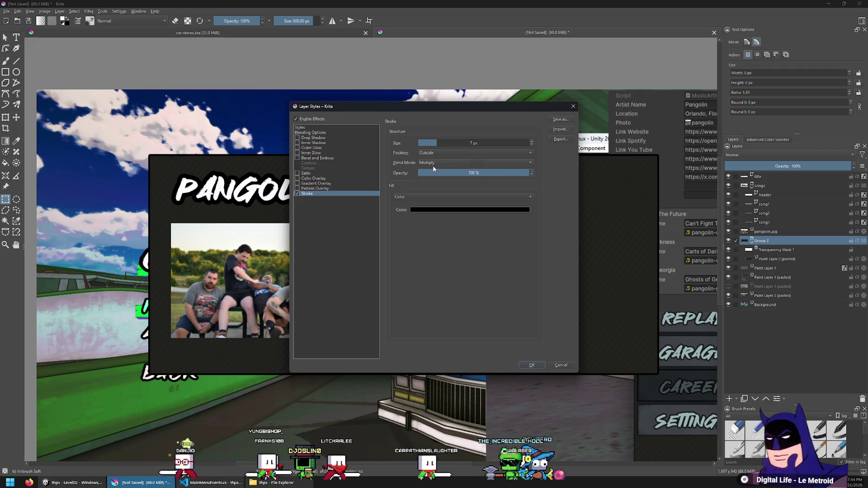
{"action": "left_click", "coordinate": [453, 163]}
{"action": "left_click", "coordinate": [434, 299]}
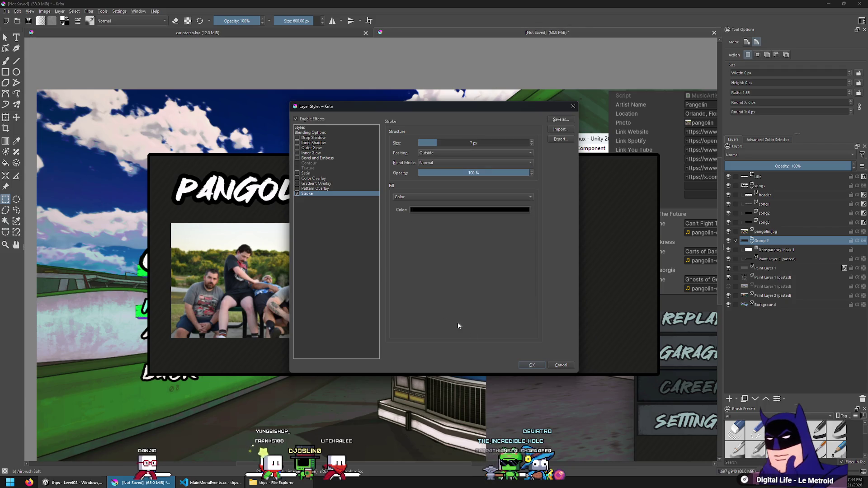
{"action": "left_click", "coordinate": [530, 365]}
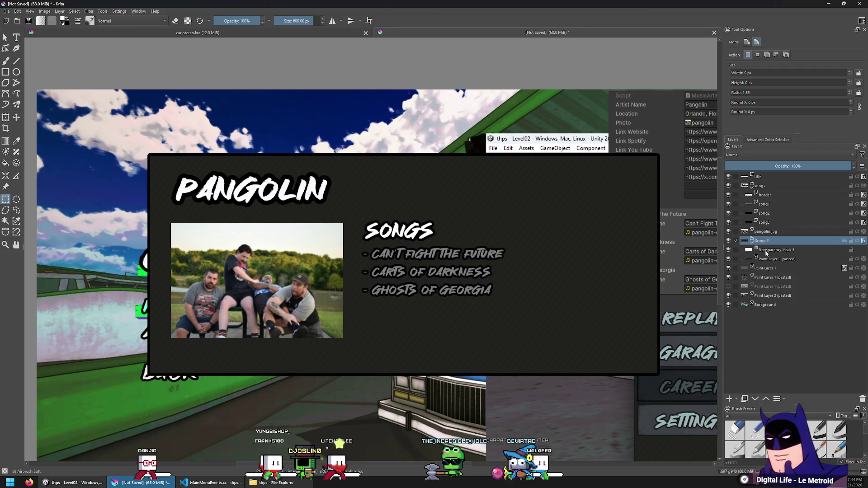
Delete Paint Layer 1.
{"action": "left_click", "coordinate": [762, 269]}
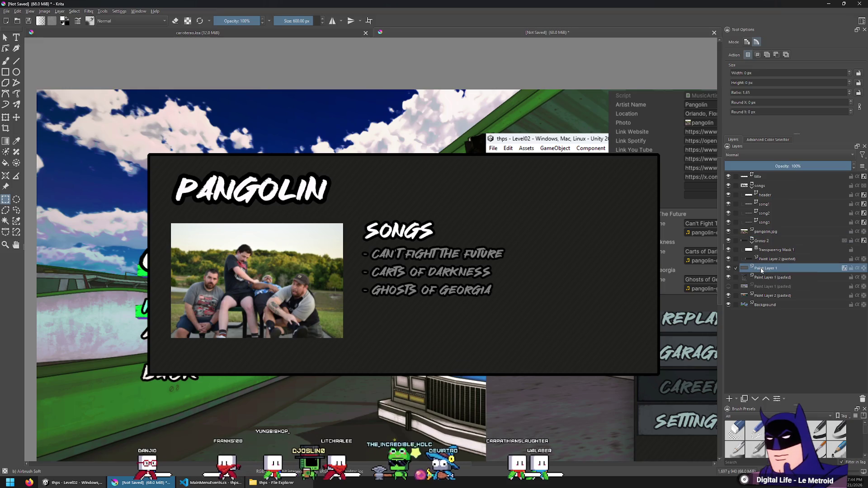
{"action": "key", "text": "shift+Delete"}
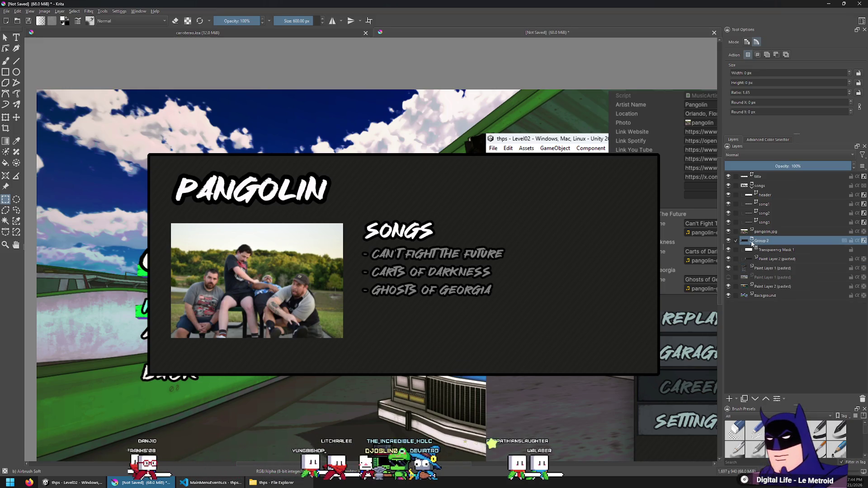
{"action": "scroll", "coordinate": [472, 244], "scroll_direction": "up", "scroll_amount": 8}
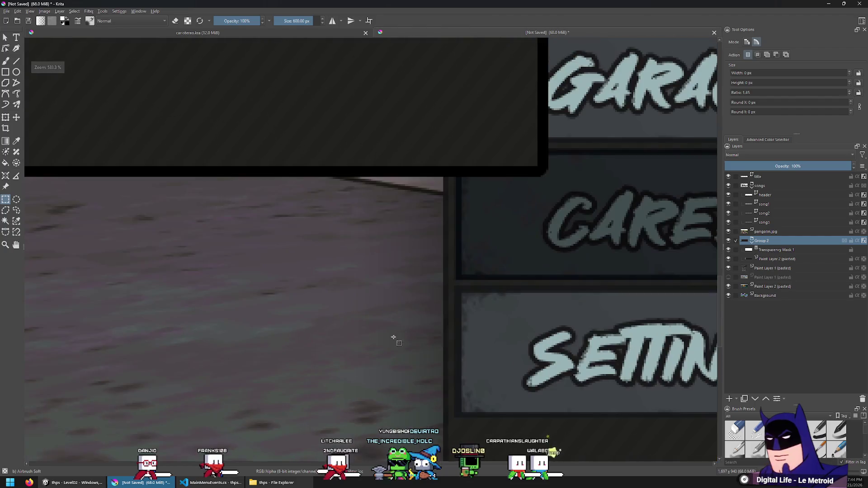
{"action": "scroll", "coordinate": [457, 229], "scroll_direction": "up", "scroll_amount": 2}
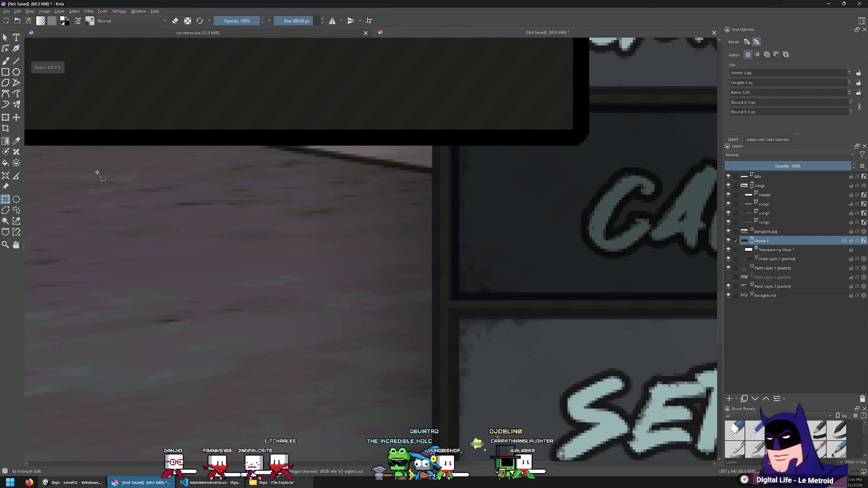
Set the group's stroke colour to the dark panel colour #191919 using the eyedropper.
{"action": "right_click", "coordinate": [778, 242]}
{"action": "left_click", "coordinate": [796, 257]}
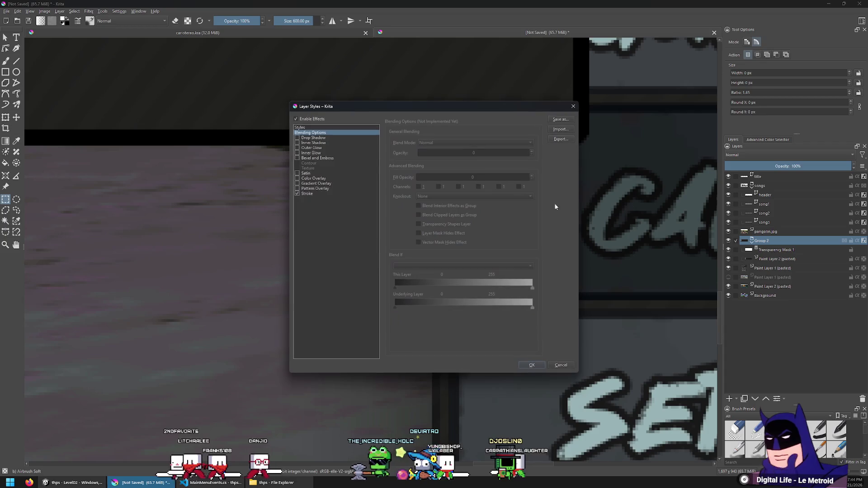
{"action": "left_click", "coordinate": [308, 195]}
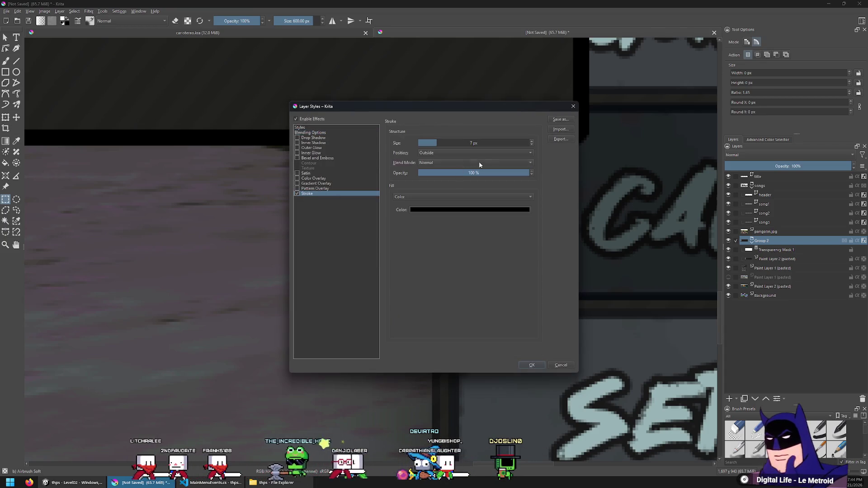
{"action": "left_click", "coordinate": [461, 209]}
{"action": "left_click", "coordinate": [480, 282]}
{"action": "left_click", "coordinate": [437, 393]}
{"action": "left_click", "coordinate": [470, 317]}
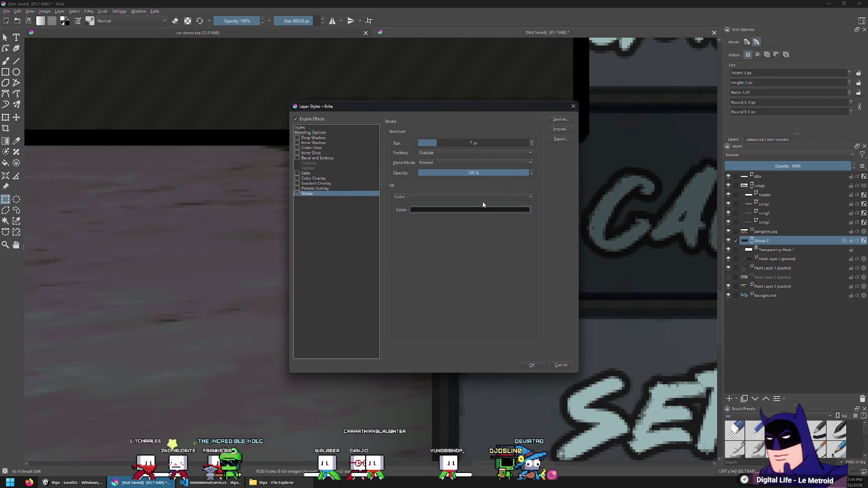
{"action": "scroll", "coordinate": [470, 142], "scroll_direction": "down", "scroll_amount": 3}
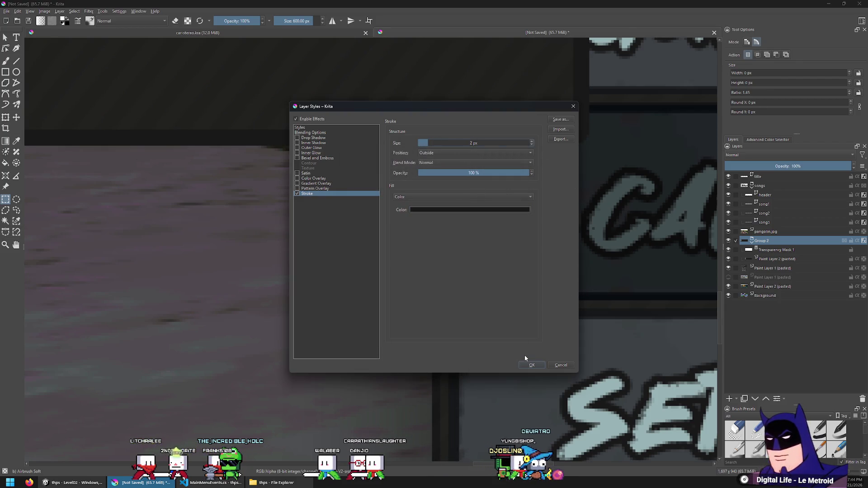
{"action": "left_click", "coordinate": [529, 364]}
{"action": "scroll", "coordinate": [441, 348], "scroll_direction": "down", "scroll_amount": 1}
{"action": "scroll", "coordinate": [438, 345], "scroll_direction": "up", "scroll_amount": 1}
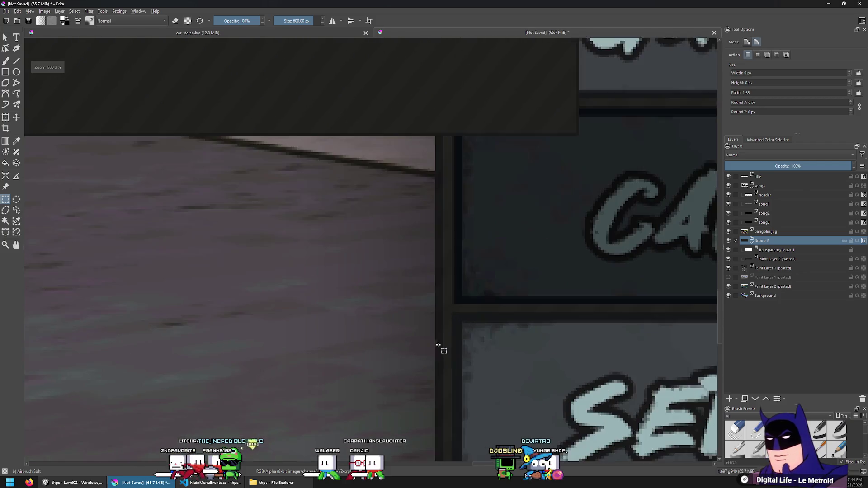
{"action": "scroll", "coordinate": [441, 343], "scroll_direction": "up", "scroll_amount": 1}
{"action": "scroll", "coordinate": [440, 333], "scroll_direction": "down", "scroll_amount": 1}
Change the group's stroke size to 4 px.
{"action": "right_click", "coordinate": [782, 247]}
{"action": "left_click", "coordinate": [787, 258]}
{"action": "left_click", "coordinate": [329, 195]}
{"action": "left_click", "coordinate": [480, 145]}
{"action": "type", "text": "4"}
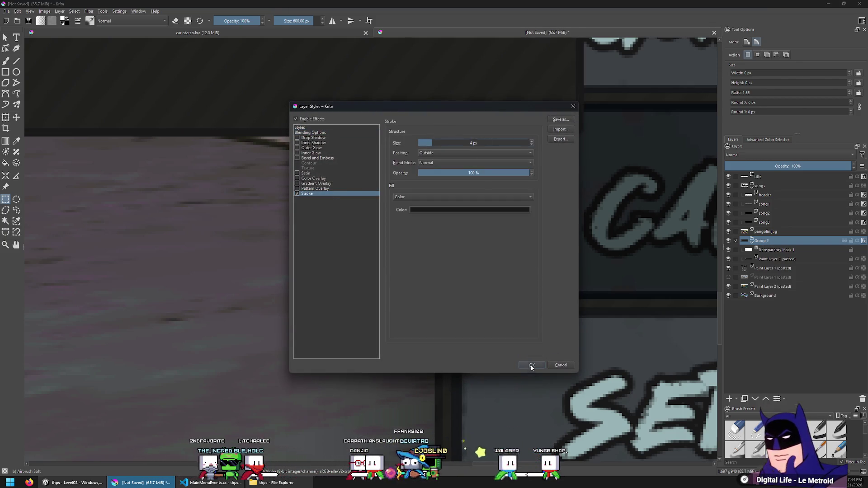
{"action": "left_click", "coordinate": [532, 365]}
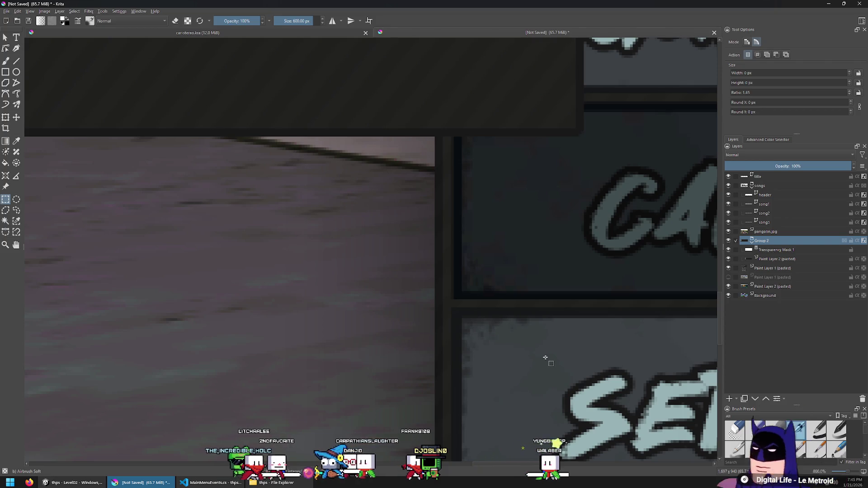
Bring the card and menu buttons into view and select Paint Layer 2 (pasted).
{"action": "scroll", "coordinate": [545, 358], "scroll_direction": "down", "scroll_amount": 3}
{"action": "scroll", "coordinate": [509, 312], "scroll_direction": "up", "scroll_amount": 2}
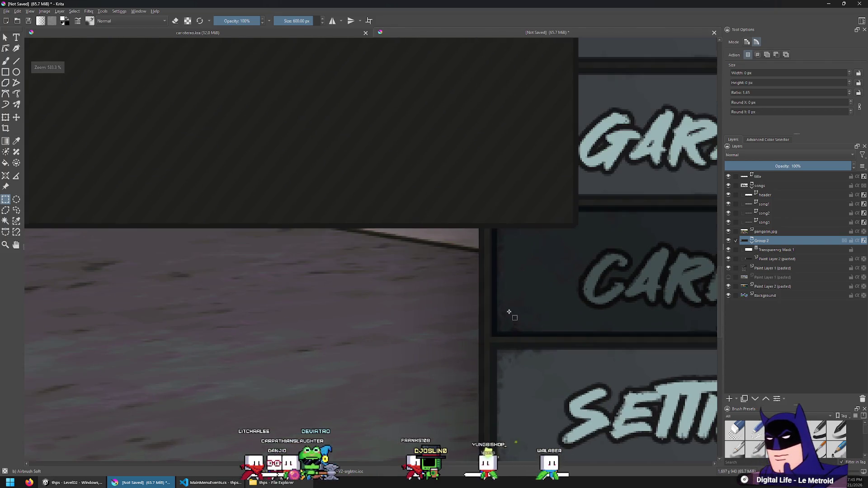
{"action": "scroll", "coordinate": [509, 310], "scroll_direction": "up", "scroll_amount": 2}
{"action": "scroll", "coordinate": [509, 331], "scroll_direction": "down", "scroll_amount": 7}
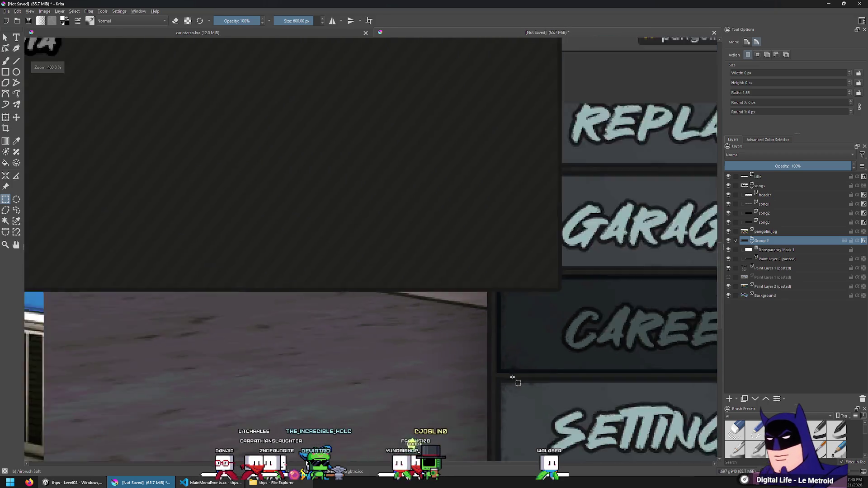
{"action": "scroll", "coordinate": [283, 256], "scroll_direction": "up", "scroll_amount": 2}
{"action": "scroll", "coordinate": [282, 256], "scroll_direction": "down", "scroll_amount": 4}
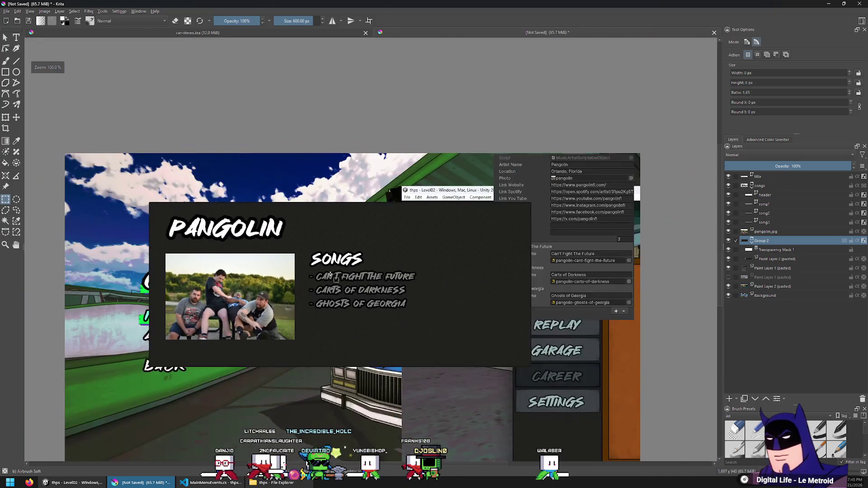
{"action": "scroll", "coordinate": [439, 272], "scroll_direction": "up", "scroll_amount": 2}
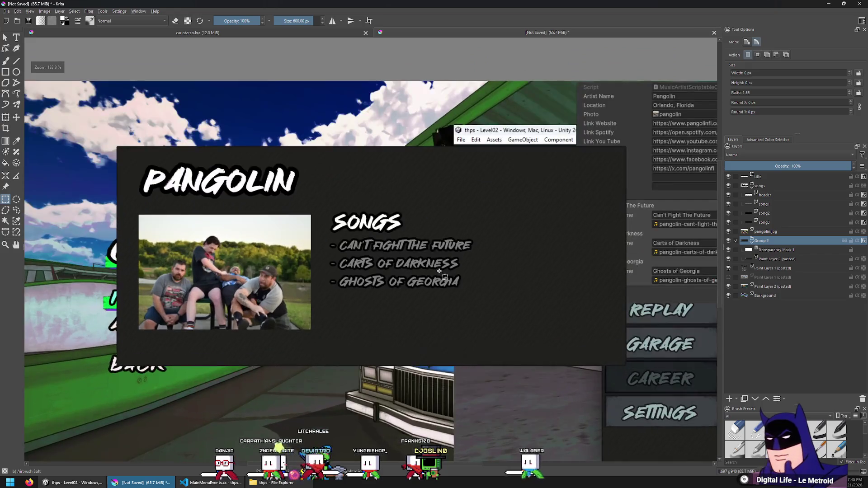
{"action": "left_click_drag", "start_coordinate": [439, 271], "coordinate": [390, 256]}
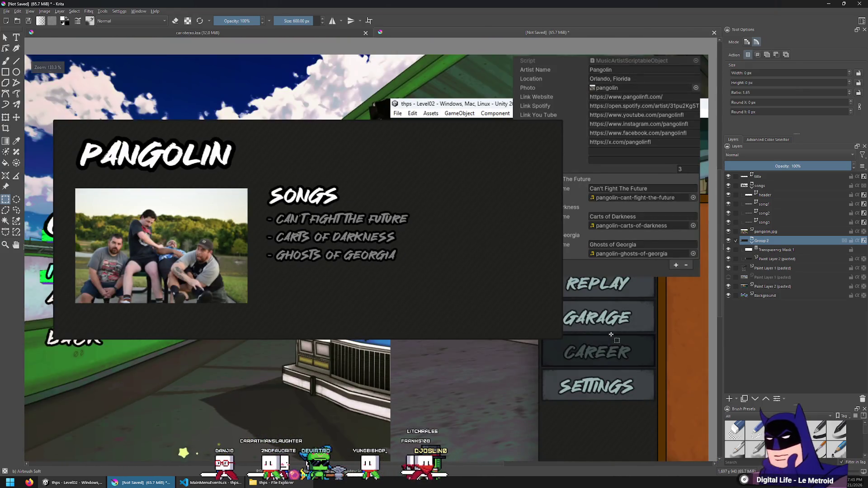
{"action": "scroll", "coordinate": [623, 412], "scroll_direction": "up", "scroll_amount": 5}
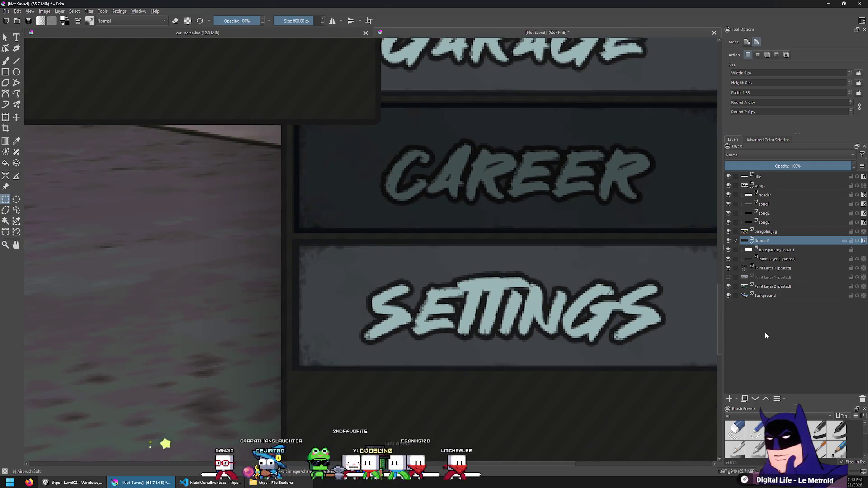
{"action": "left_click", "coordinate": [781, 297]}
{"action": "left_click", "coordinate": [768, 287]}
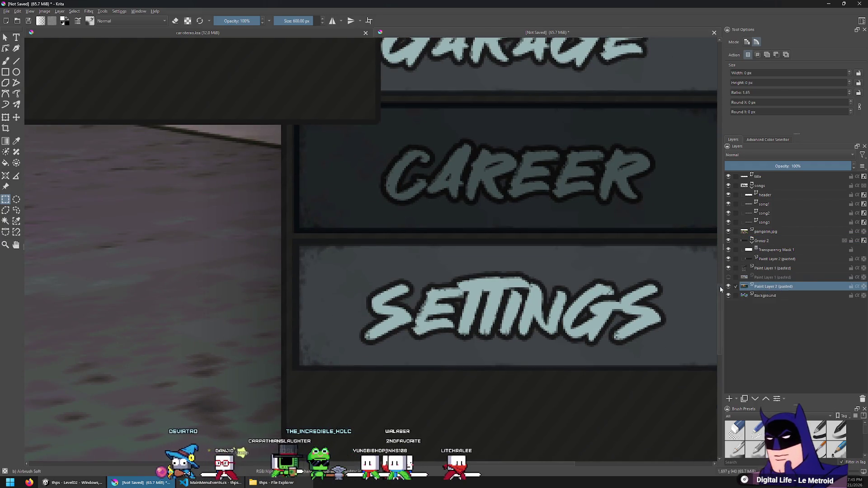
Marquee the area around the SETTINGS button, then clear the selection.
{"action": "scroll", "coordinate": [397, 315], "scroll_direction": "up", "scroll_amount": 2}
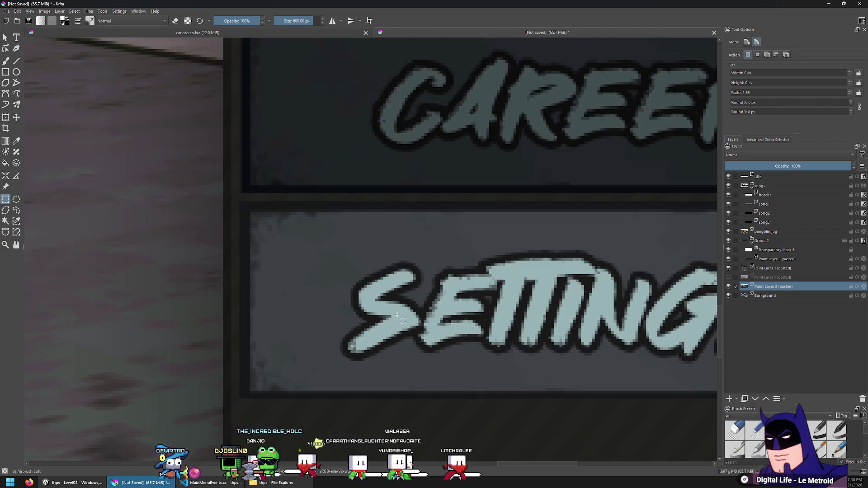
{"action": "mouse_move", "coordinate": [343, 275]}
{"action": "left_mouse_down"}
{"action": "mouse_move", "coordinate": [647, 401]}
{"action": "mouse_move", "coordinate": [631, 413]}
{"action": "mouse_move", "coordinate": [638, 398]}
{"action": "left_mouse_up"}
{"action": "scroll", "coordinate": [646, 400], "scroll_direction": "right", "scroll_amount": 5}
{"action": "scroll", "coordinate": [564, 346], "scroll_direction": "down", "scroll_amount": 5}
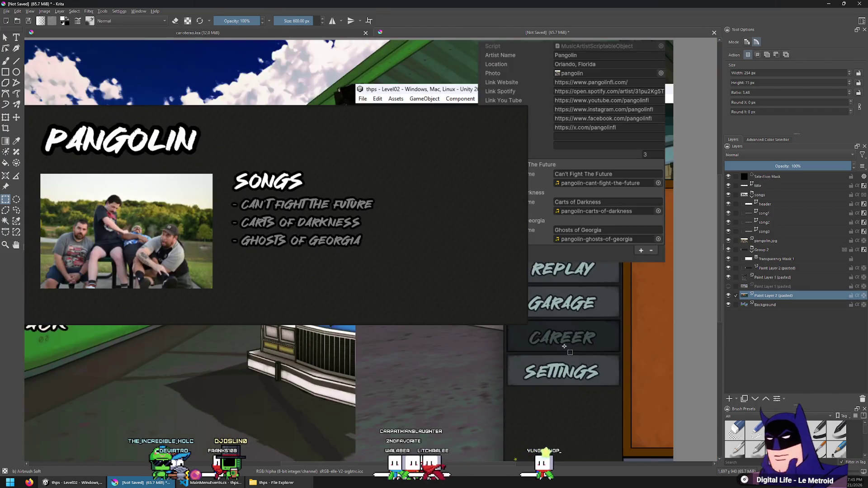
{"action": "left_click", "coordinate": [388, 277]}
{"action": "scroll", "coordinate": [388, 277], "scroll_direction": "down", "scroll_amount": 2}
{"action": "scroll", "coordinate": [335, 252], "scroll_direction": "up", "scroll_amount": 5}
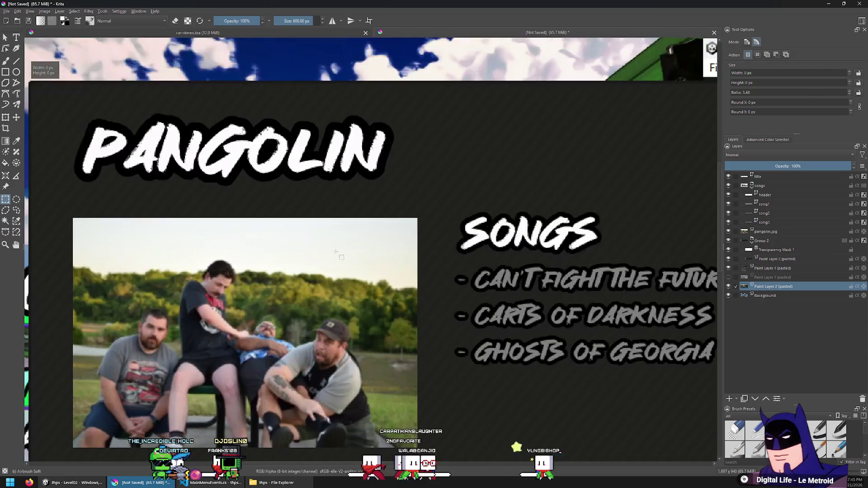
Place the pasted button layer above the collapsed panel group and ready it for moving.
{"action": "left_click", "coordinate": [751, 246]}
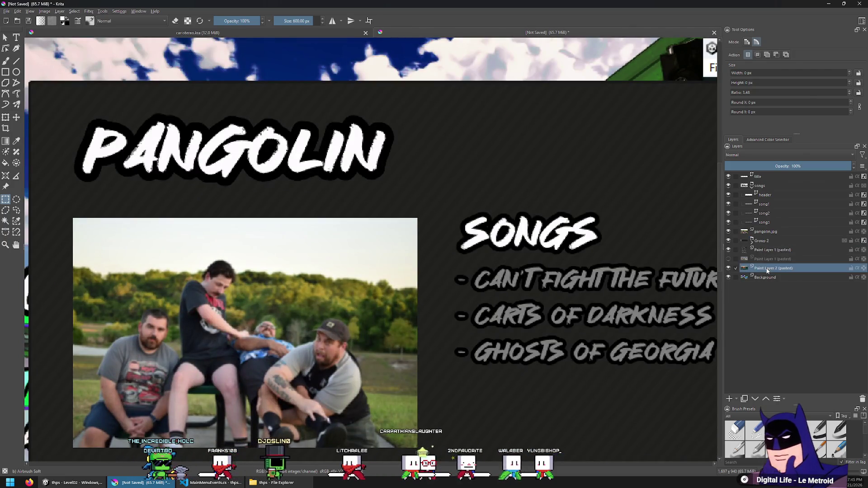
{"action": "left_click", "coordinate": [763, 243]}
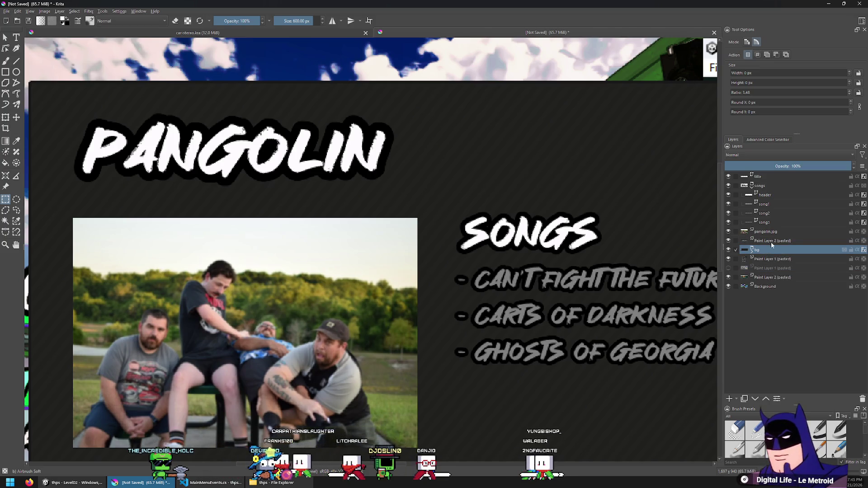
{"action": "left_click", "coordinate": [766, 241]}
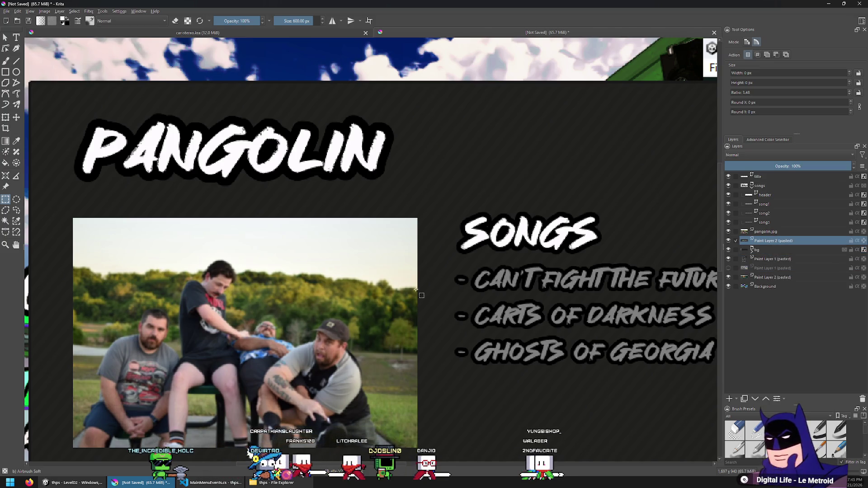
{"action": "left_click", "coordinate": [17, 117]}
{"action": "scroll", "coordinate": [456, 244], "scroll_direction": "down", "scroll_amount": 5}
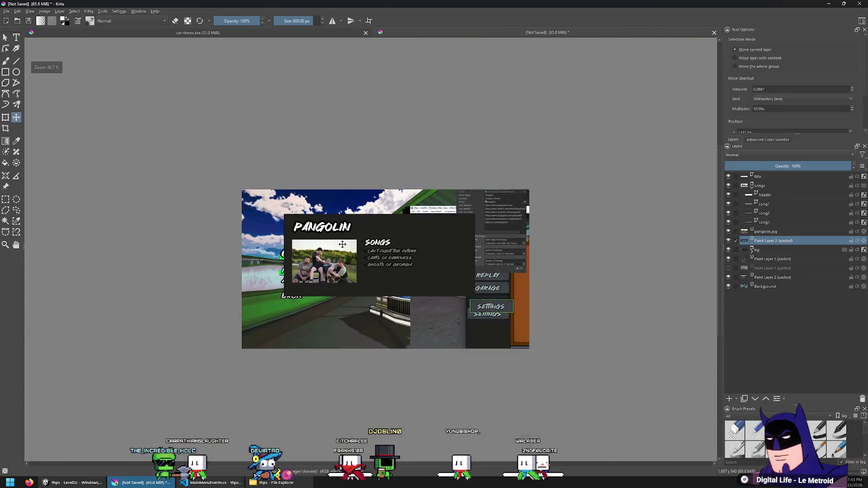
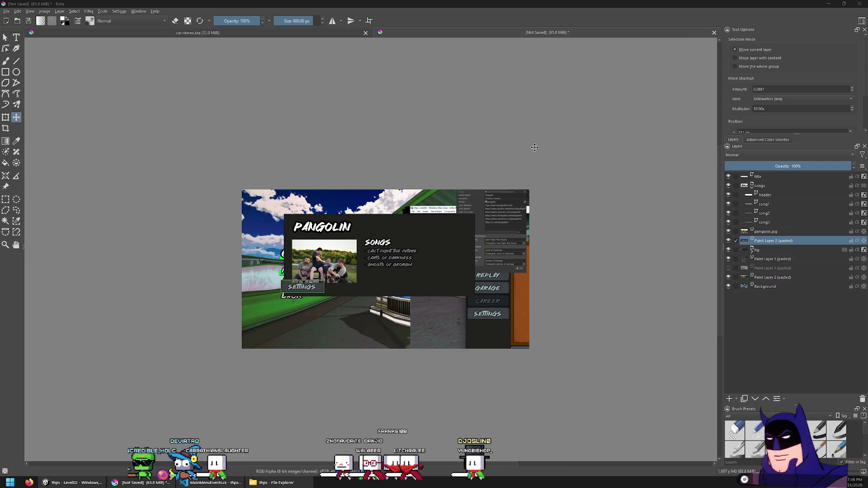
Drag the pasted SETTINGS panel layer up under the PANGOLIN title.
{"action": "scroll", "coordinate": [283, 273], "scroll_direction": "up", "scroll_amount": 5}
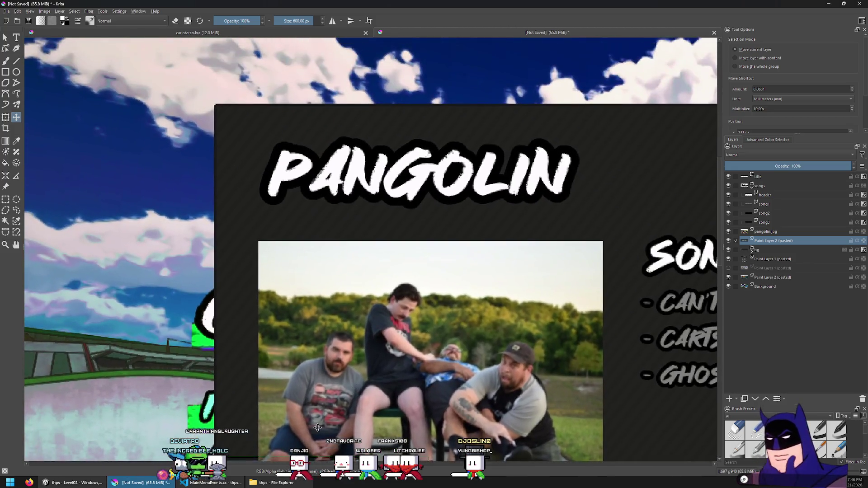
{"action": "mouse_move", "coordinate": [318, 428]}
{"action": "left_mouse_down"}
{"action": "mouse_move", "coordinate": [309, 256]}
{"action": "mouse_move", "coordinate": [315, 236]}
{"action": "mouse_move", "coordinate": [334, 237]}
{"action": "mouse_move", "coordinate": [304, 200]}
{"action": "mouse_move", "coordinate": [354, 245]}
{"action": "mouse_move", "coordinate": [314, 239]}
{"action": "left_mouse_up"}
{"action": "scroll", "coordinate": [302, 212], "scroll_direction": "up", "scroll_amount": 2}
{"action": "scroll", "coordinate": [301, 212], "scroll_direction": "up", "scroll_amount": 3}
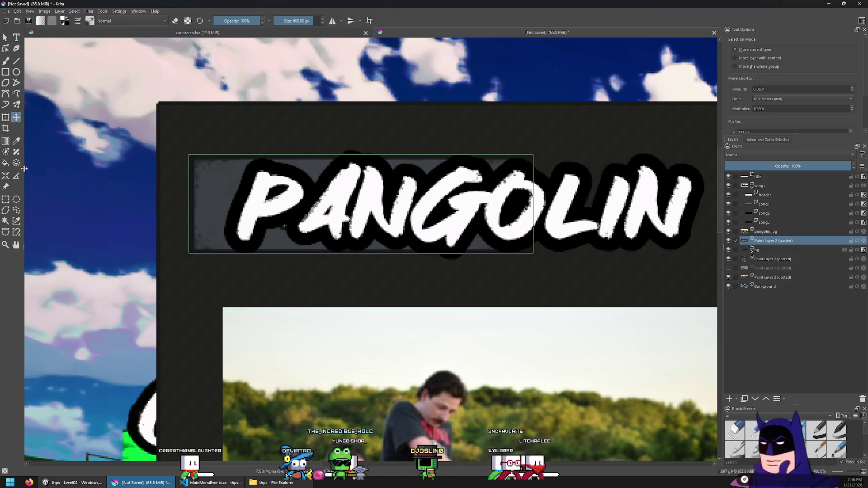
{"action": "left_click", "coordinate": [7, 201]}
{"action": "scroll", "coordinate": [294, 155], "scroll_direction": "down", "scroll_amount": 5}
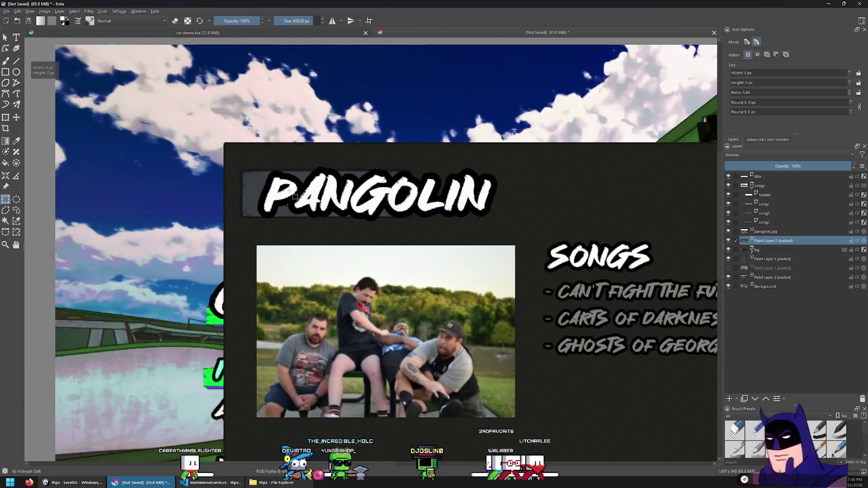
{"action": "scroll", "coordinate": [229, 174], "scroll_direction": "up", "scroll_amount": 5}
{"action": "left_click", "coordinate": [18, 121]}
{"action": "scroll", "coordinate": [238, 291], "scroll_direction": "up", "scroll_amount": 5}
{"action": "mouse_move", "coordinate": [239, 291]}
{"action": "left_mouse_down"}
{"action": "mouse_move", "coordinate": [270, 369]}
{"action": "mouse_move", "coordinate": [259, 348]}
{"action": "left_mouse_up"}
{"action": "key", "text": "shift+Up"}
{"action": "key", "text": "shift+Up"}
{"action": "key", "text": "shift+Up"}
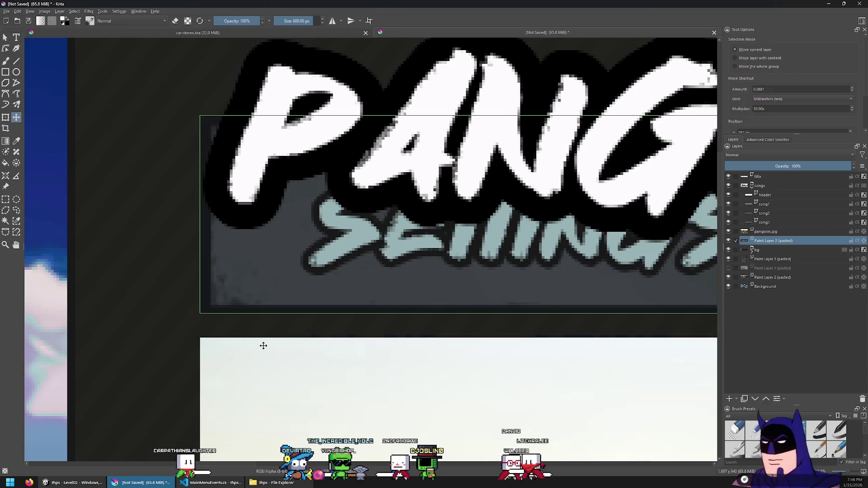
{"action": "scroll", "coordinate": [300, 286], "scroll_direction": "up", "scroll_amount": 2}
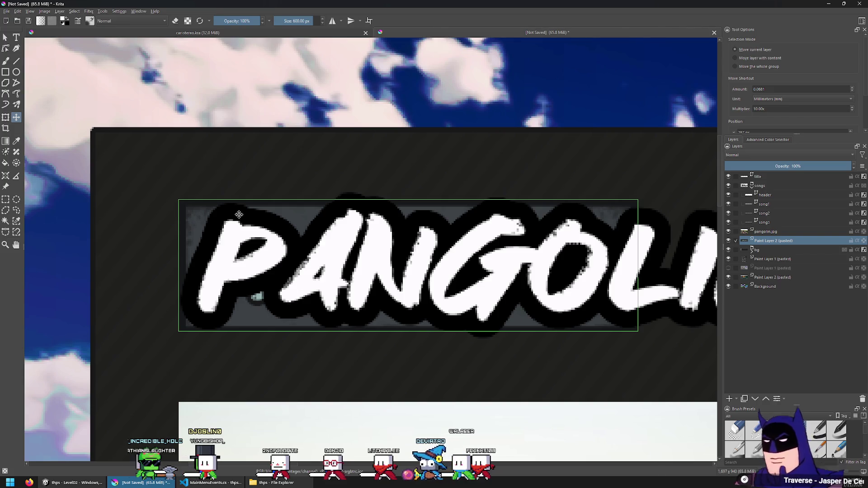
Check the Unity editor, then nudge the grey panel further up behind PANGOLIN.
{"action": "key", "text": "alt+Tab"}
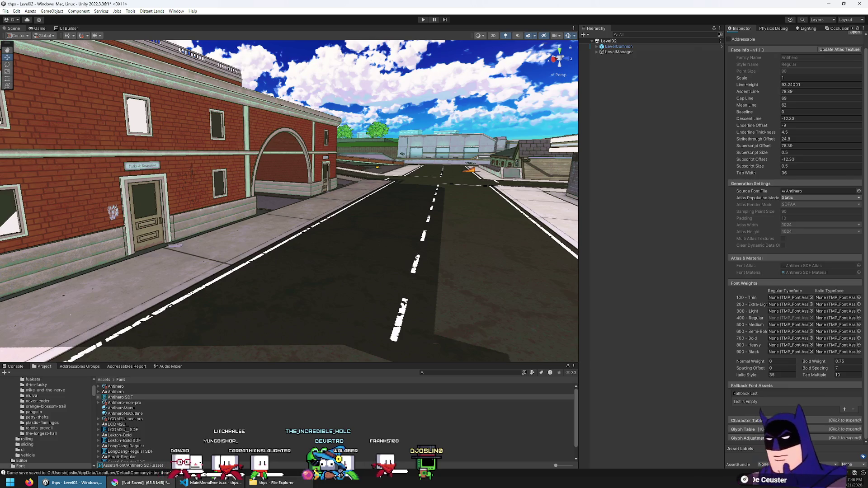
{"action": "key", "text": "alt+Tab"}
{"action": "key", "text": "shift+Up"}
{"action": "key", "text": "shift+Up"}
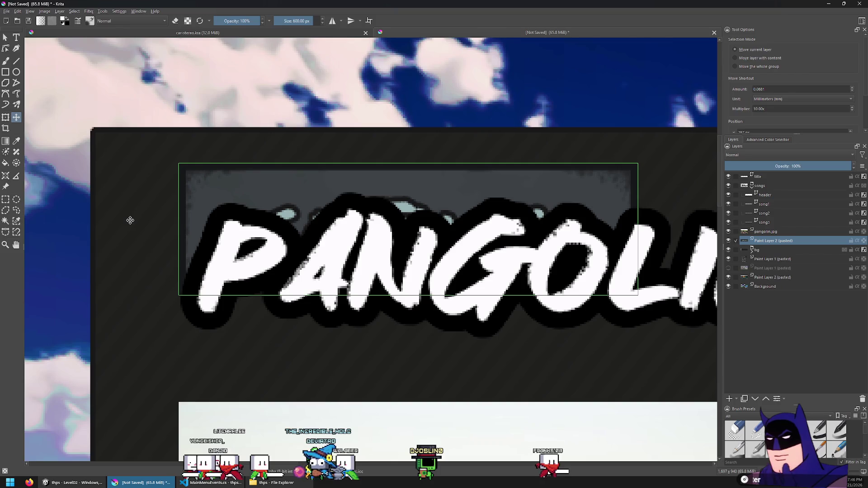
Move the SETTINGS panel layer up behind the PANGOLIN title.
{"action": "left_click", "coordinate": [5, 199]}
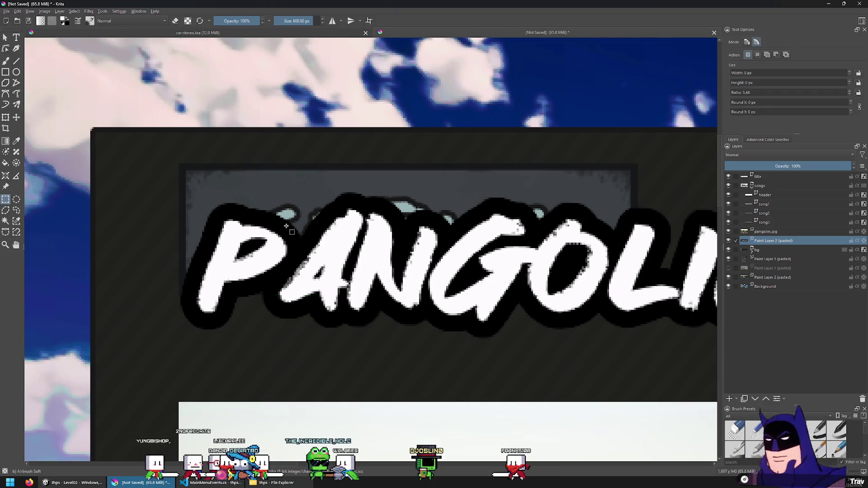
{"action": "scroll", "coordinate": [335, 173], "scroll_direction": "up", "scroll_amount": 3}
{"action": "left_click", "coordinate": [16, 117]}
{"action": "scroll", "coordinate": [272, 226], "scroll_direction": "down", "scroll_amount": 5}
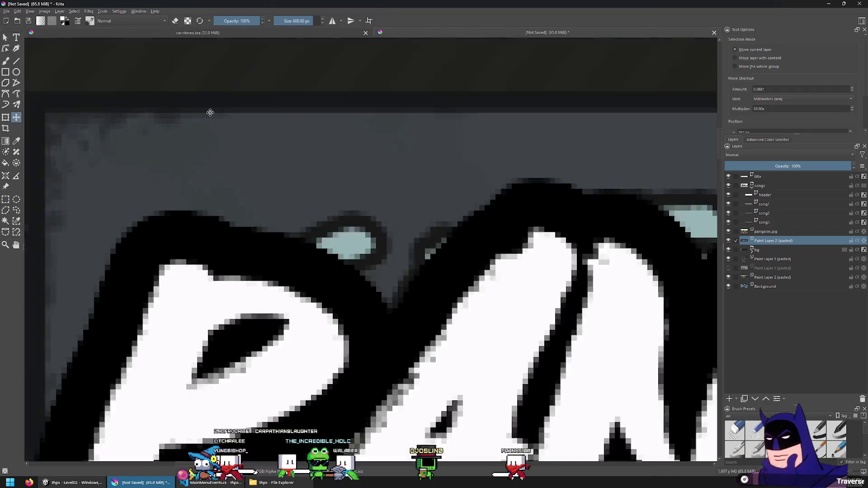
{"action": "mouse_move", "coordinate": [252, 224]}
{"action": "left_mouse_down"}
{"action": "mouse_move", "coordinate": [262, 257]}
{"action": "mouse_move", "coordinate": [261, 249]}
{"action": "left_mouse_up"}
{"action": "scroll", "coordinate": [262, 249], "scroll_direction": "up", "scroll_amount": 5}
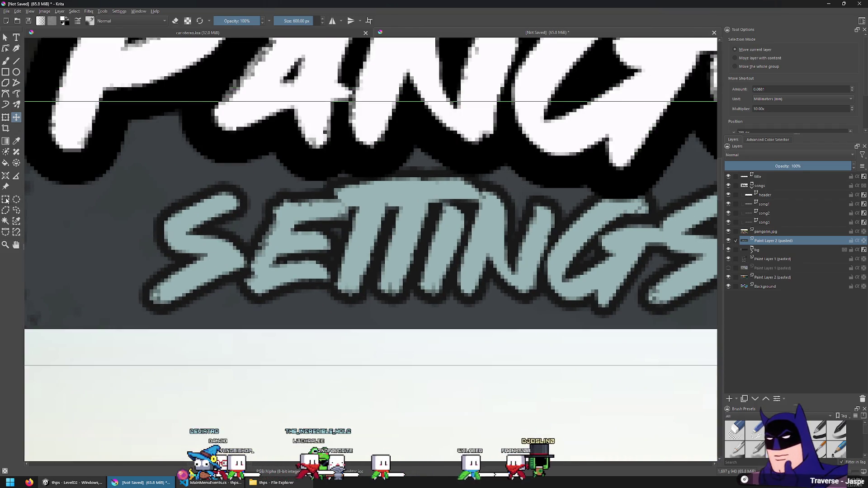
Stretch a thin plain grey strip over the SETTINGS lettering and commit it.
{"action": "key", "text": "ctrl+r"}
{"action": "left_click_drag", "start_coordinate": [126, 318], "coordinate": [128, 322]}
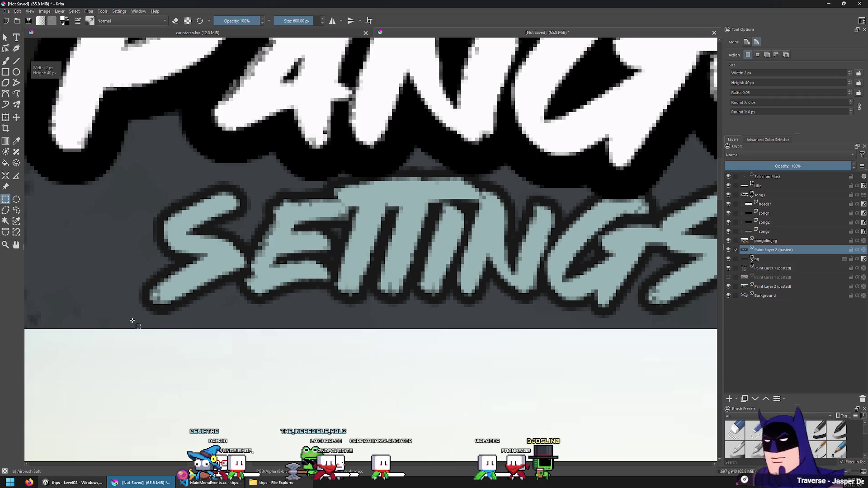
{"action": "key", "text": "ctrl+t"}
{"action": "left_click_drag", "start_coordinate": [131, 249], "coordinate": [715, 254]}
{"action": "scroll", "coordinate": [214, 182], "scroll_direction": "down", "scroll_amount": 4}
{"action": "scroll", "coordinate": [214, 181], "scroll_direction": "up", "scroll_amount": 3}
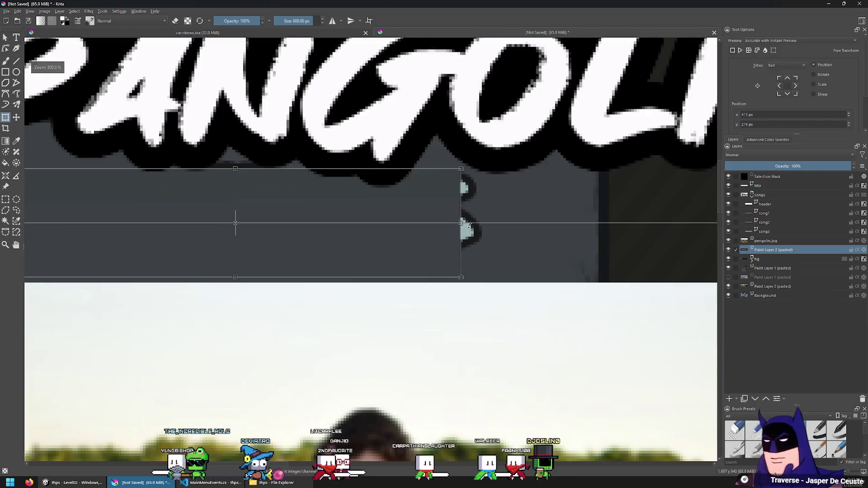
{"action": "left_click_drag", "start_coordinate": [460, 224], "coordinate": [496, 224]}
{"action": "left_click_drag", "start_coordinate": [253, 169], "coordinate": [253, 155]}
{"action": "left_click", "coordinate": [6, 199]}
{"action": "left_click", "coordinate": [413, 232]}
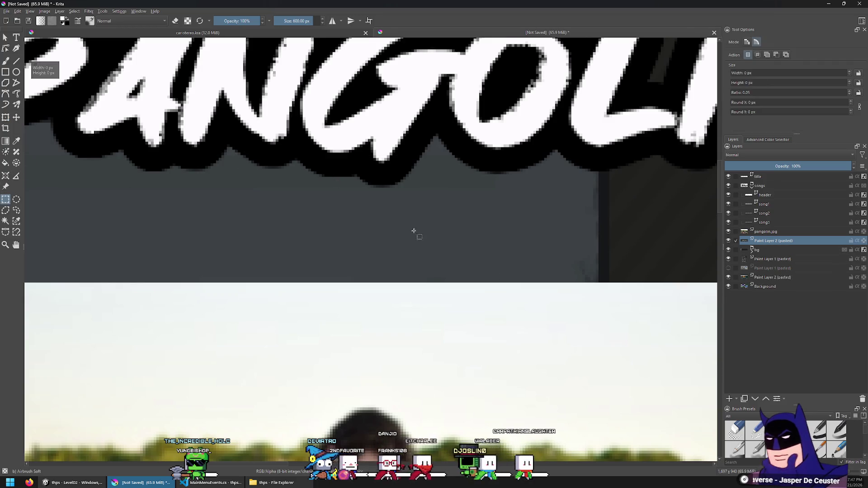
{"action": "scroll", "coordinate": [333, 160], "scroll_direction": "down", "scroll_amount": 3}
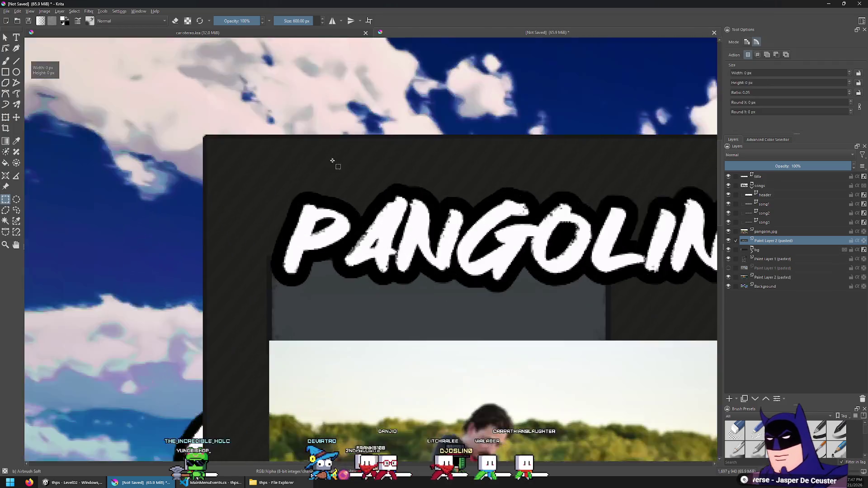
Reposition the grey panel behind PANGOLIN, fine-tuning its height with arrow-key nudges.
{"action": "left_click", "coordinate": [16, 117]}
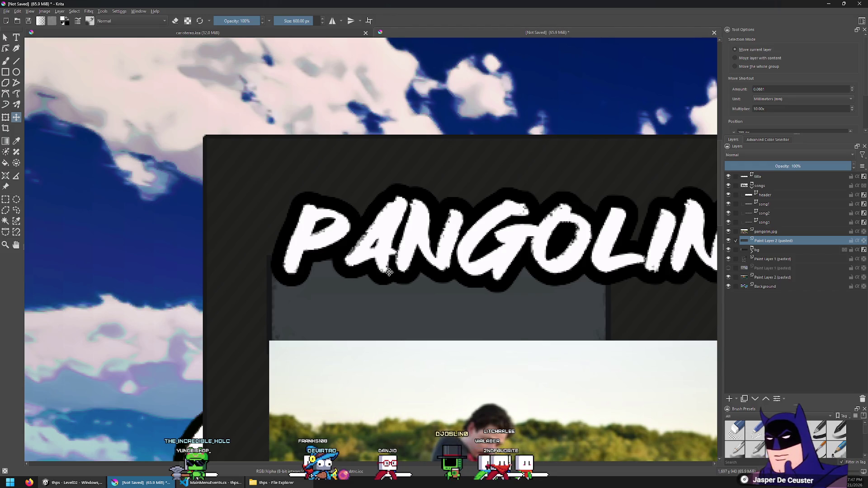
{"action": "scroll", "coordinate": [377, 253], "scroll_direction": "up", "scroll_amount": 2}
{"action": "mouse_move", "coordinate": [346, 322]}
{"action": "left_mouse_down"}
{"action": "mouse_move", "coordinate": [357, 207]}
{"action": "mouse_move", "coordinate": [338, 203]}
{"action": "mouse_move", "coordinate": [343, 189]}
{"action": "mouse_move", "coordinate": [351, 284]}
{"action": "left_mouse_up"}
{"action": "key", "text": "shift+Up"}
{"action": "key", "text": "shift+Up"}
{"action": "key", "text": "shift+Up"}
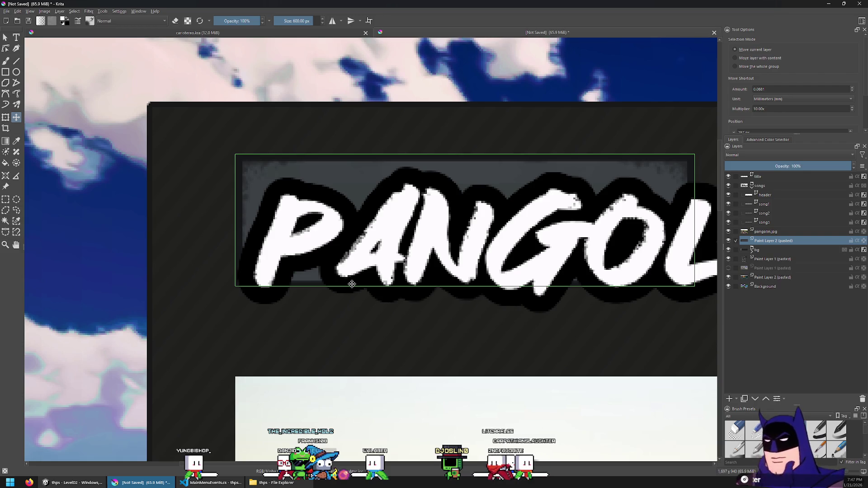
{"action": "key", "text": "shift+Up"}
{"action": "key", "text": "shift+Up"}
{"action": "key", "text": "shift+Up"}
{"action": "scroll", "coordinate": [272, 85], "scroll_direction": "up", "scroll_amount": 3}
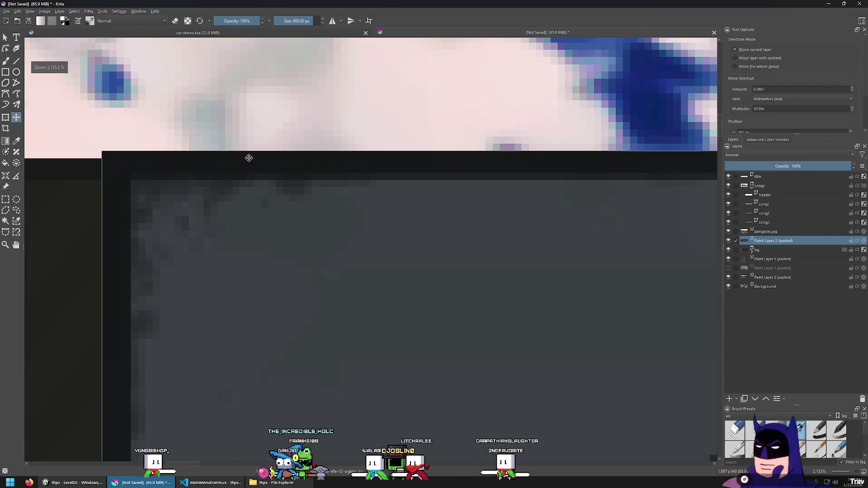
{"action": "key", "text": "Down"}
{"action": "key", "text": "Down"}
{"action": "key", "text": "Down"}
{"action": "key", "text": "shift+Down"}
{"action": "key", "text": "shift+Down"}
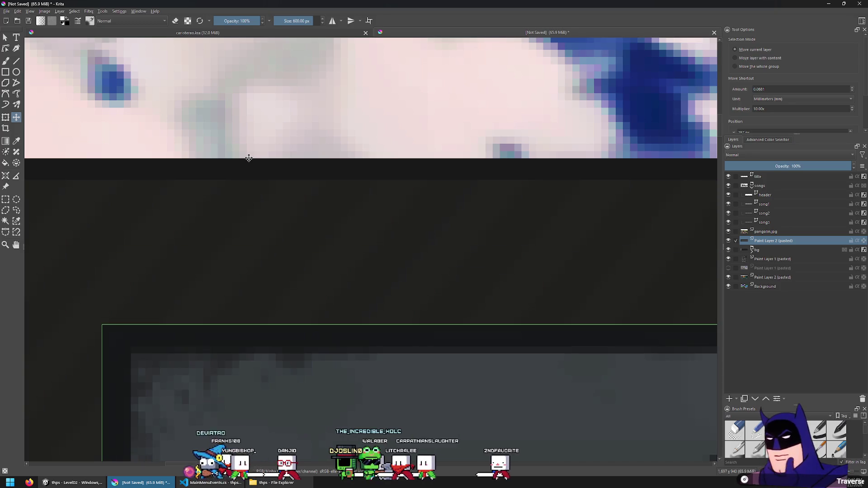
{"action": "scroll", "coordinate": [271, 172], "scroll_direction": "down", "scroll_amount": 3}
{"action": "key", "text": "Up"}
{"action": "key", "text": "Up"}
{"action": "key", "text": "Down"}
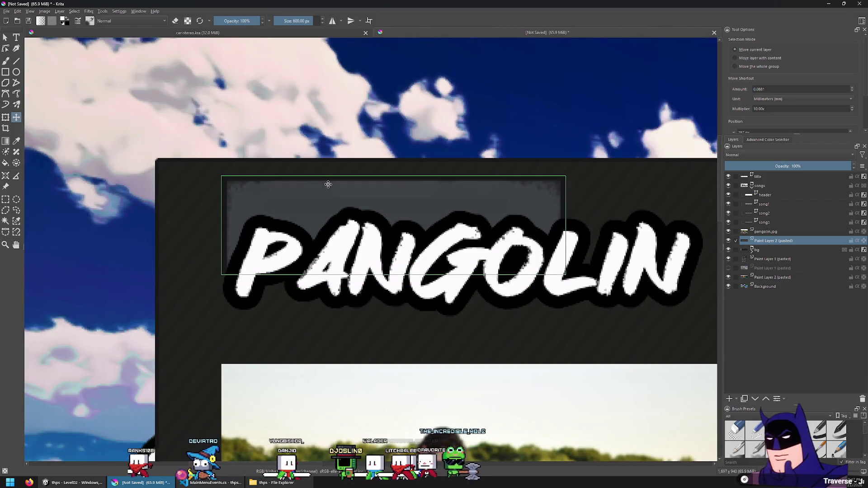
{"action": "key", "text": "Down"}
{"action": "key", "text": "Down"}
{"action": "key", "text": "Up"}
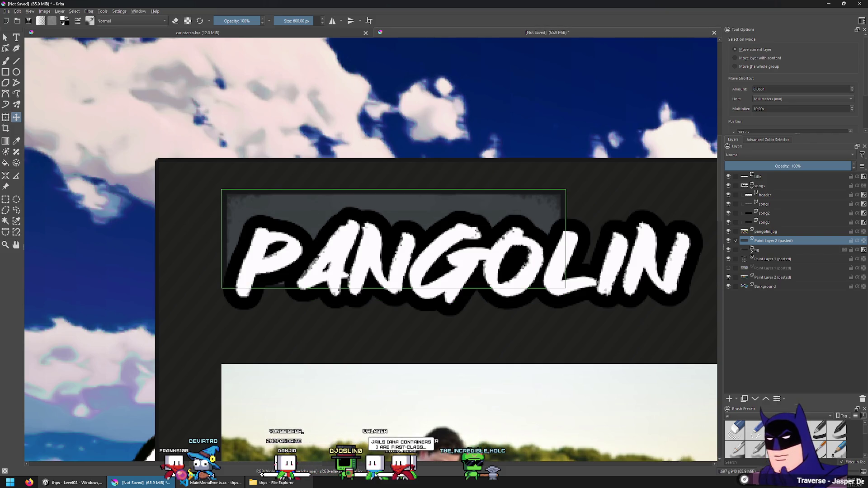
Select the right end of the grey panel and shift it sideways.
{"action": "left_click", "coordinate": [5, 200]}
{"action": "mouse_move", "coordinate": [593, 165]}
{"action": "left_mouse_down"}
{"action": "mouse_move", "coordinate": [533, 291]}
{"action": "mouse_move", "coordinate": [388, 329]}
{"action": "mouse_move", "coordinate": [471, 325]}
{"action": "mouse_move", "coordinate": [427, 321]}
{"action": "left_mouse_up"}
{"action": "scroll", "coordinate": [443, 273], "scroll_direction": "down", "scroll_amount": 3}
{"action": "scroll", "coordinate": [443, 273], "scroll_direction": "up", "scroll_amount": 2}
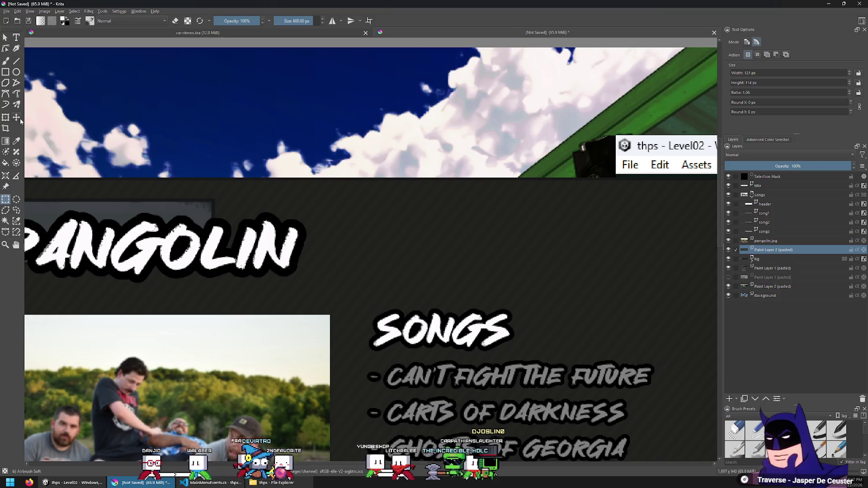
{"action": "key", "text": "t"}
{"action": "key", "text": "shift+Right"}
{"action": "key", "text": "shift+Right"}
{"action": "key", "text": "shift+Right"}
{"action": "key", "text": "shift+Left"}
{"action": "key", "text": "shift+Left"}
{"action": "key", "text": "shift+Left"}
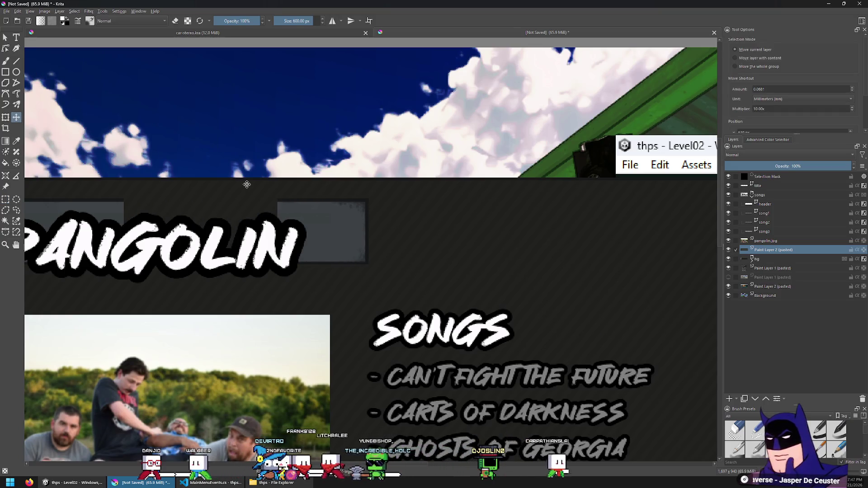
Stretch a thin vertical slice of the grey panel across the gap and commit.
{"action": "left_click", "coordinate": [6, 199]}
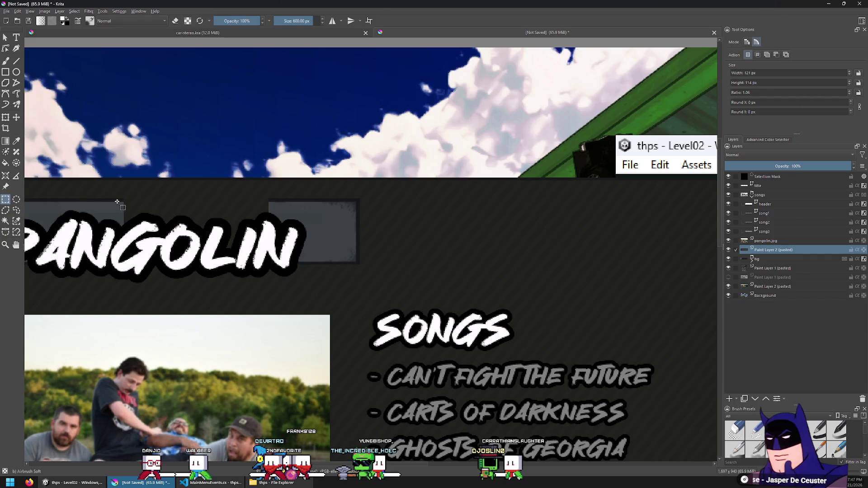
{"action": "left_click", "coordinate": [123, 208]}
{"action": "scroll", "coordinate": [122, 208], "scroll_direction": "up", "scroll_amount": 5}
{"action": "mouse_move", "coordinate": [209, 415]}
{"action": "left_mouse_down"}
{"action": "mouse_move", "coordinate": [254, 390]}
{"action": "mouse_move", "coordinate": [208, 402]}
{"action": "left_mouse_up"}
{"action": "scroll", "coordinate": [185, 250], "scroll_direction": "down", "scroll_amount": 4}
{"action": "key", "text": "ctrl+t"}
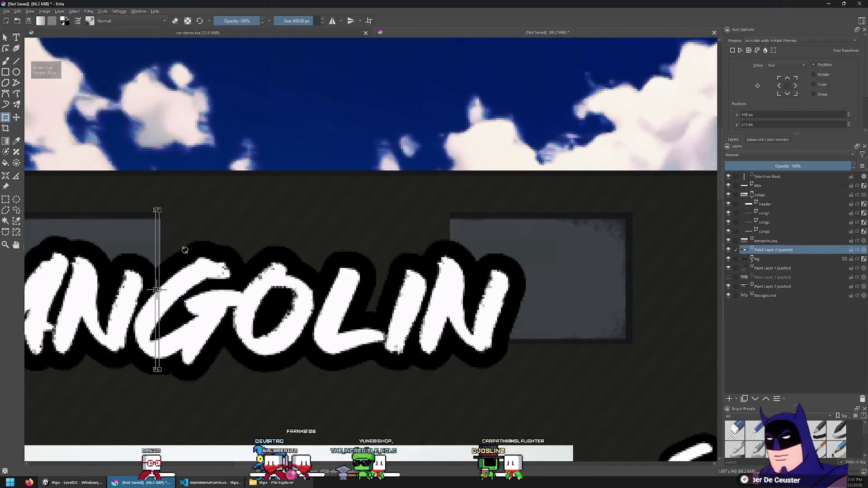
{"action": "left_click_drag", "start_coordinate": [157, 290], "coordinate": [456, 289]}
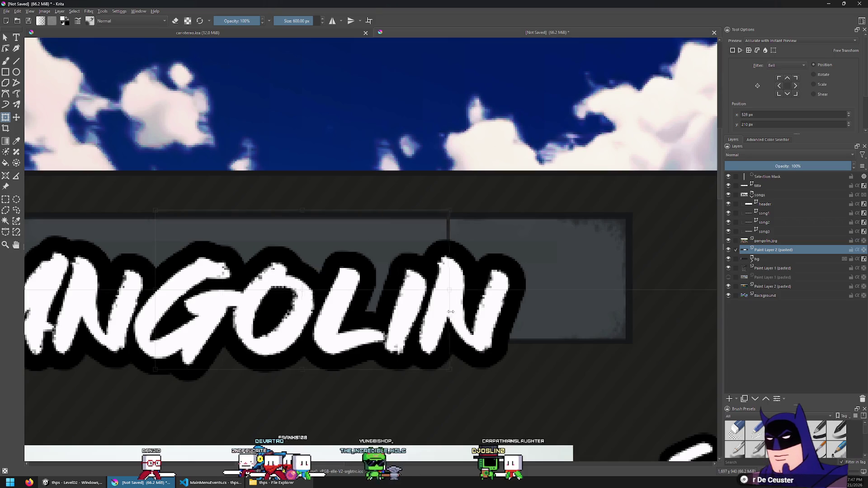
{"action": "left_click", "coordinate": [5, 200]}
{"action": "left_click", "coordinate": [460, 251]}
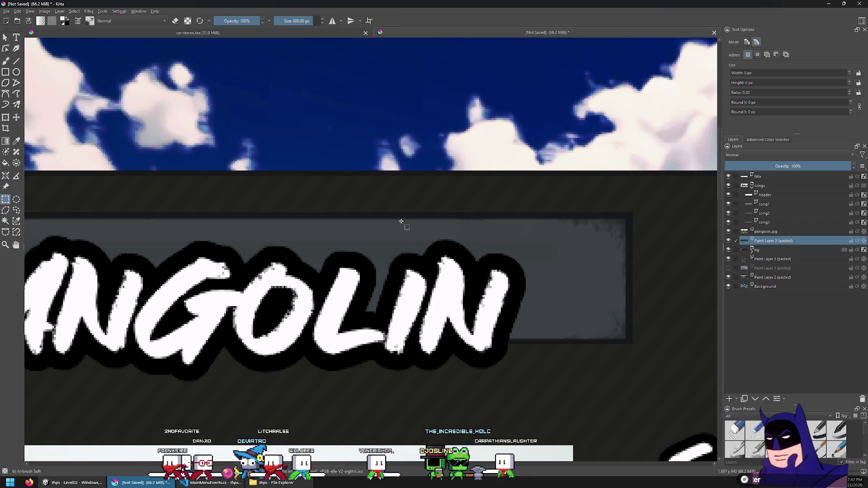
Bring the whole title and photo into view and collapse the songs layer group.
{"action": "scroll", "coordinate": [390, 214], "scroll_direction": "down", "scroll_amount": 5}
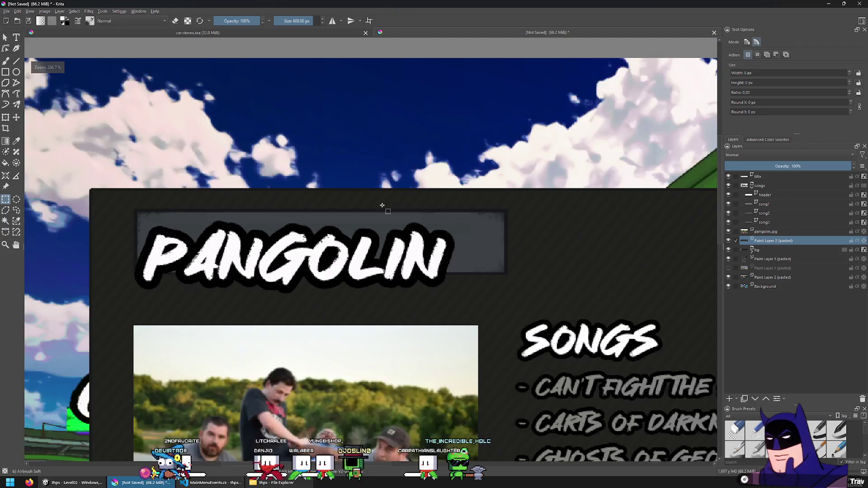
{"action": "scroll", "coordinate": [317, 253], "scroll_direction": "up", "scroll_amount": 2}
{"action": "scroll", "coordinate": [277, 309], "scroll_direction": "up", "scroll_amount": 2}
{"action": "left_click_drag", "start_coordinate": [277, 309], "coordinate": [284, 290]}
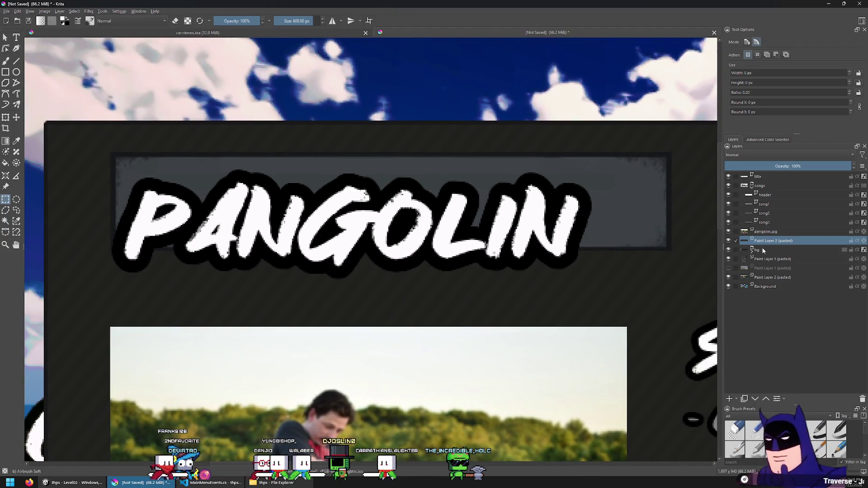
{"action": "left_click", "coordinate": [755, 191]}
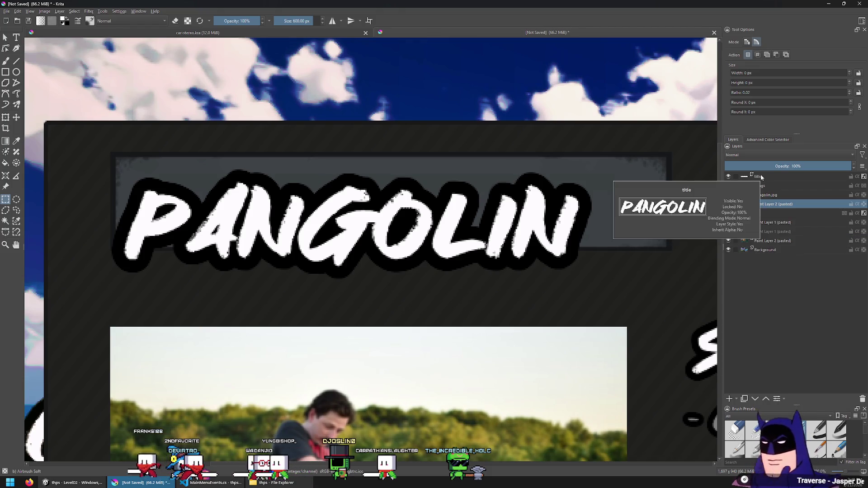
Reduce the PANGOLIN title text to a smaller font size.
{"action": "left_click", "coordinate": [758, 176]}
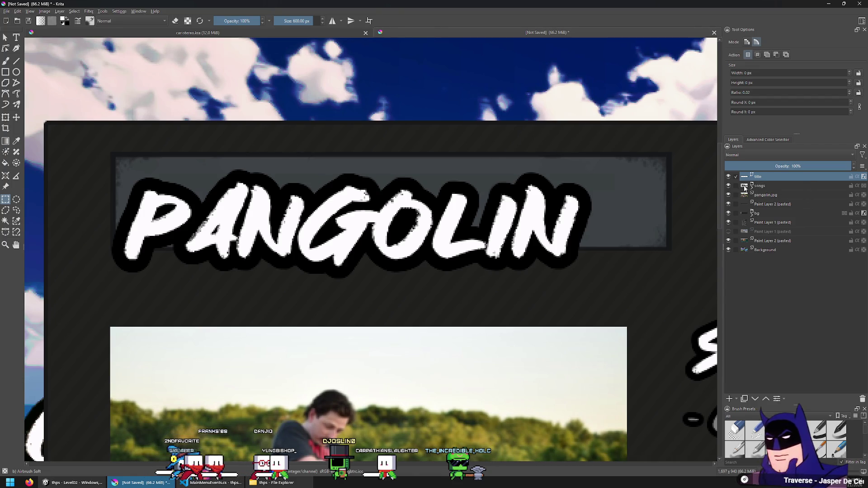
{"action": "right_click", "coordinate": [763, 176]}
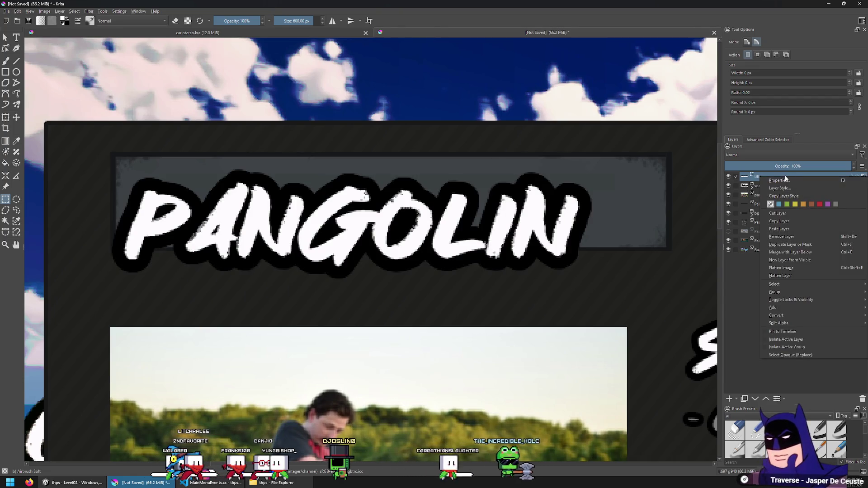
{"action": "key", "text": "Escape"}
{"action": "key", "text": "t"}
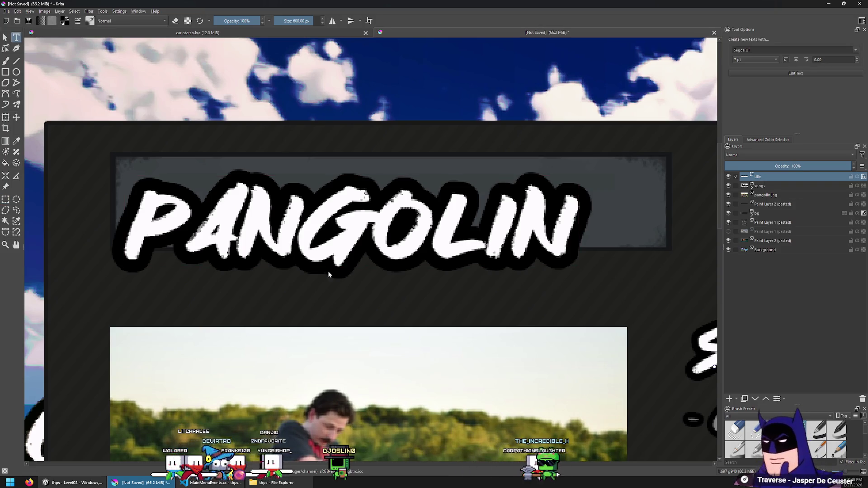
{"action": "left_click", "coordinate": [329, 265]}
{"action": "key", "text": "ctrl+a"}
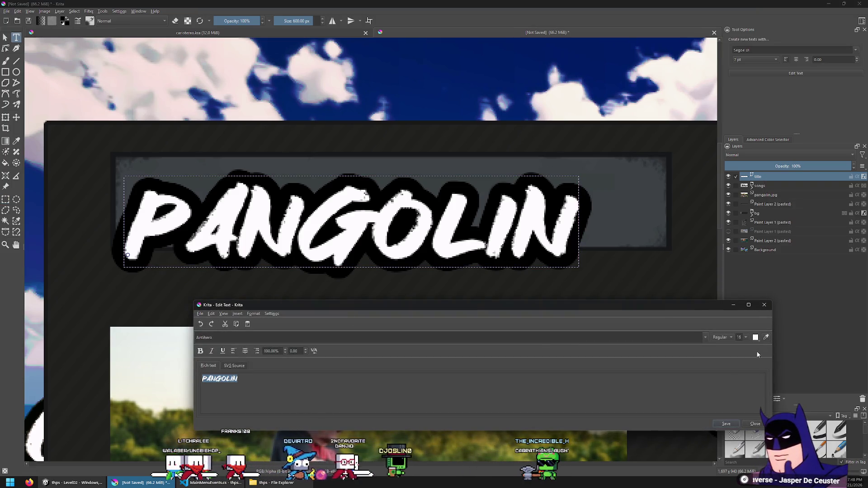
{"action": "left_click", "coordinate": [745, 338]}
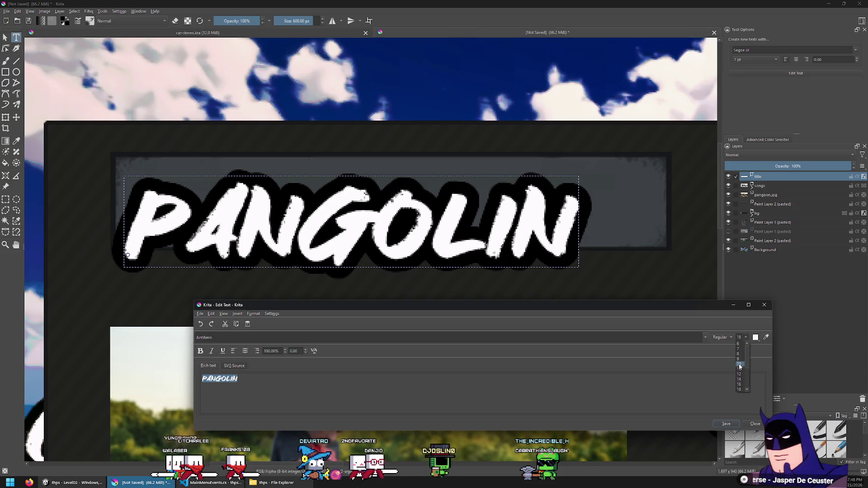
{"action": "left_click", "coordinate": [725, 423]}
{"action": "left_click", "coordinate": [753, 423]}
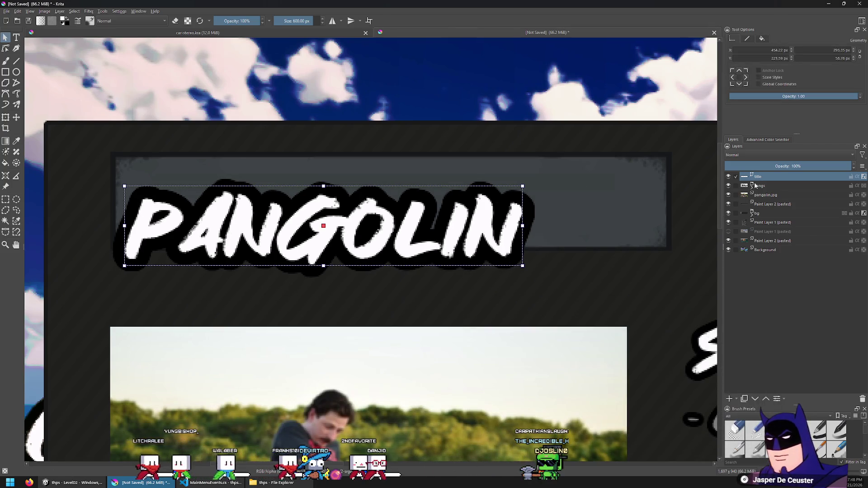
Give the PANGOLIN title layer a 7 px outline Stroke layer style.
{"action": "right_click", "coordinate": [757, 176]}
{"action": "left_click", "coordinate": [773, 186]}
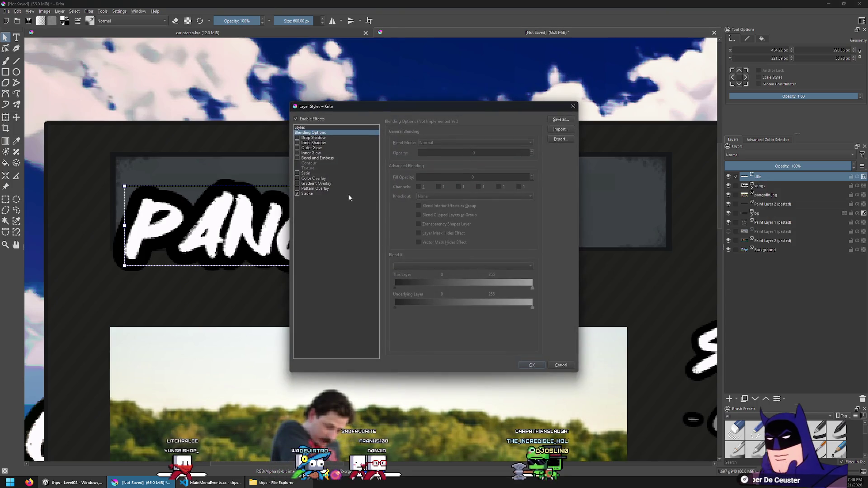
{"action": "left_click", "coordinate": [333, 194]}
{"action": "left_click_drag", "start_coordinate": [451, 143], "coordinate": [434, 145]}
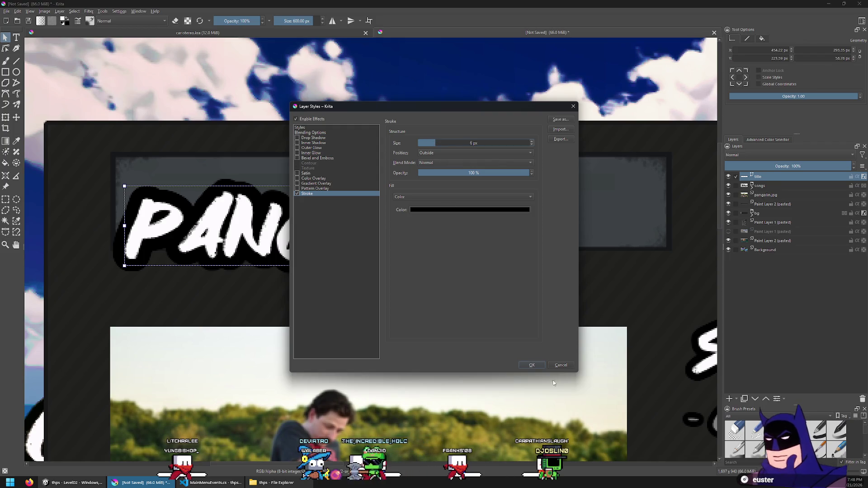
{"action": "left_click", "coordinate": [532, 365]}
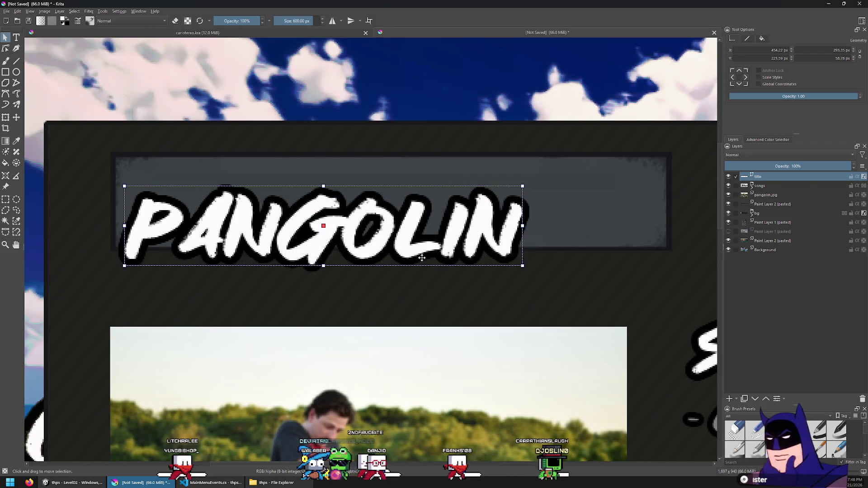
{"action": "right_click", "coordinate": [762, 177]}
{"action": "left_click", "coordinate": [783, 194]}
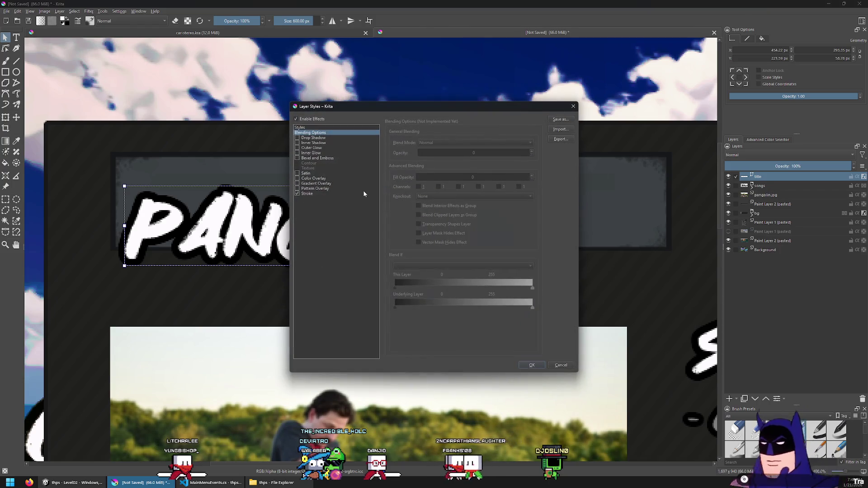
{"action": "left_click", "coordinate": [307, 194]}
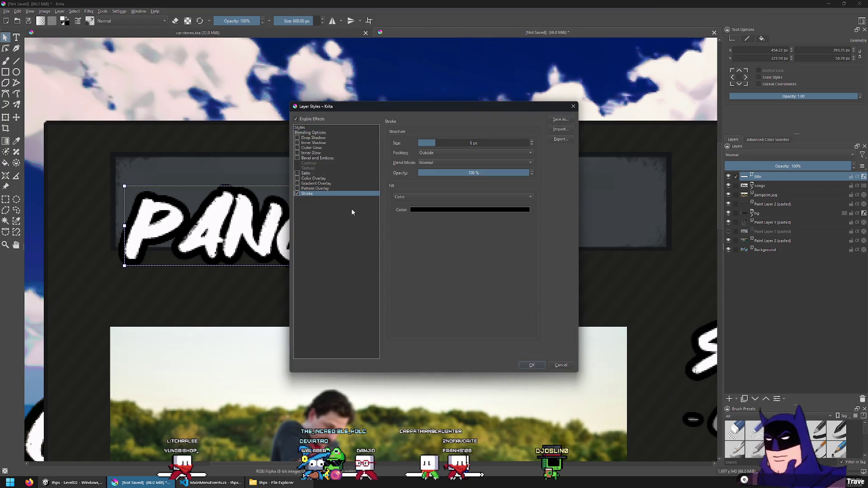
{"action": "left_click", "coordinate": [436, 143]}
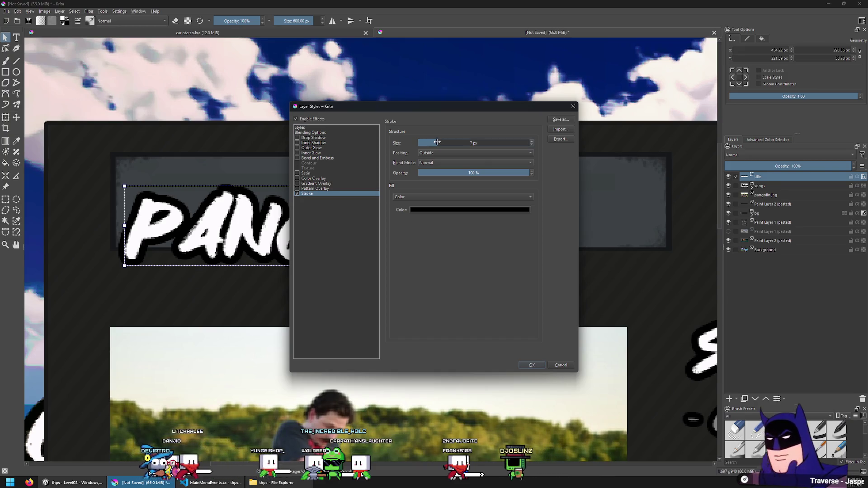
{"action": "left_click", "coordinate": [532, 365]}
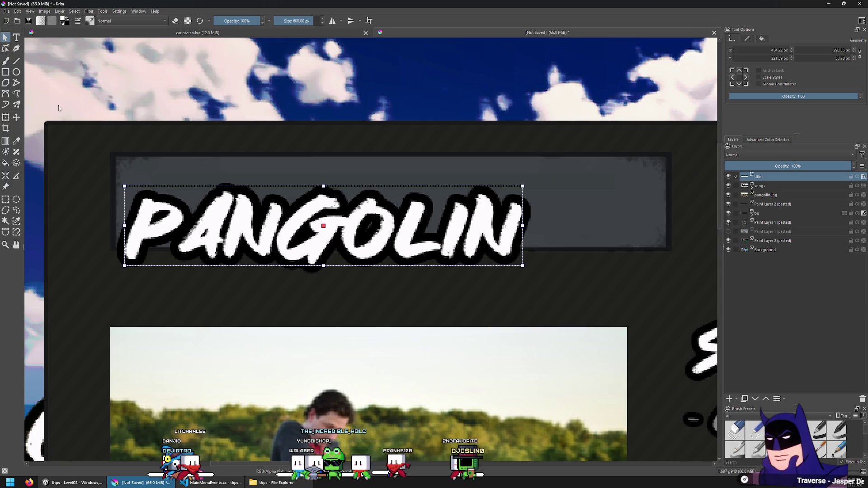
Make Paint Layer 2 (pasted) active with rectangular selection ready.
{"action": "left_click", "coordinate": [15, 117]}
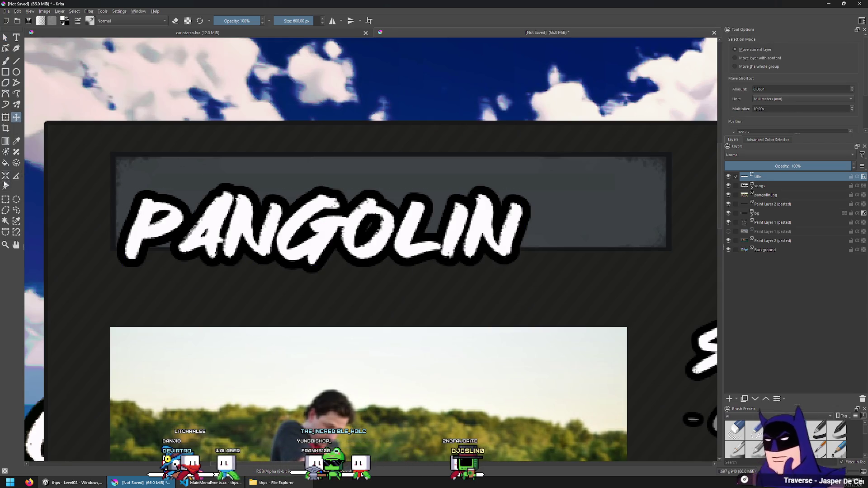
{"action": "left_click", "coordinate": [8, 201]}
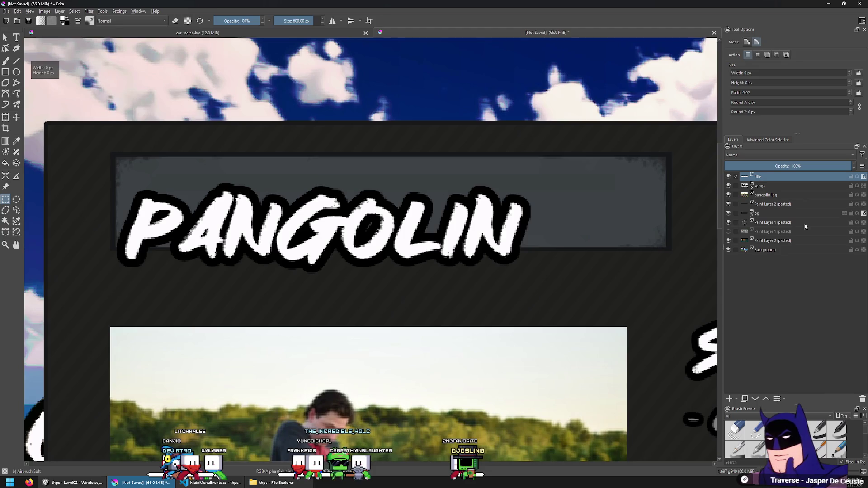
{"action": "left_click", "coordinate": [763, 204]}
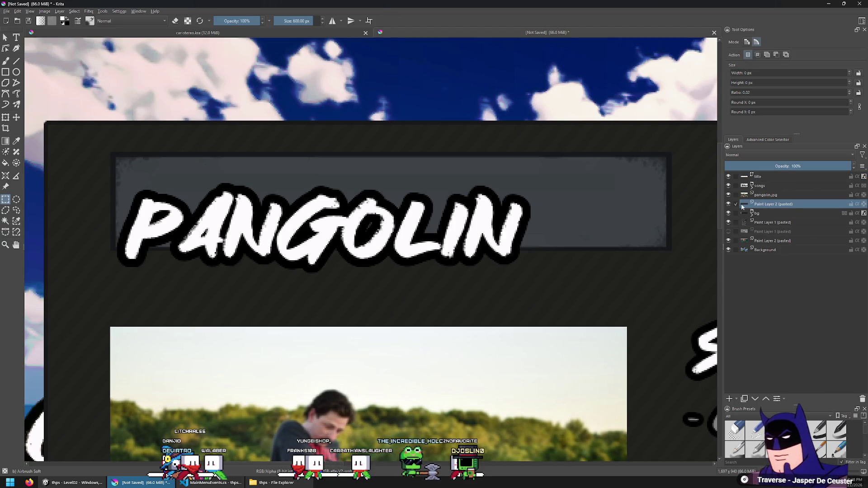
Stretch a one-pixel column of the grey bar wider across the banner's middle and commit.
{"action": "scroll", "coordinate": [210, 154], "scroll_direction": "up", "scroll_amount": 1}
{"action": "scroll", "coordinate": [210, 154], "scroll_direction": "up", "scroll_amount": 1}
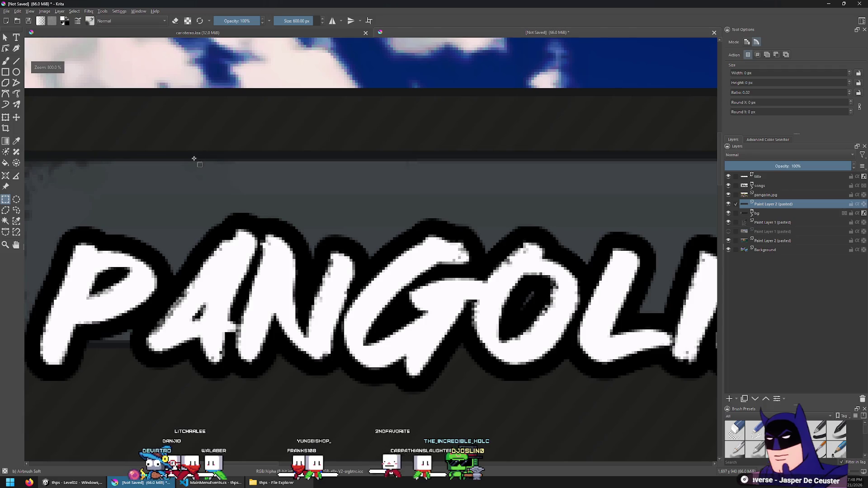
{"action": "left_click_drag", "start_coordinate": [200, 150], "coordinate": [200, 353]}
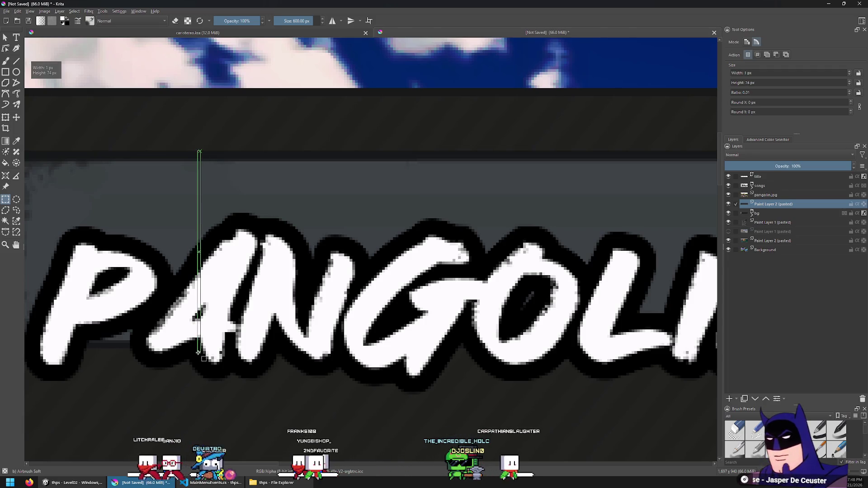
{"action": "key", "text": "ctrl+t"}
{"action": "scroll", "coordinate": [156, 241], "scroll_direction": "down", "scroll_amount": 1}
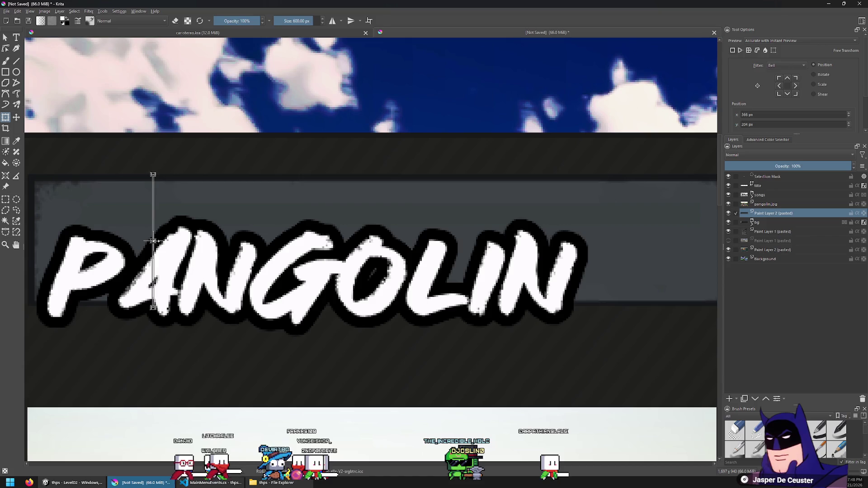
{"action": "left_click_drag", "start_coordinate": [642, 273], "coordinate": [415, 248]}
{"action": "scroll", "coordinate": [414, 248], "scroll_direction": "down", "scroll_amount": 1}
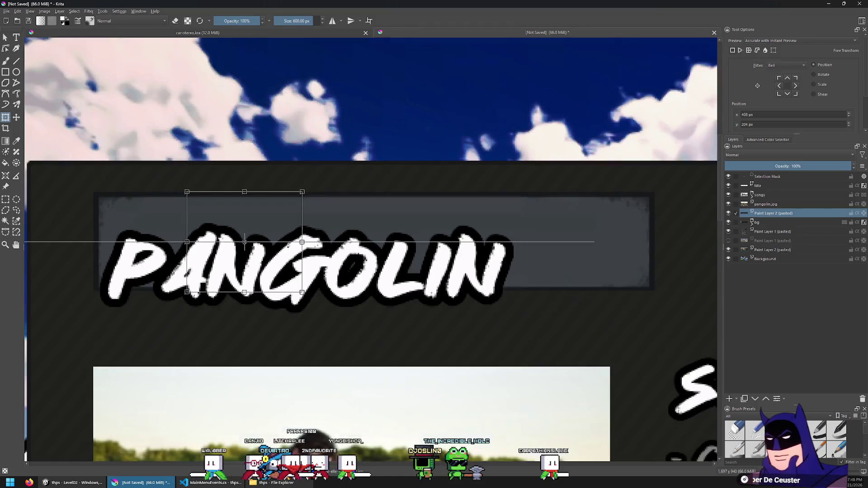
{"action": "left_click_drag", "start_coordinate": [301, 242], "coordinate": [567, 272]}
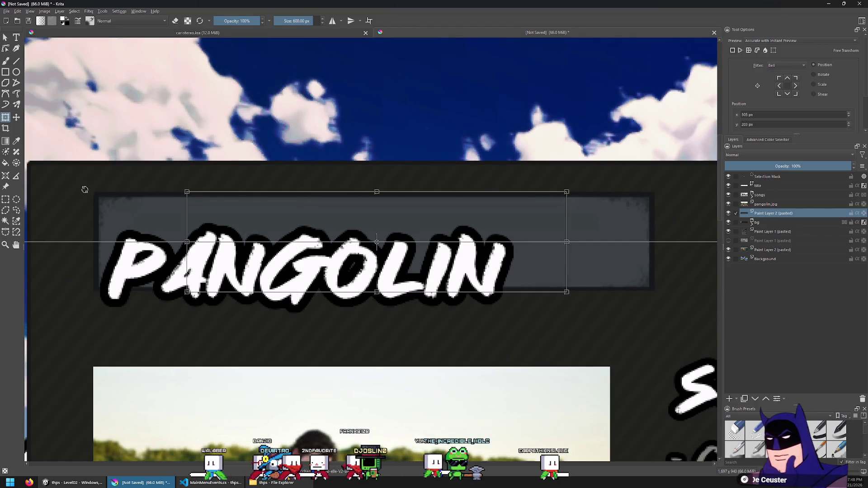
{"action": "left_click", "coordinate": [6, 200]}
{"action": "left_click", "coordinate": [325, 195]}
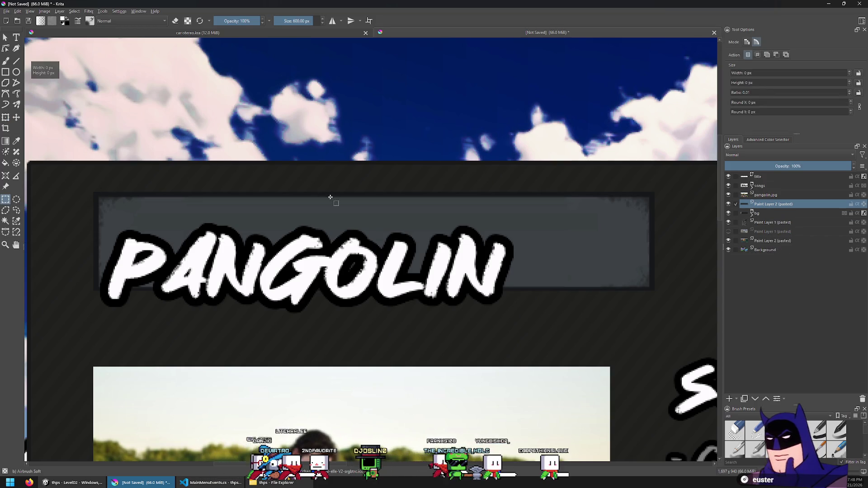
{"action": "scroll", "coordinate": [326, 213], "scroll_direction": "down", "scroll_amount": 1}
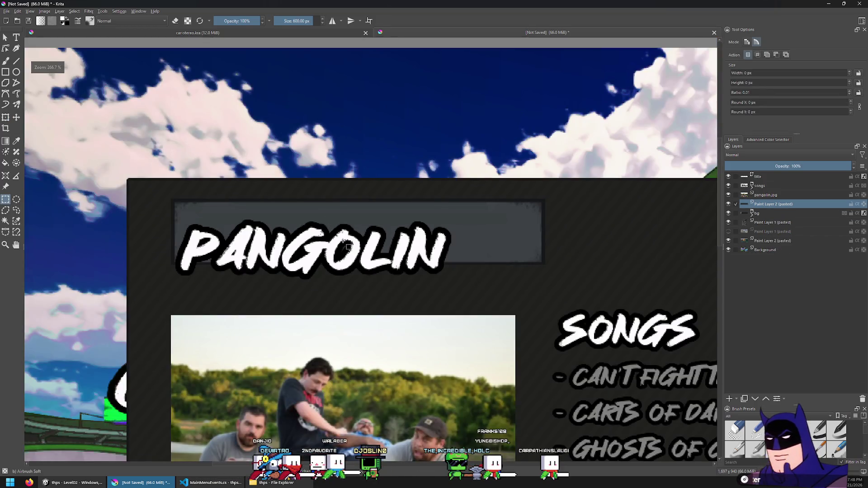
{"action": "scroll", "coordinate": [295, 291], "scroll_direction": "up", "scroll_amount": 1}
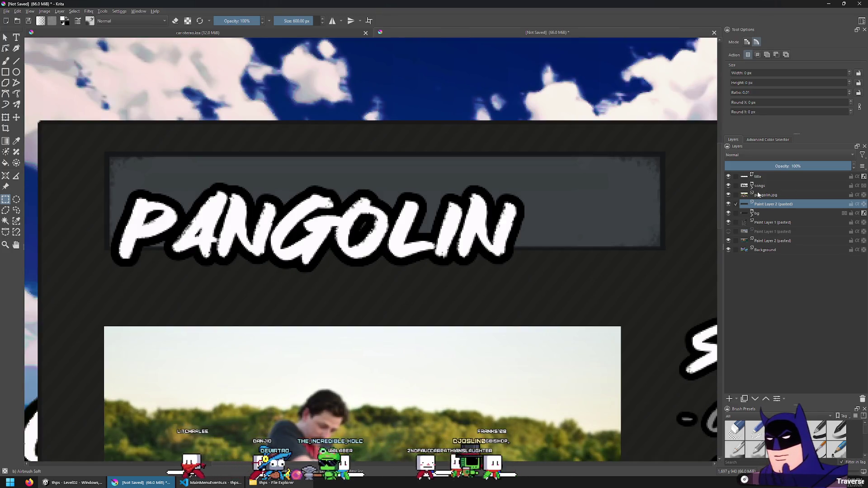
{"action": "left_click", "coordinate": [765, 176]}
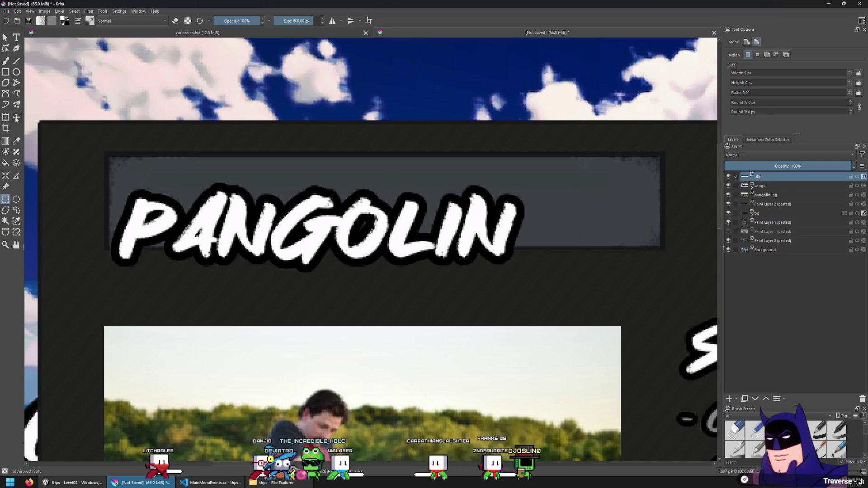
Shift the PANGOLIN title upward slightly over the grey bar.
{"action": "key", "text": "t"}
{"action": "left_click_drag", "start_coordinate": [205, 179], "coordinate": [205, 171]}
{"action": "key", "text": "Up"}
{"action": "key", "text": "Up"}
{"action": "key", "text": "Up"}
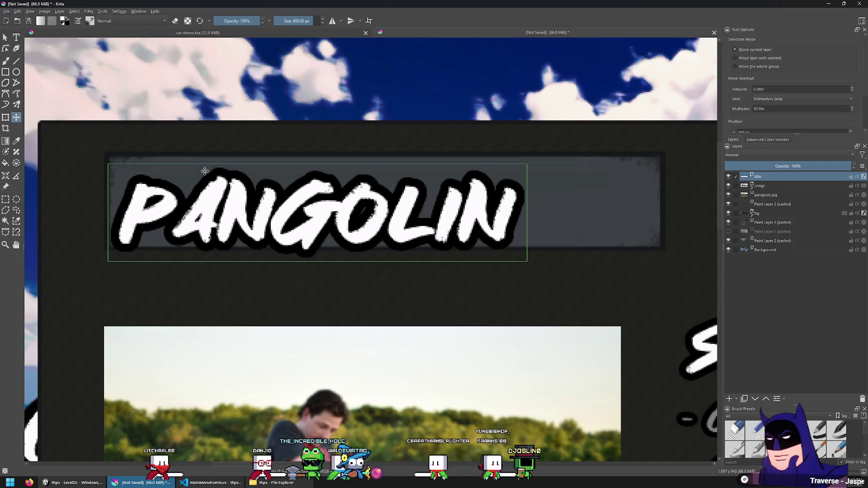
{"action": "key", "text": "Down"}
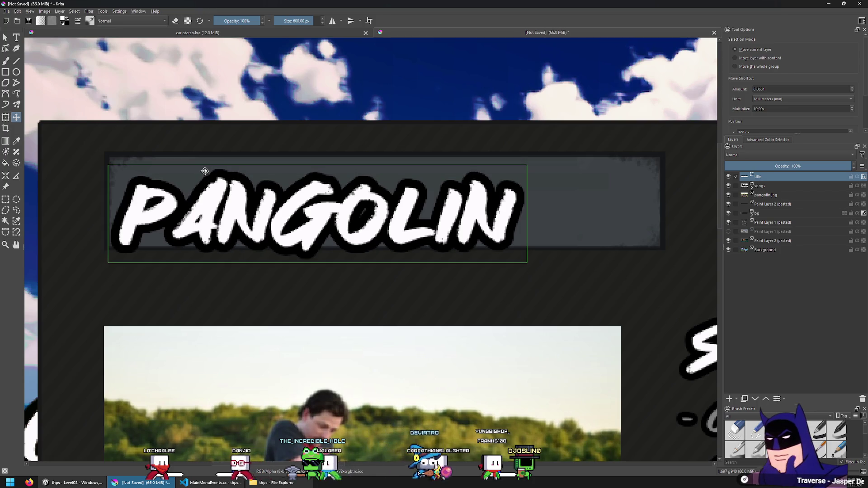
On Paint Layer 2 (pasted), slide the grey bar's lower strip down about 55 px.
{"action": "left_click", "coordinate": [6, 202]}
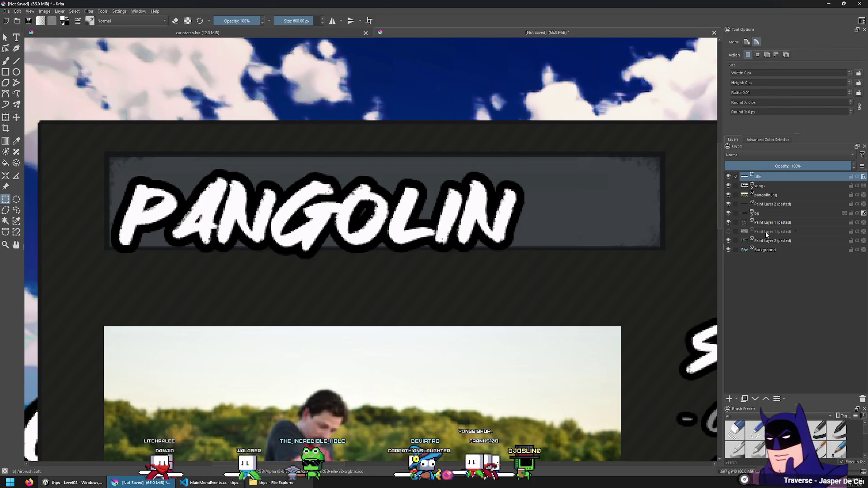
{"action": "left_click", "coordinate": [761, 205]}
{"action": "mouse_move", "coordinate": [677, 277]}
{"action": "left_mouse_down"}
{"action": "mouse_move", "coordinate": [97, 188]}
{"action": "mouse_move", "coordinate": [85, 207]}
{"action": "left_mouse_up"}
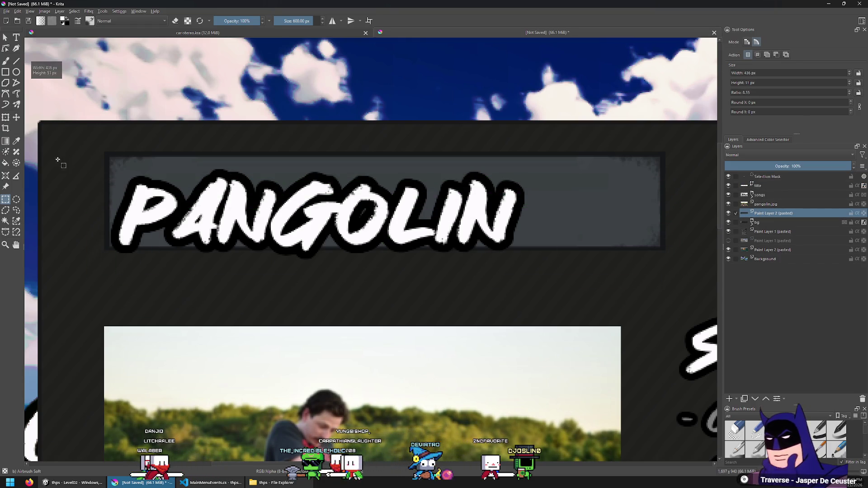
{"action": "left_click", "coordinate": [16, 117]}
{"action": "left_click_drag", "start_coordinate": [230, 159], "coordinate": [230, 183]}
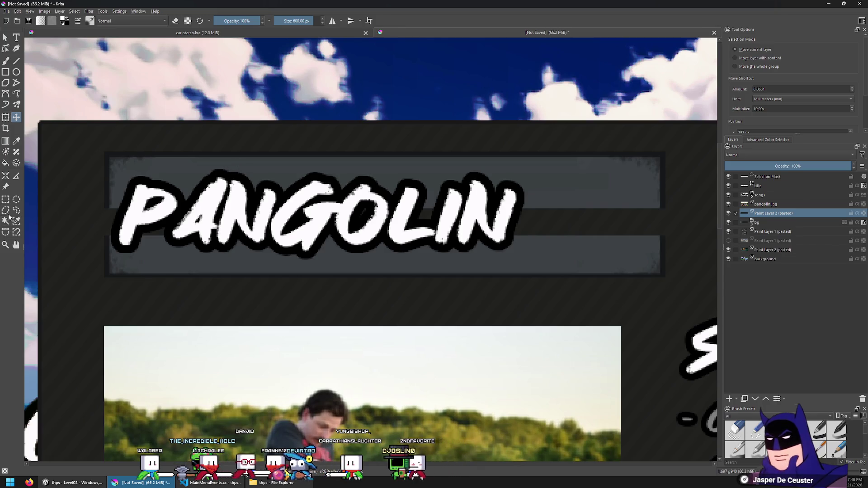
{"action": "left_click", "coordinate": [6, 199]}
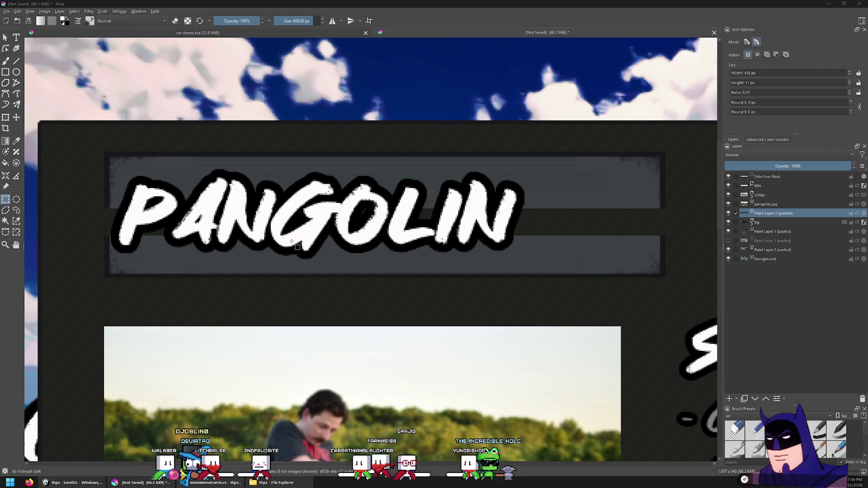
{"action": "scroll", "coordinate": [189, 197], "scroll_direction": "up", "scroll_amount": 2, "text": "ctrl"}
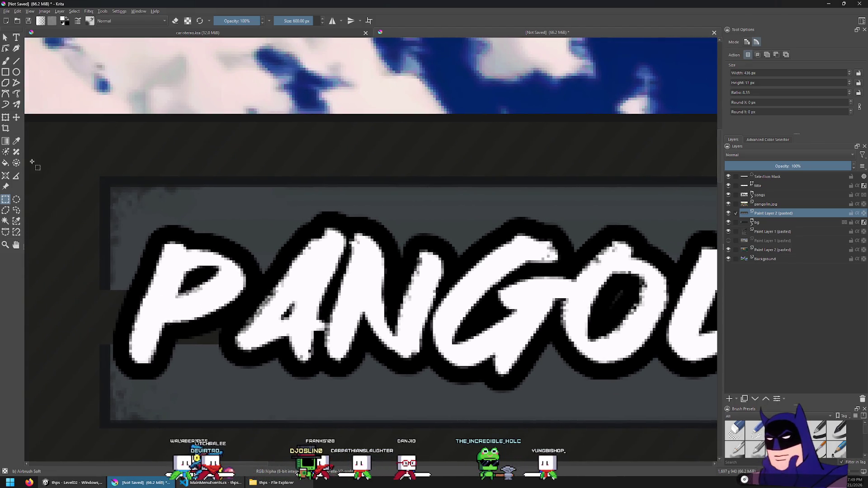
Stretch a one-pixel strip of the grey plate up over the dark gap and commit it.
{"action": "scroll", "coordinate": [120, 381], "scroll_direction": "up", "scroll_amount": 2}
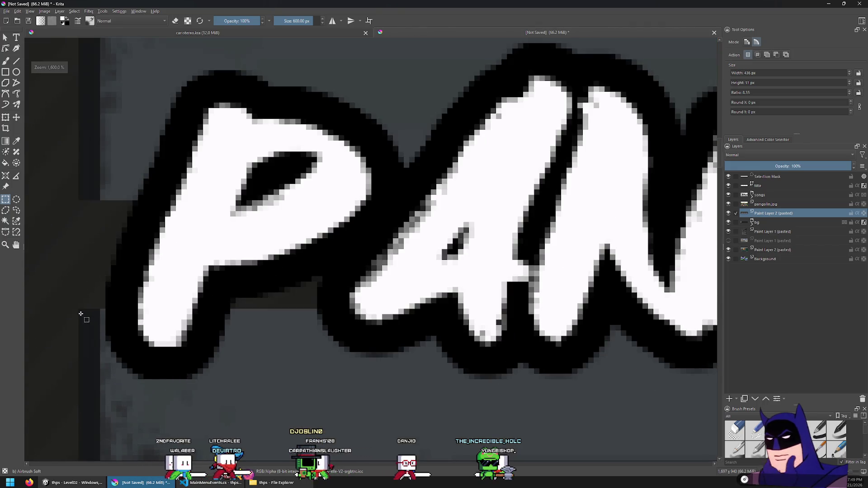
{"action": "mouse_move", "coordinate": [105, 322]}
{"action": "left_mouse_down"}
{"action": "mouse_move", "coordinate": [678, 312]}
{"action": "mouse_move", "coordinate": [434, 297]}
{"action": "mouse_move", "coordinate": [485, 315]}
{"action": "left_mouse_up"}
{"action": "scroll", "coordinate": [591, 291], "scroll_direction": "down", "scroll_amount": 2}
{"action": "scroll", "coordinate": [472, 291], "scroll_direction": "up", "scroll_amount": 1}
{"action": "key", "text": "ctrl+t"}
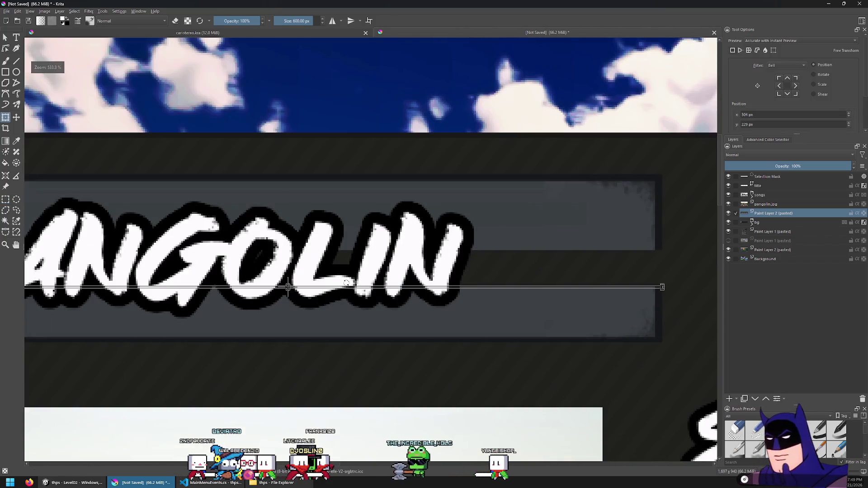
{"action": "left_click_drag", "start_coordinate": [336, 287], "coordinate": [338, 248]}
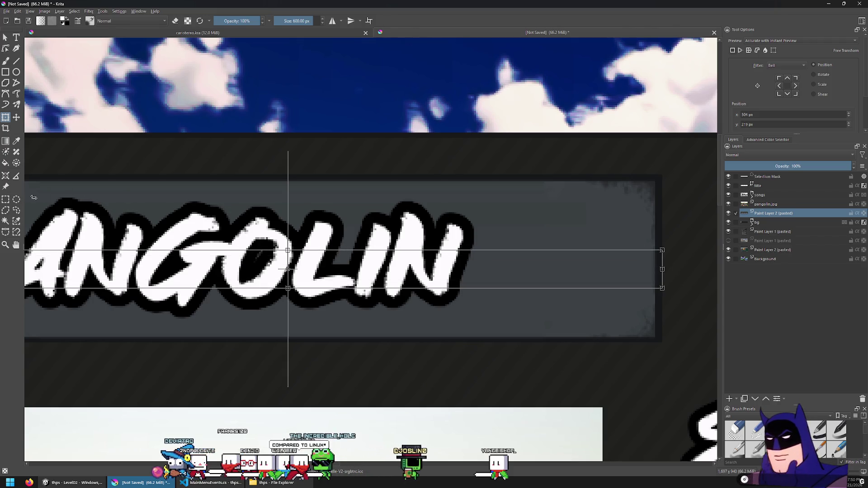
{"action": "left_click", "coordinate": [7, 202]}
{"action": "left_click", "coordinate": [216, 188]}
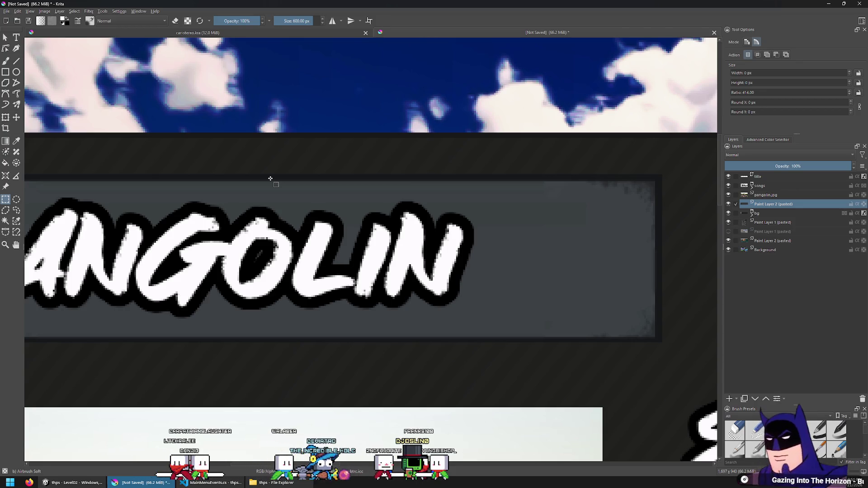
{"action": "key", "text": "t"}
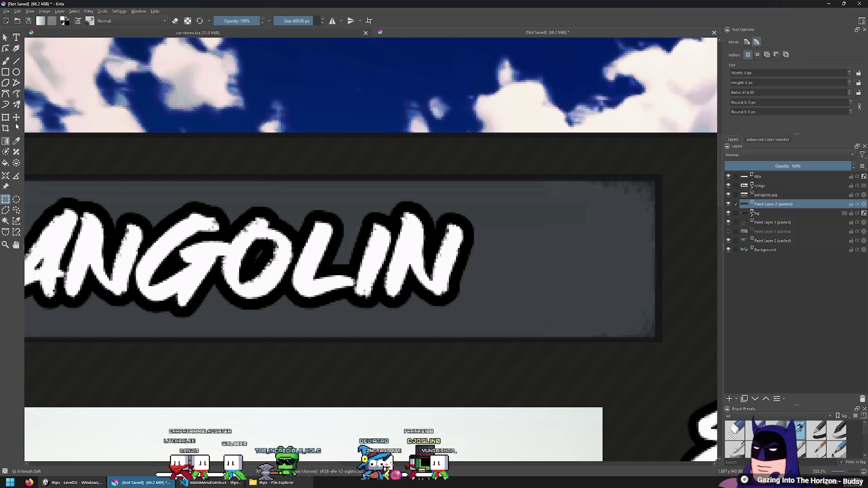
{"action": "scroll", "coordinate": [477, 210], "scroll_direction": "down", "scroll_amount": 3}
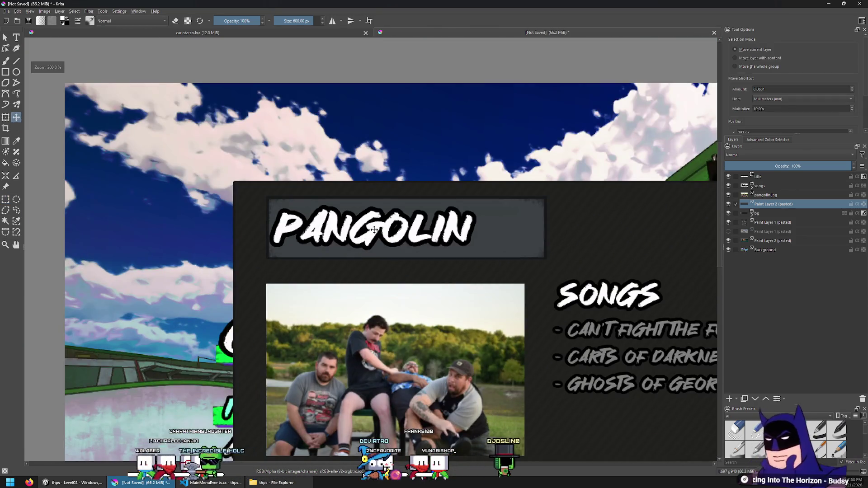
Move the PANGOLIN title layer slightly right on its grey bar.
{"action": "scroll", "coordinate": [516, 210], "scroll_direction": "up", "scroll_amount": 1}
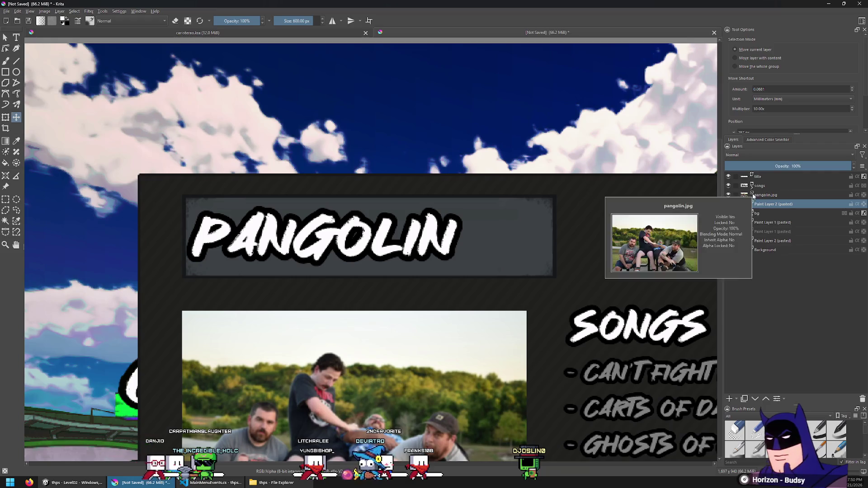
{"action": "left_click", "coordinate": [765, 177]}
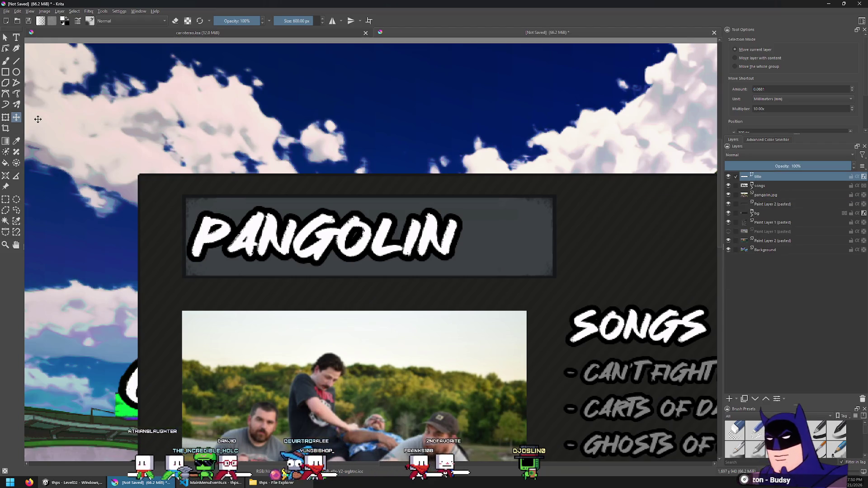
{"action": "left_click_drag", "start_coordinate": [209, 199], "coordinate": [218, 201]}
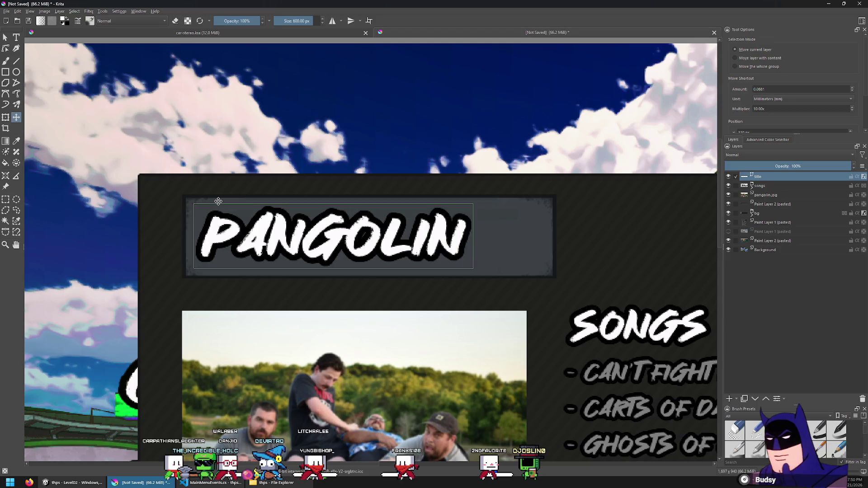
{"action": "key", "text": "shift+Right"}
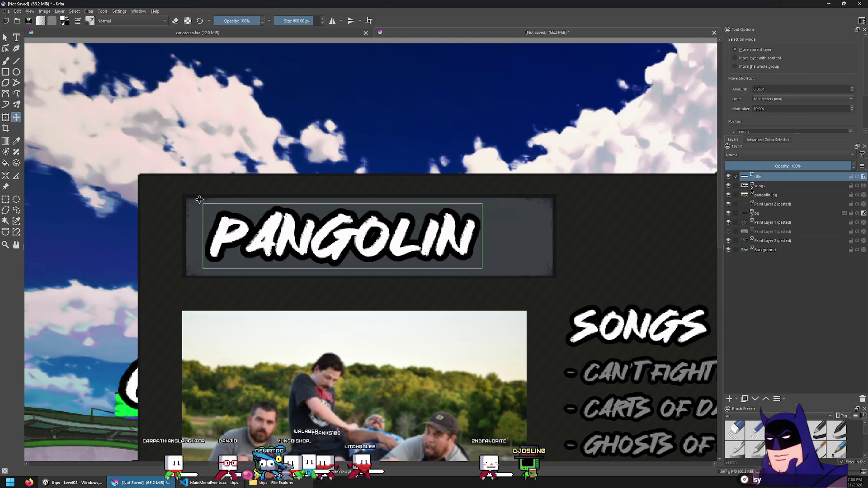
{"action": "scroll", "coordinate": [277, 238], "scroll_direction": "up", "scroll_amount": 3}
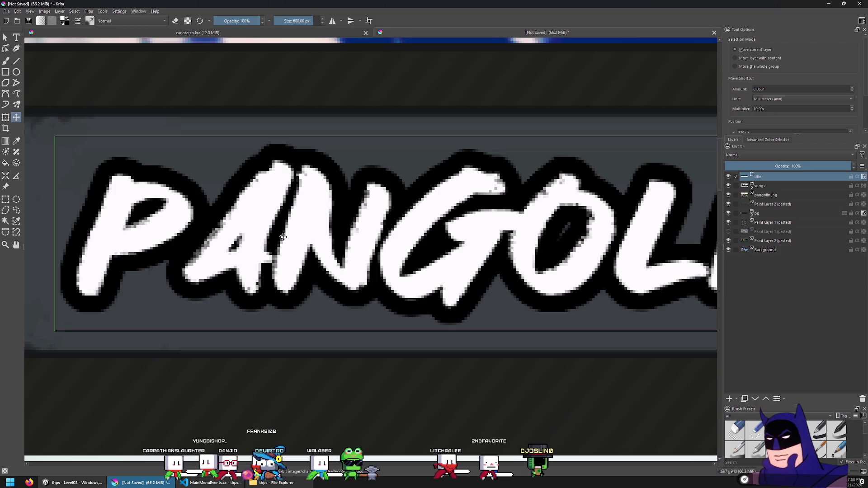
{"action": "left_click", "coordinate": [5, 199]}
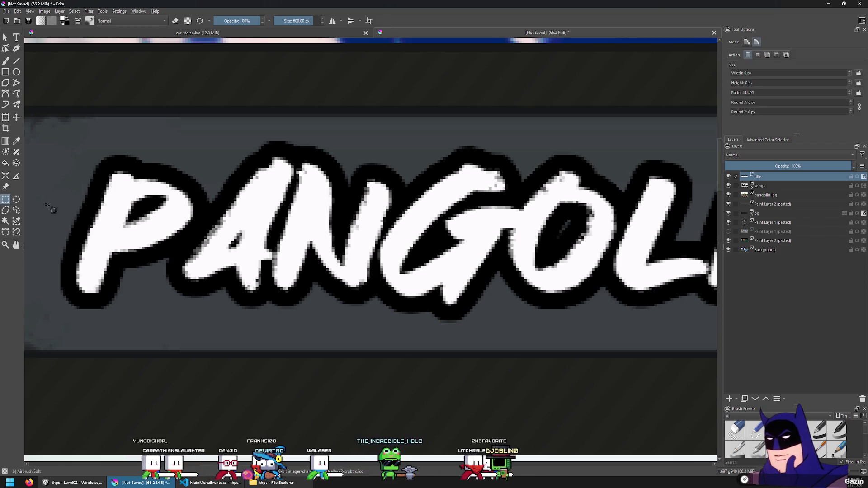
{"action": "scroll", "coordinate": [305, 234], "scroll_direction": "down", "scroll_amount": 8}
{"action": "scroll", "coordinate": [217, 226], "scroll_direction": "up", "scroll_amount": 3}
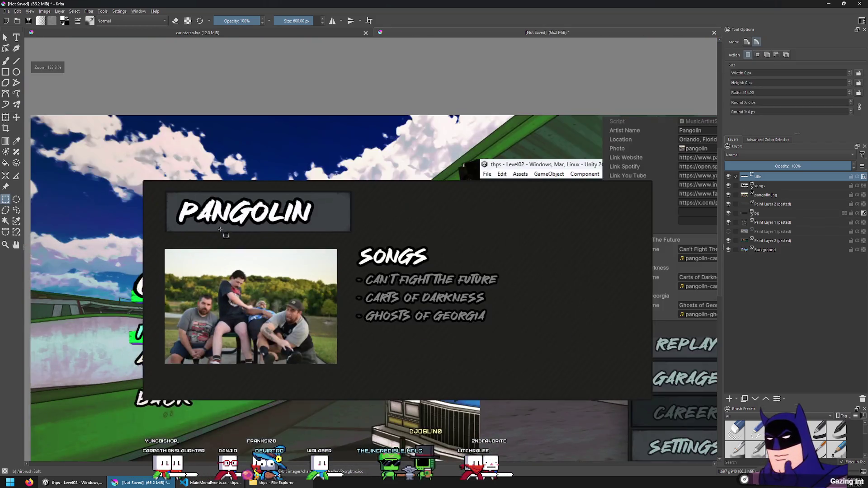
On the title layer, stretch a thin band along the plate's bottom edge downward to thicken the border.
{"action": "scroll", "coordinate": [217, 226], "scroll_direction": "down", "scroll_amount": 1}
{"action": "scroll", "coordinate": [217, 226], "scroll_direction": "up", "scroll_amount": 2}
{"action": "scroll", "coordinate": [116, 246], "scroll_direction": "up", "scroll_amount": 2}
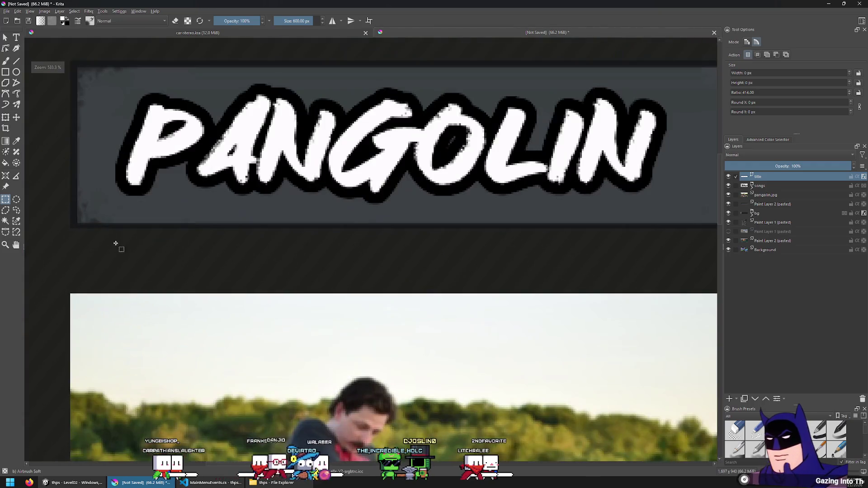
{"action": "scroll", "coordinate": [93, 227], "scroll_direction": "up", "scroll_amount": 1}
{"action": "scroll", "coordinate": [93, 226], "scroll_direction": "down", "scroll_amount": 1}
{"action": "scroll", "coordinate": [103, 57], "scroll_direction": "up", "scroll_amount": 2}
{"action": "scroll", "coordinate": [144, 76], "scroll_direction": "up", "scroll_amount": 3}
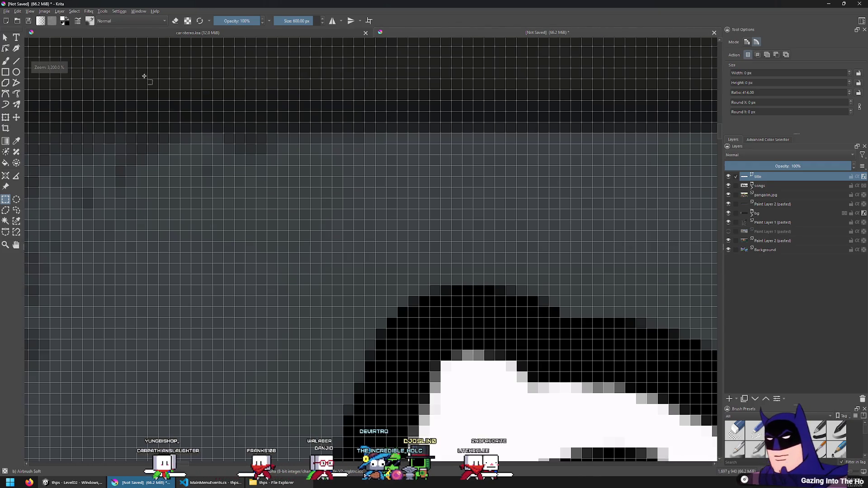
{"action": "left_click_drag", "start_coordinate": [211, 129], "coordinate": [213, 131]}
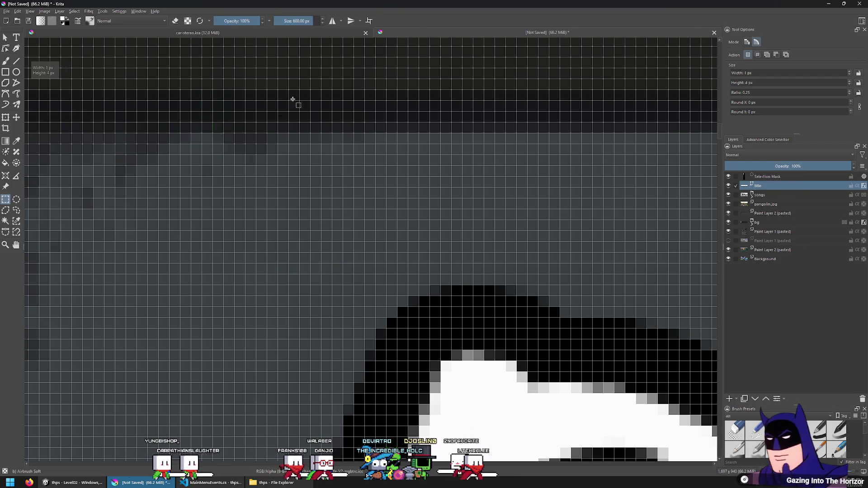
{"action": "scroll", "coordinate": [291, 99], "scroll_direction": "down", "scroll_amount": 3}
{"action": "scroll", "coordinate": [280, 179], "scroll_direction": "up", "scroll_amount": 3}
{"action": "scroll", "coordinate": [267, 208], "scroll_direction": "down", "scroll_amount": 3}
{"action": "scroll", "coordinate": [187, 220], "scroll_direction": "up", "scroll_amount": 3}
{"action": "left_click", "coordinate": [166, 189]}
{"action": "scroll", "coordinate": [189, 192], "scroll_direction": "down", "scroll_amount": 2}
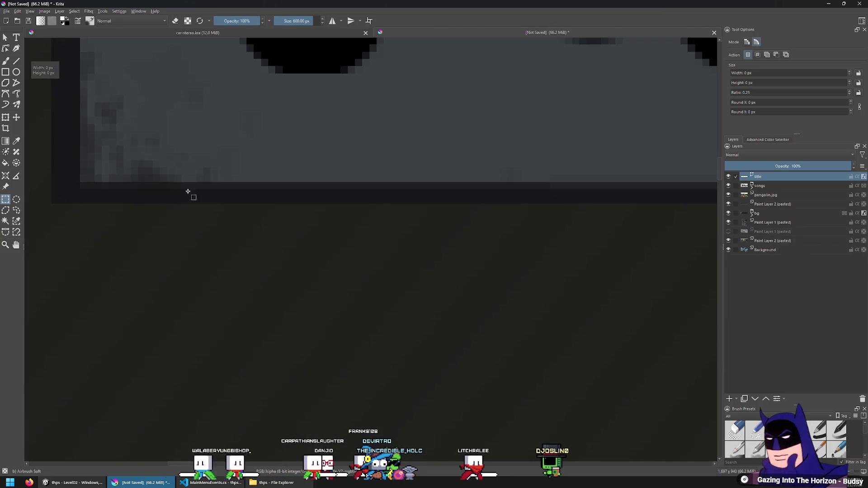
{"action": "left_click_drag", "start_coordinate": [213, 183], "coordinate": [213, 184]}
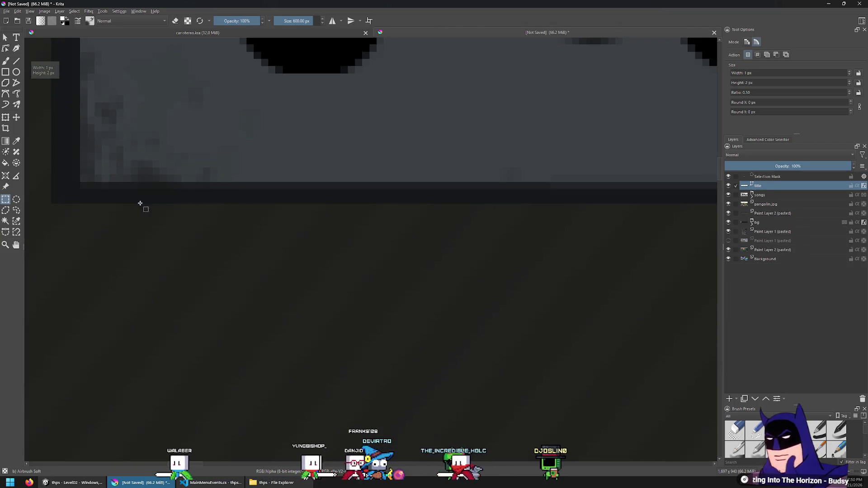
{"action": "mouse_move", "coordinate": [65, 203]}
{"action": "left_mouse_down"}
{"action": "mouse_move", "coordinate": [678, 250]}
{"action": "mouse_move", "coordinate": [640, 231]}
{"action": "mouse_move", "coordinate": [679, 248]}
{"action": "mouse_move", "coordinate": [695, 237]}
{"action": "mouse_move", "coordinate": [677, 227]}
{"action": "mouse_move", "coordinate": [715, 218]}
{"action": "mouse_move", "coordinate": [564, 216]}
{"action": "mouse_move", "coordinate": [641, 204]}
{"action": "left_mouse_up"}
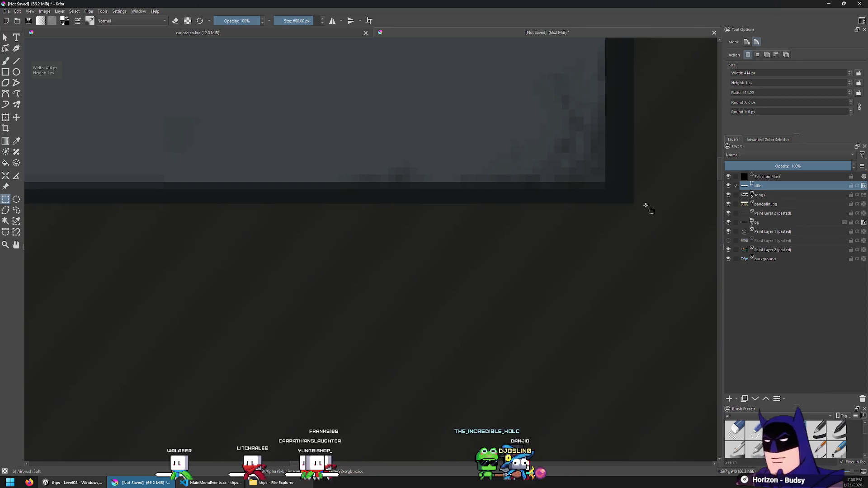
{"action": "key", "text": "ctrl+t"}
{"action": "scroll", "coordinate": [59, 208], "scroll_direction": "up", "scroll_amount": 5}
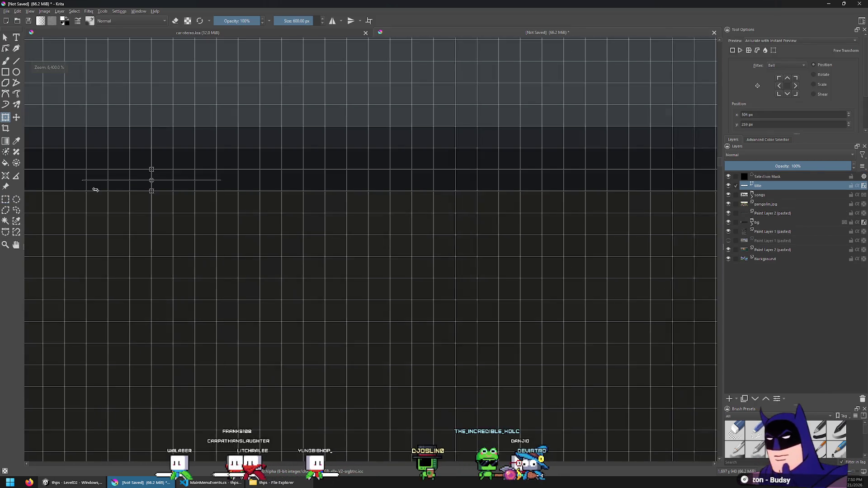
{"action": "left_click_drag", "start_coordinate": [151, 191], "coordinate": [148, 214]}
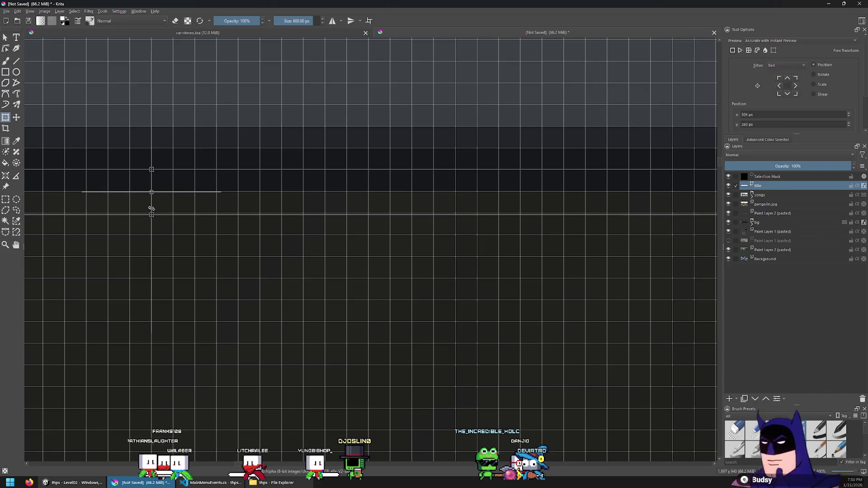
{"action": "left_click", "coordinate": [6, 199]}
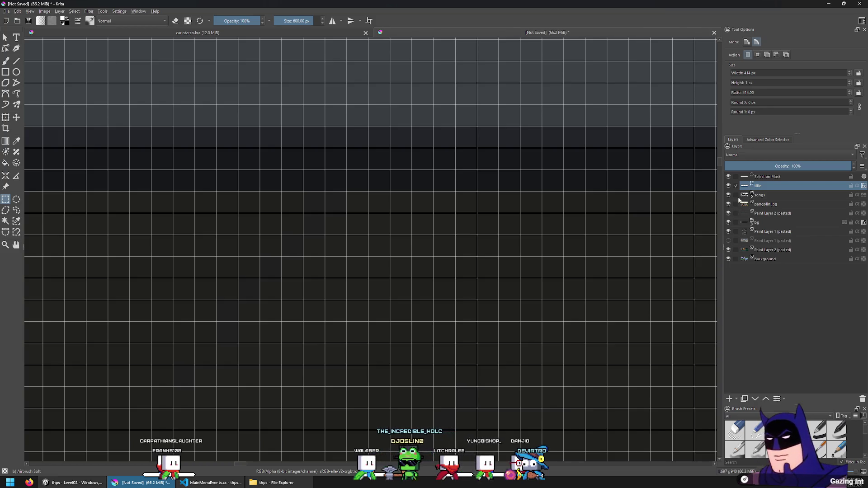
On Paint Layer 2, stretch the plate's lower-edge strip downward, then bring up Git Bash.
{"action": "left_click", "coordinate": [771, 214]}
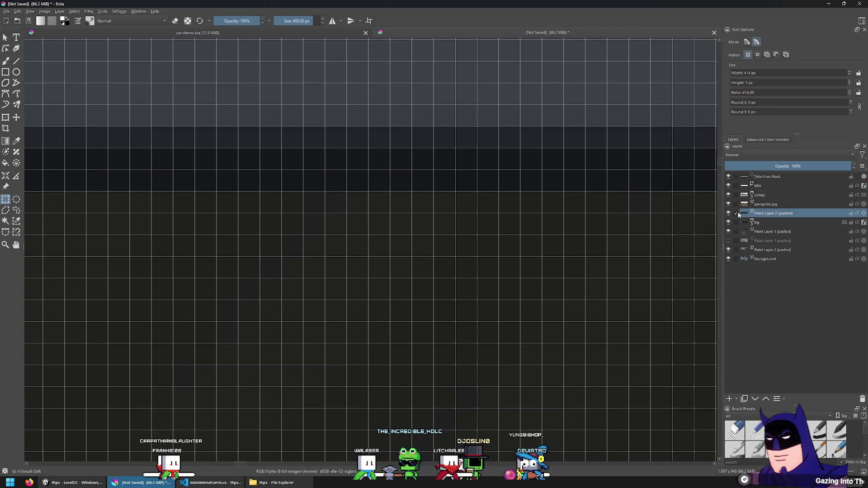
{"action": "scroll", "coordinate": [243, 198], "scroll_direction": "up", "scroll_amount": 4}
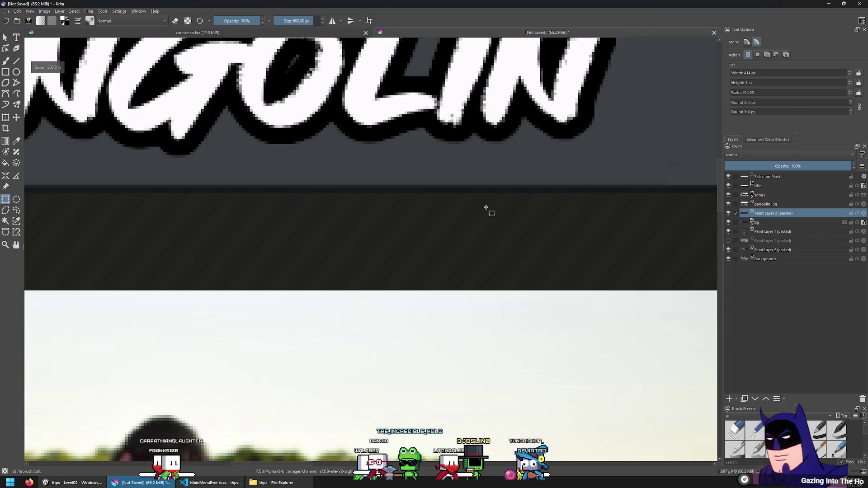
{"action": "scroll", "coordinate": [543, 212], "scroll_direction": "down", "scroll_amount": 3}
{"action": "scroll", "coordinate": [655, 205], "scroll_direction": "up", "scroll_amount": 8}
{"action": "mouse_move", "coordinate": [641, 198]}
{"action": "left_mouse_down"}
{"action": "mouse_move", "coordinate": [136, 239]}
{"action": "mouse_move", "coordinate": [865, 240]}
{"action": "mouse_move", "coordinate": [810, 269]}
{"action": "mouse_move", "coordinate": [824, 273]}
{"action": "mouse_move", "coordinate": [238, 244]}
{"action": "mouse_move", "coordinate": [375, 214]}
{"action": "left_mouse_up"}
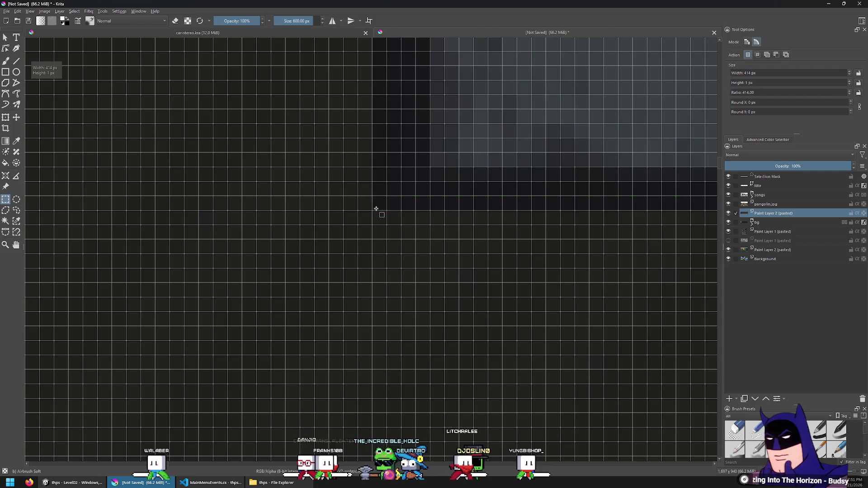
{"action": "key", "text": "ctrl+t"}
{"action": "scroll", "coordinate": [204, 213], "scroll_direction": "down", "scroll_amount": 5}
{"action": "scroll", "coordinate": [481, 231], "scroll_direction": "up", "scroll_amount": 5}
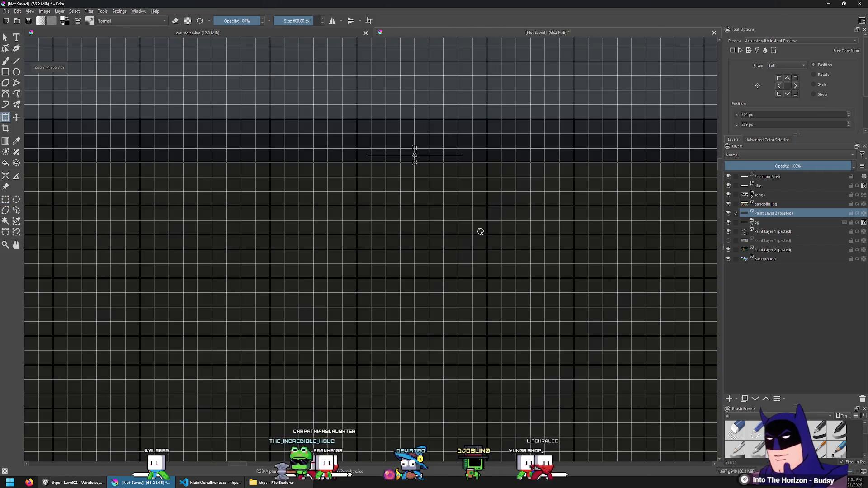
{"action": "left_click_drag", "start_coordinate": [414, 162], "coordinate": [414, 190]}
{"action": "left_click", "coordinate": [5, 199]}
{"action": "left_click", "coordinate": [234, 238]}
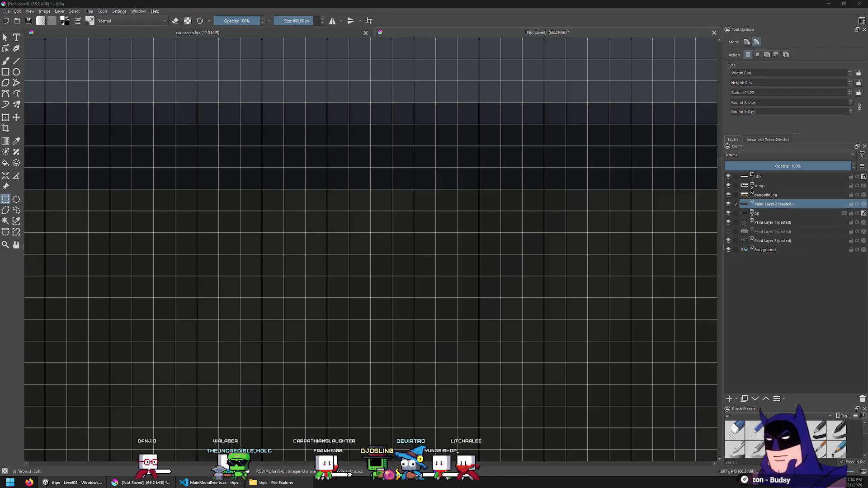
{"action": "key", "text": "alt+Tab"}
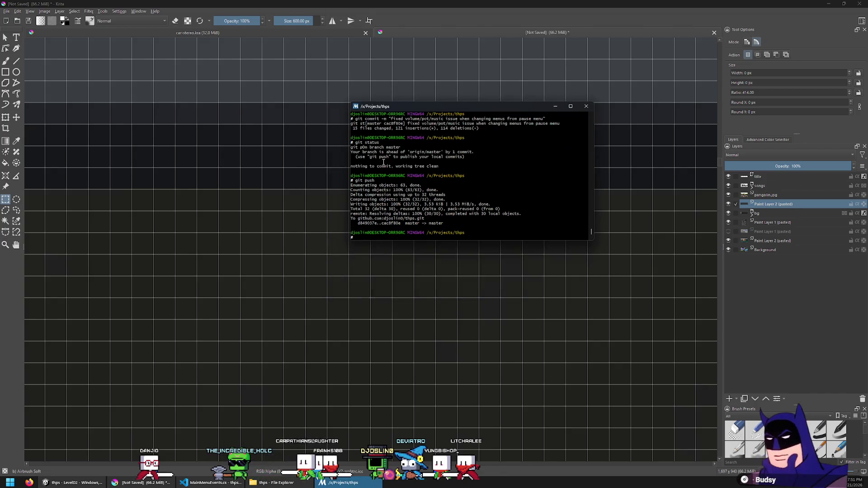
{"action": "mouse_move", "coordinate": [371, 107]}
{"action": "left_mouse_down"}
{"action": "mouse_move", "coordinate": [191, 226]}
{"action": "mouse_move", "coordinate": [252, 181]}
{"action": "left_mouse_up"}
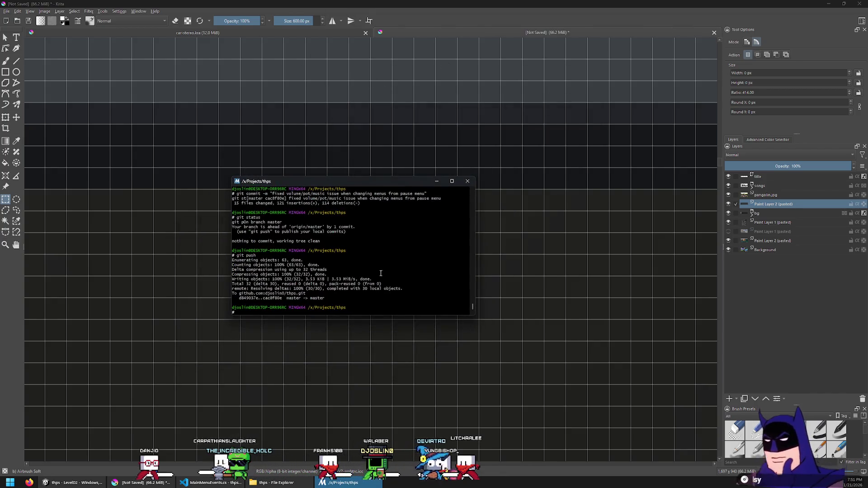
Enlarge the Git Bash window to read the push output, then close it with Alt+F4.
{"action": "left_click_drag", "start_coordinate": [475, 315], "coordinate": [603, 382]}
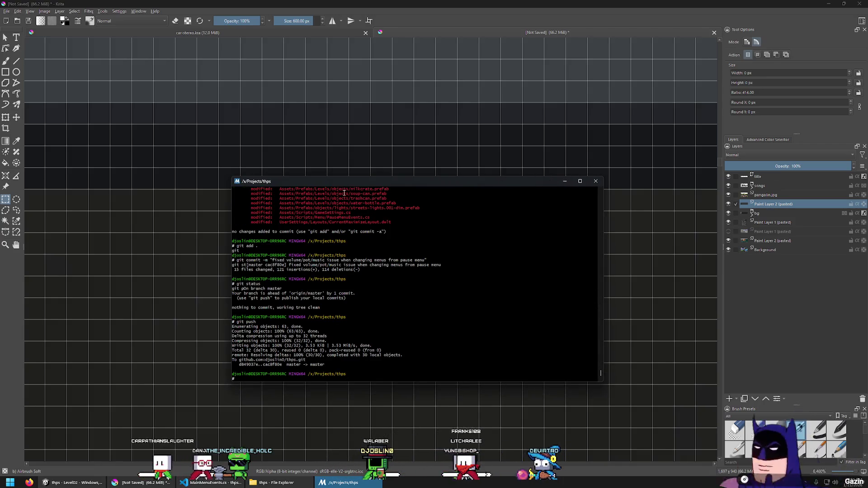
{"action": "key", "text": "alt+F4"}
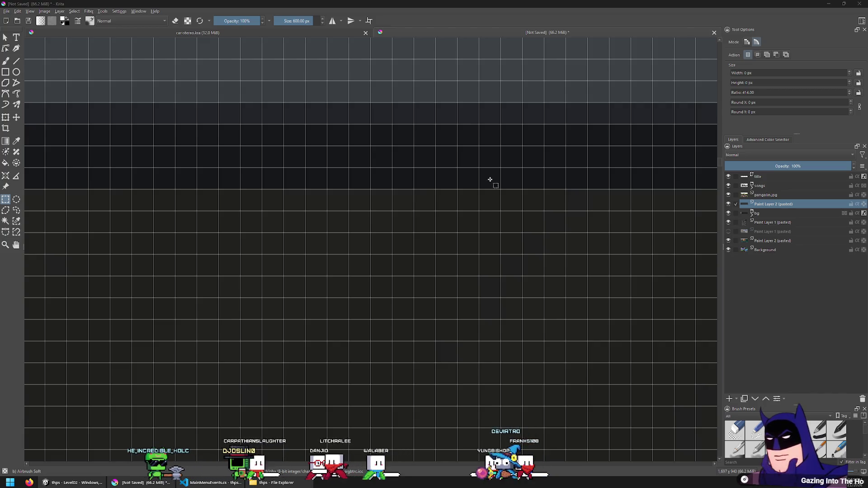
With the Move tool, nudge Paint Layer 2's grey banner left, slightly right, then up.
{"action": "scroll", "coordinate": [479, 235], "scroll_direction": "down", "scroll_amount": 5}
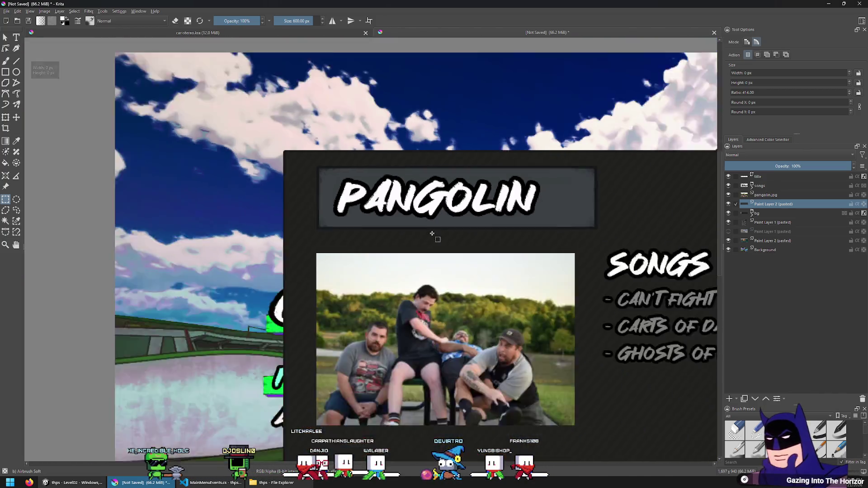
{"action": "scroll", "coordinate": [432, 234], "scroll_direction": "down", "scroll_amount": 2}
{"action": "mouse_move", "coordinate": [469, 241]}
{"action": "left_mouse_down"}
{"action": "mouse_move", "coordinate": [331, 203]}
{"action": "mouse_move", "coordinate": [318, 227]}
{"action": "mouse_move", "coordinate": [289, 205]}
{"action": "left_mouse_up"}
{"action": "scroll", "coordinate": [289, 205], "scroll_direction": "up", "scroll_amount": 6}
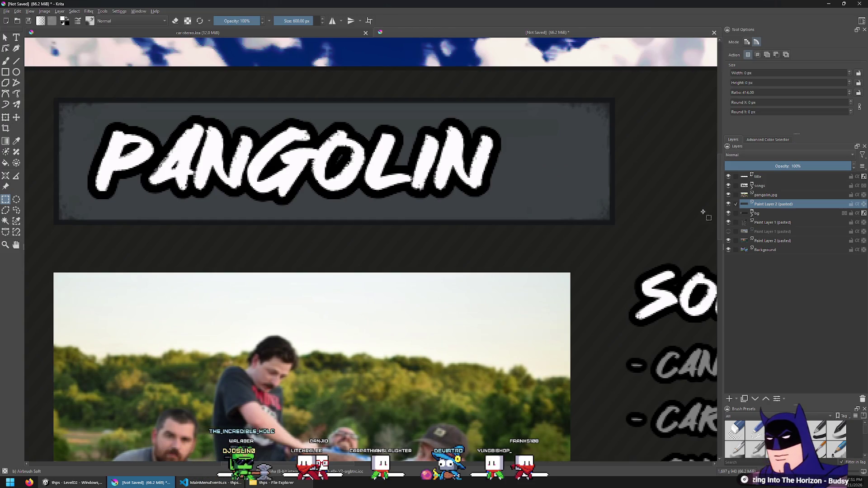
{"action": "scroll", "coordinate": [273, 214], "scroll_direction": "up", "scroll_amount": 3}
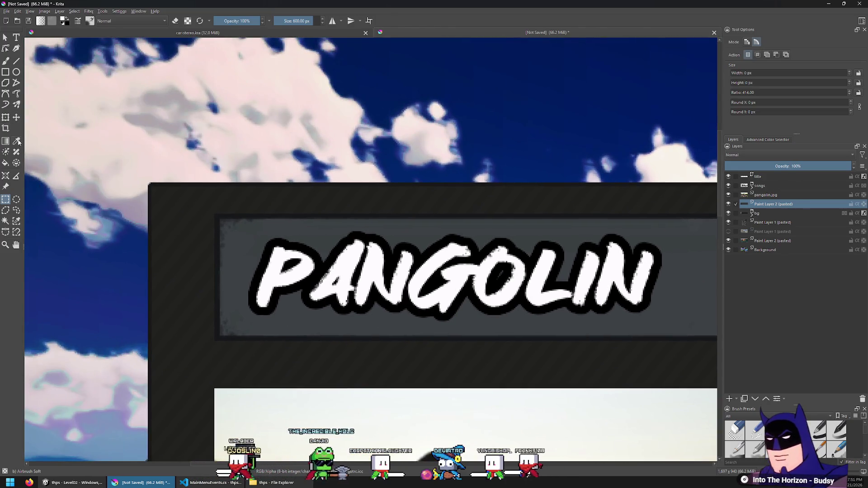
{"action": "left_click", "coordinate": [16, 118]}
{"action": "scroll", "coordinate": [213, 140], "scroll_direction": "down", "scroll_amount": 5}
{"action": "scroll", "coordinate": [581, 267], "scroll_direction": "up", "scroll_amount": 10}
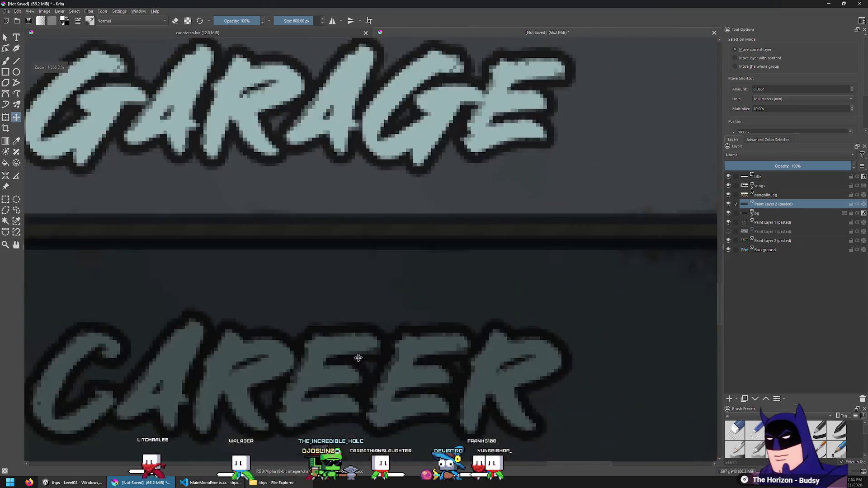
{"action": "scroll", "coordinate": [289, 319], "scroll_direction": "down", "scroll_amount": 5}
{"action": "scroll", "coordinate": [317, 317], "scroll_direction": "up", "scroll_amount": 2}
{"action": "scroll", "coordinate": [341, 314], "scroll_direction": "down", "scroll_amount": 8}
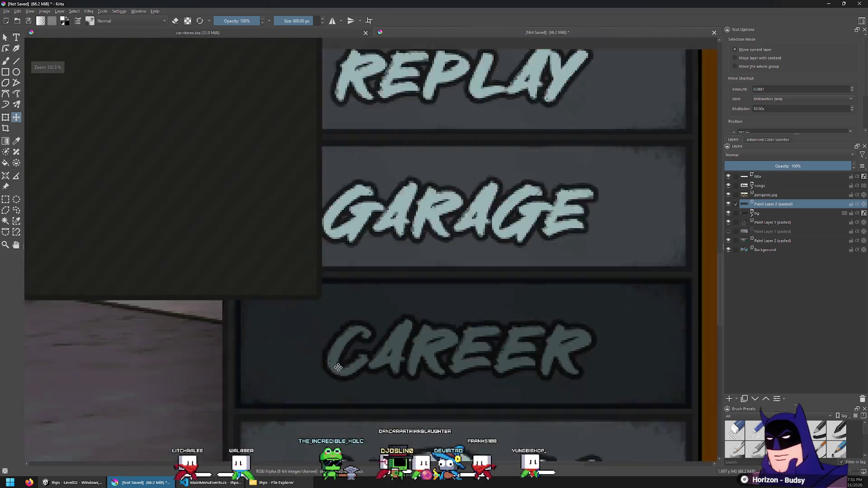
{"action": "scroll", "coordinate": [127, 239], "scroll_direction": "up", "scroll_amount": 8}
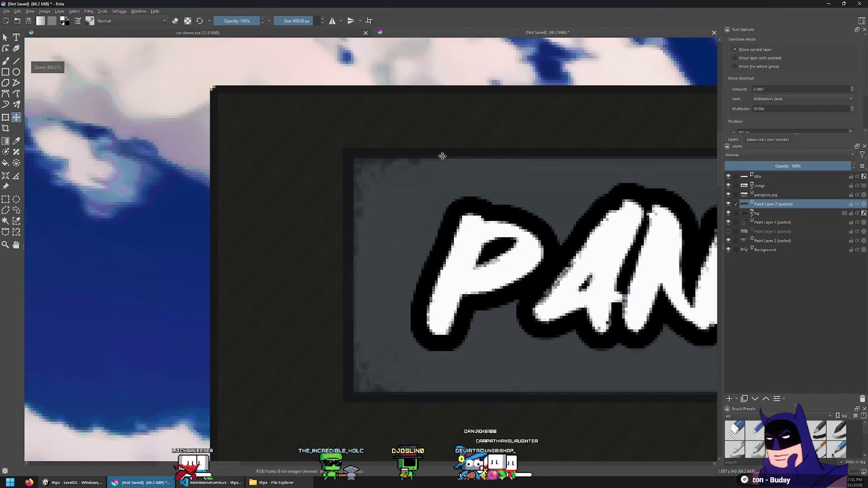
{"action": "key", "text": "Left"}
{"action": "key", "text": "Left"}
{"action": "key", "text": "Left"}
{"action": "key", "text": "Right"}
{"action": "key", "text": "Right"}
{"action": "key", "text": "Right"}
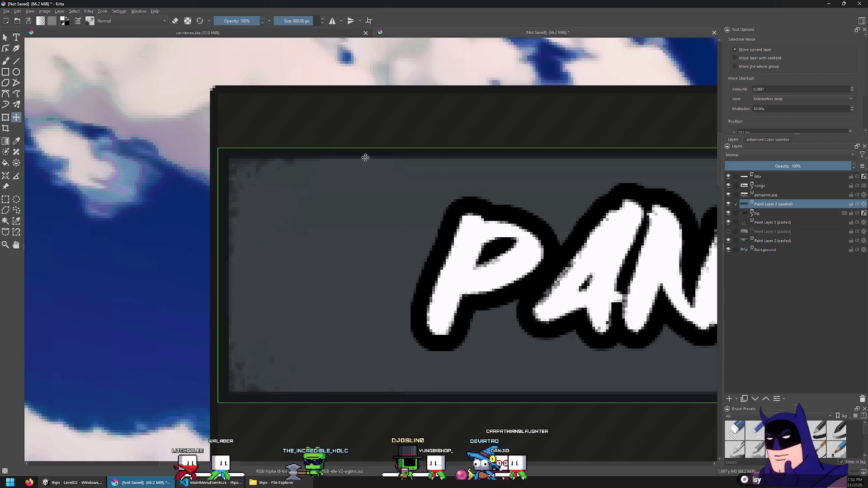
{"action": "key", "text": "Up"}
{"action": "key", "text": "Up"}
{"action": "key", "text": "Up"}
{"action": "scroll", "coordinate": [301, 162], "scroll_direction": "up", "scroll_amount": 5}
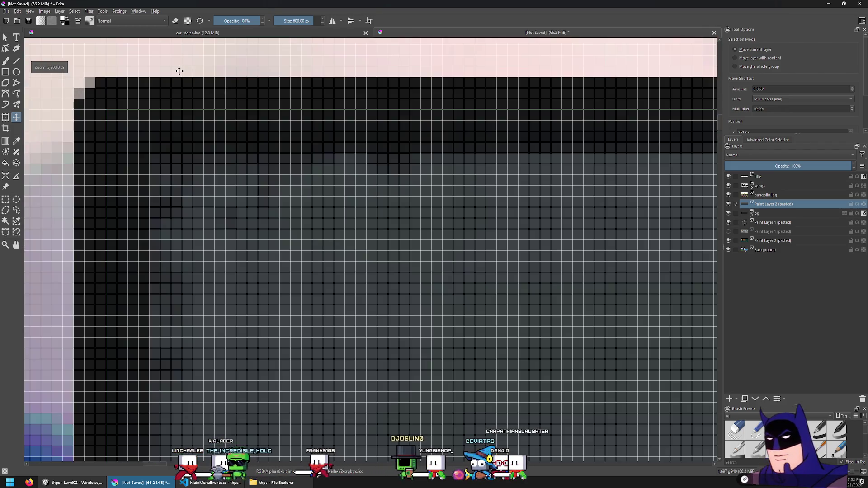
{"action": "scroll", "coordinate": [260, 162], "scroll_direction": "down", "scroll_amount": 10}
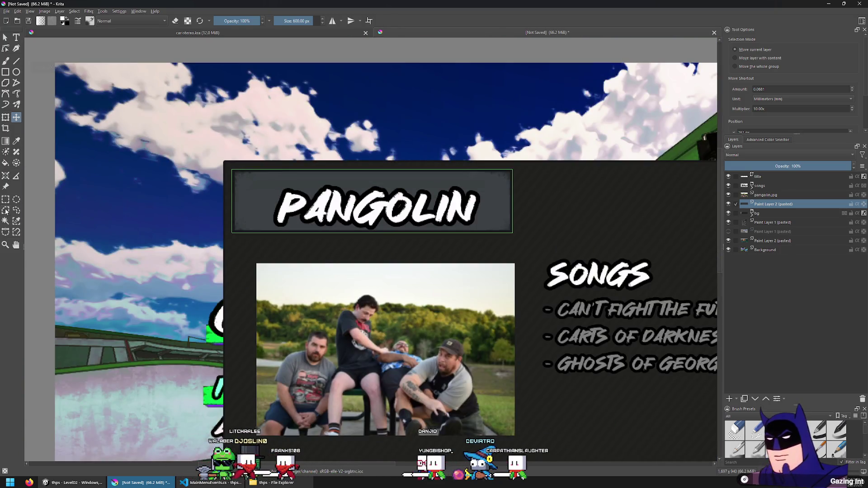
Return to Rectangular Selection and select the title layer.
{"action": "left_click", "coordinate": [6, 200]}
{"action": "scroll", "coordinate": [204, 166], "scroll_direction": "up", "scroll_amount": 3}
{"action": "left_click", "coordinate": [777, 177]}
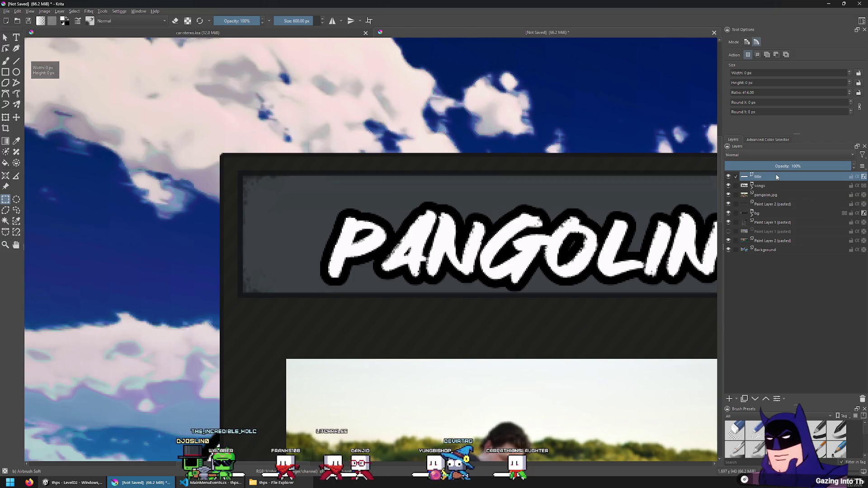
Nudge the PANGOLIN title left and up, then slightly right, and select the pangolin.jpg layer.
{"action": "left_click", "coordinate": [16, 117]}
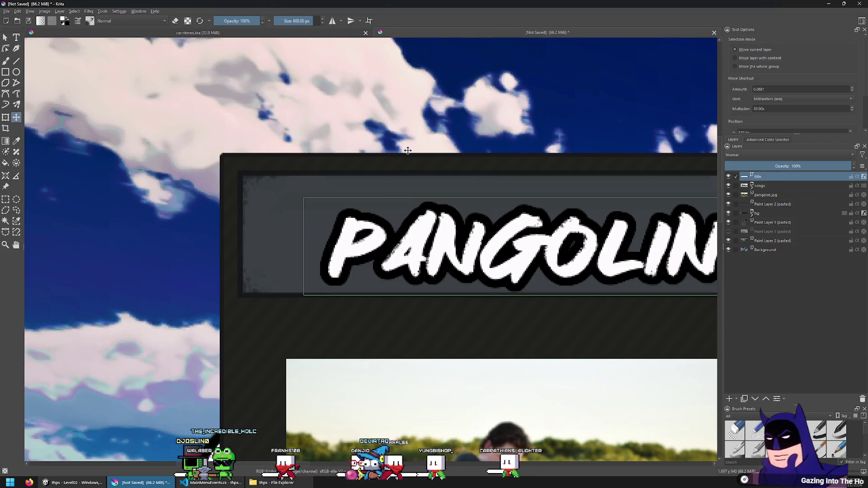
{"action": "key", "text": "Left"}
{"action": "key", "text": "Left"}
{"action": "key", "text": "Left"}
{"action": "key", "text": "Up"}
{"action": "key", "text": "Up"}
{"action": "scroll", "coordinate": [408, 150], "scroll_direction": "down", "scroll_amount": 10}
{"action": "scroll", "coordinate": [419, 178], "scroll_direction": "up", "scroll_amount": 8}
{"action": "scroll", "coordinate": [419, 179], "scroll_direction": "down", "scroll_amount": 8}
{"action": "scroll", "coordinate": [452, 190], "scroll_direction": "up", "scroll_amount": 9}
{"action": "scroll", "coordinate": [453, 191], "scroll_direction": "down", "scroll_amount": 2}
{"action": "scroll", "coordinate": [558, 188], "scroll_direction": "up", "scroll_amount": 2}
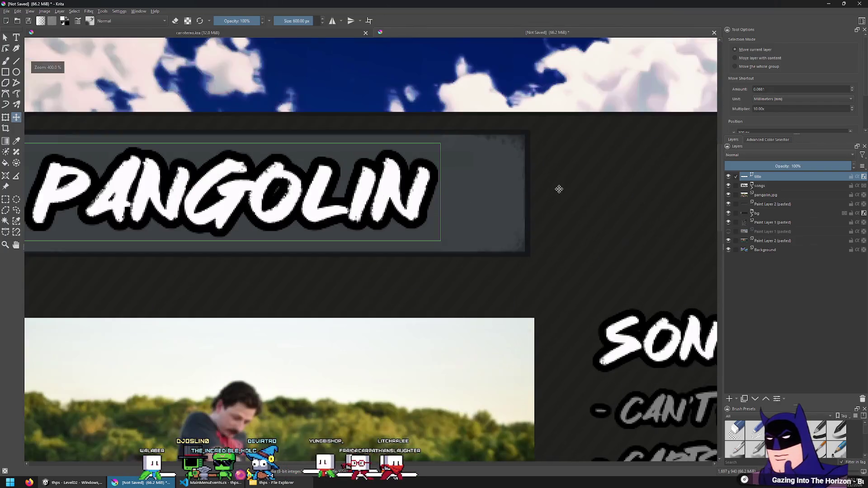
{"action": "scroll", "coordinate": [558, 188], "scroll_direction": "down", "scroll_amount": 3}
{"action": "scroll", "coordinate": [345, 181], "scroll_direction": "up", "scroll_amount": 1}
{"action": "key", "text": "Right"}
{"action": "key", "text": "Right"}
{"action": "key", "text": "Right"}
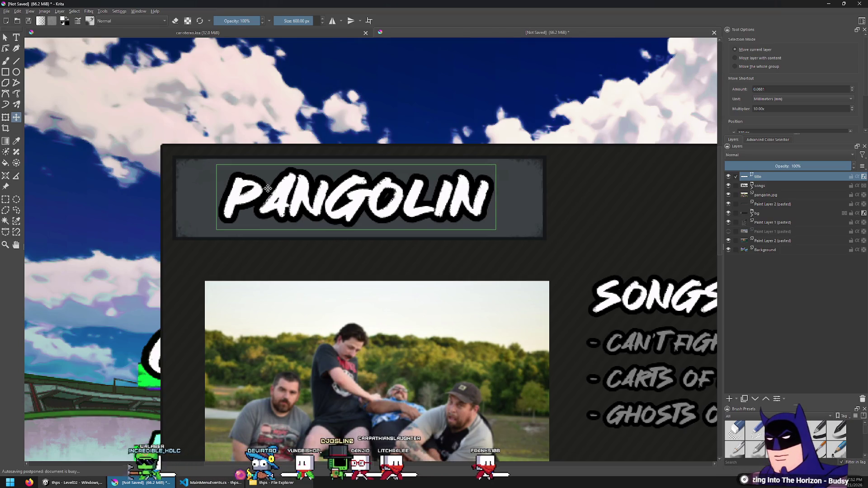
{"action": "left_click", "coordinate": [5, 200]}
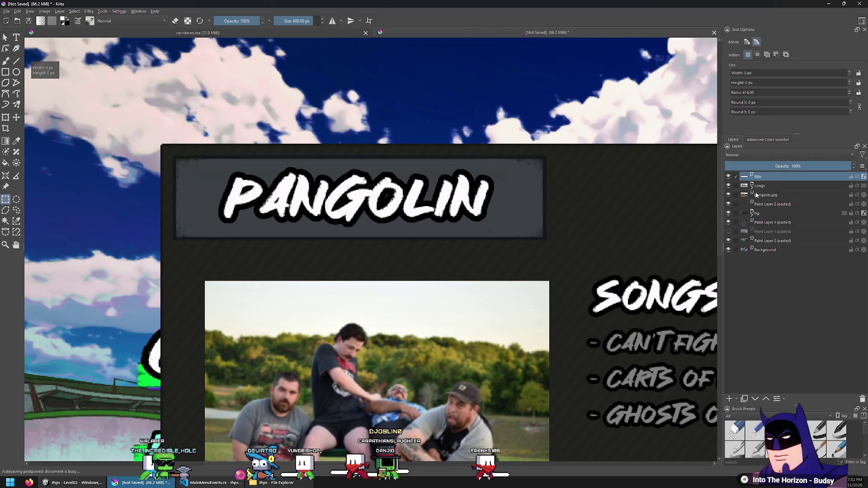
{"action": "left_click", "coordinate": [759, 196]}
Give pangolin.jpg a 4 px Stroke layer style in a canvas-sampled dark colour at Normal blend.
{"action": "right_click", "coordinate": [761, 195]}
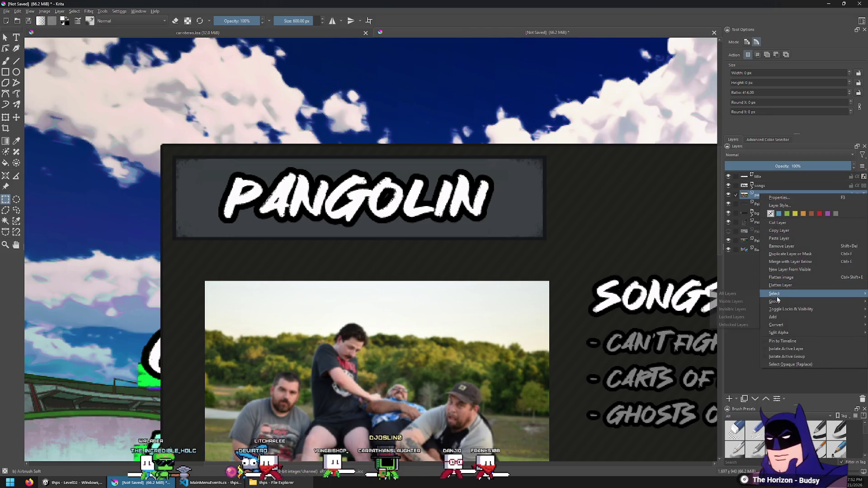
{"action": "left_click", "coordinate": [782, 206]}
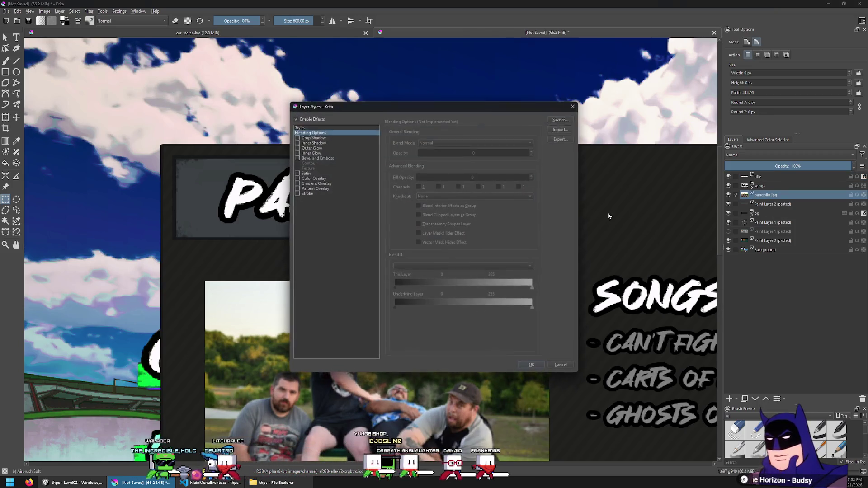
{"action": "left_click", "coordinate": [308, 194]}
{"action": "left_click", "coordinate": [522, 210]}
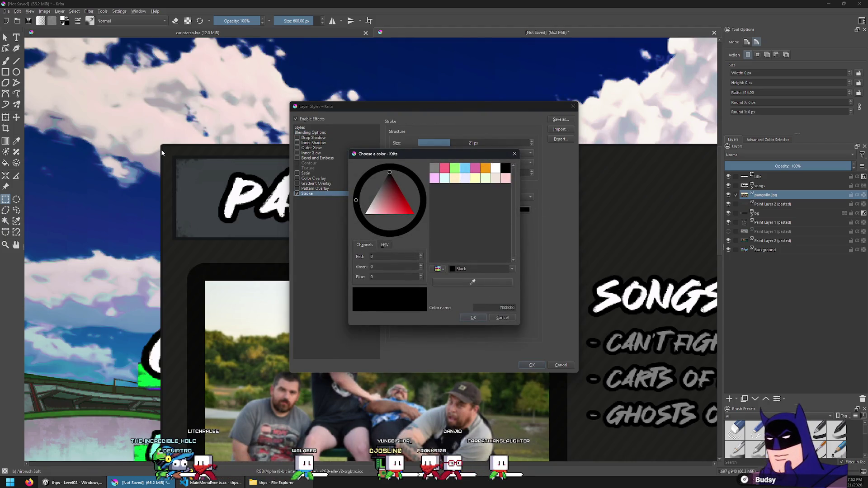
{"action": "left_click", "coordinate": [473, 281]}
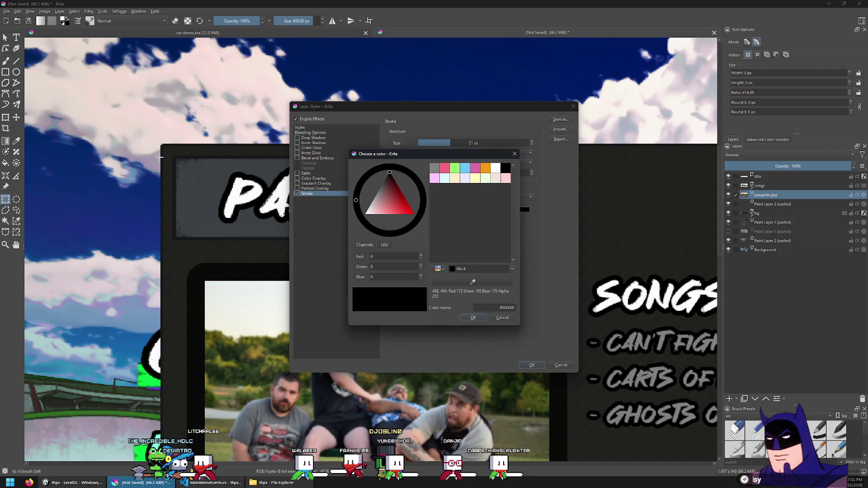
{"action": "left_click", "coordinate": [473, 317]}
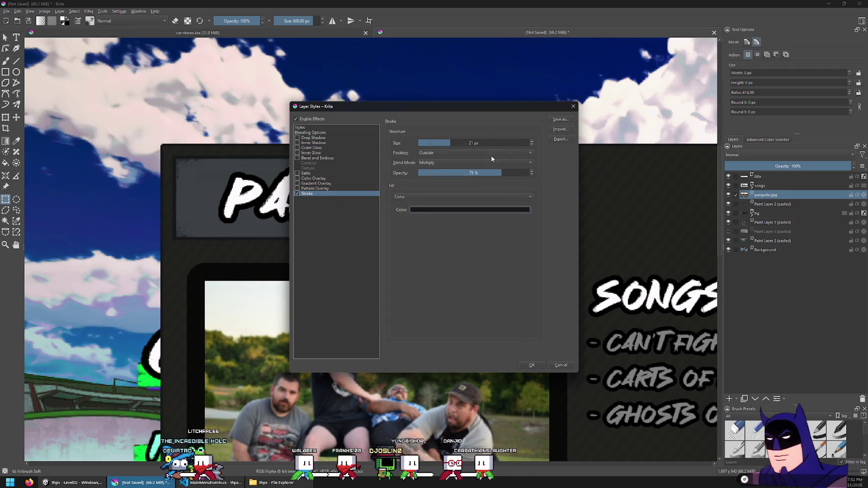
{"action": "left_click", "coordinate": [432, 143]}
{"action": "left_click", "coordinate": [458, 162]}
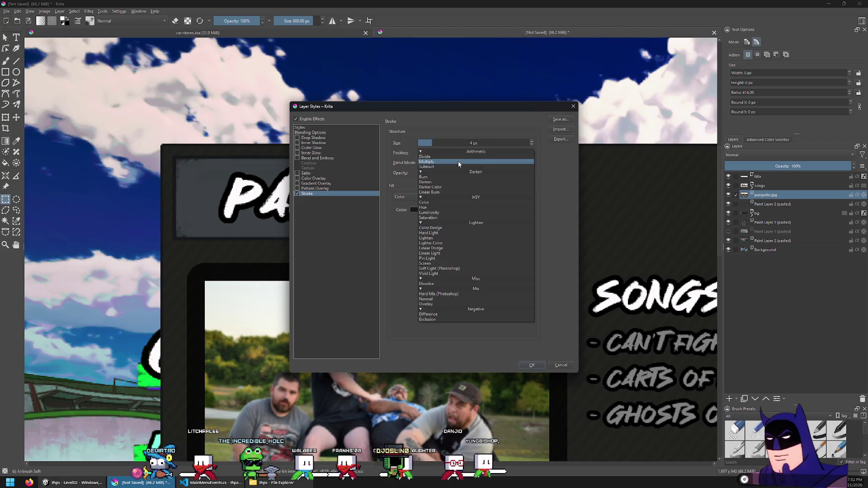
{"action": "left_click", "coordinate": [437, 299]}
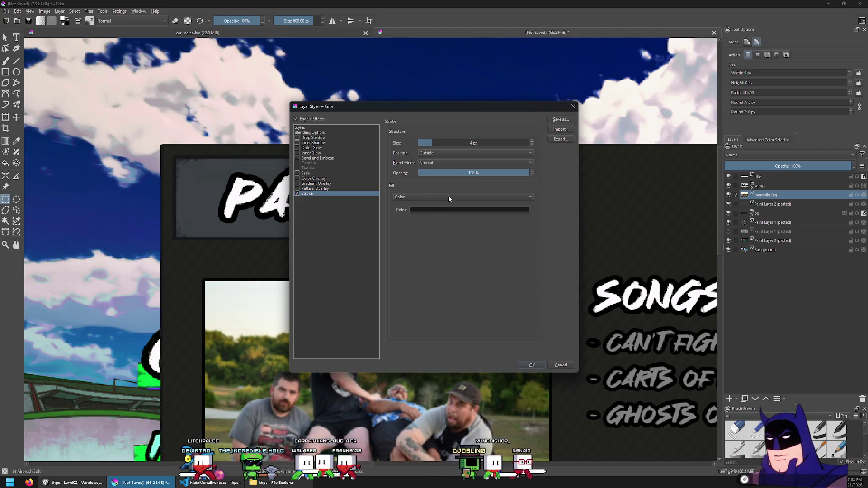
{"action": "left_click", "coordinate": [532, 365]}
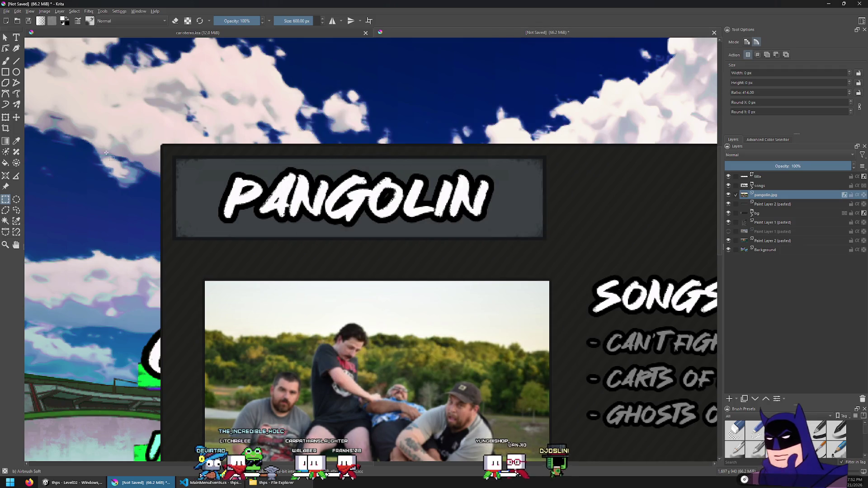
{"action": "scroll", "coordinate": [206, 314], "scroll_direction": "up", "scroll_amount": 3}
{"action": "scroll", "coordinate": [189, 164], "scroll_direction": "up", "scroll_amount": 2}
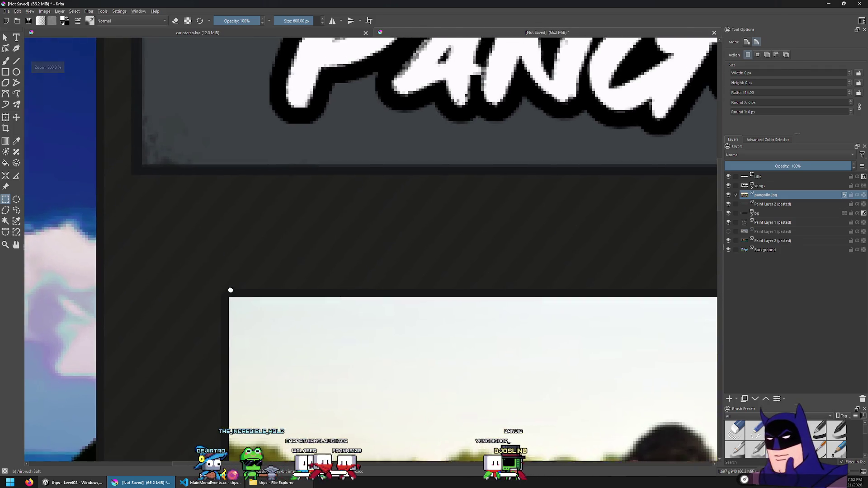
Change the pangolin.jpg stroke to a slightly different dark colour.
{"action": "right_click", "coordinate": [765, 193]}
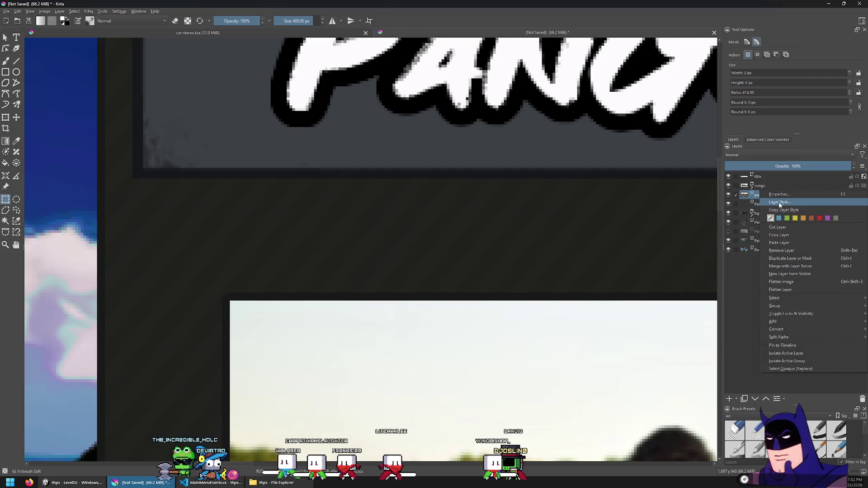
{"action": "left_click", "coordinate": [779, 202]}
{"action": "left_click", "coordinate": [324, 193]}
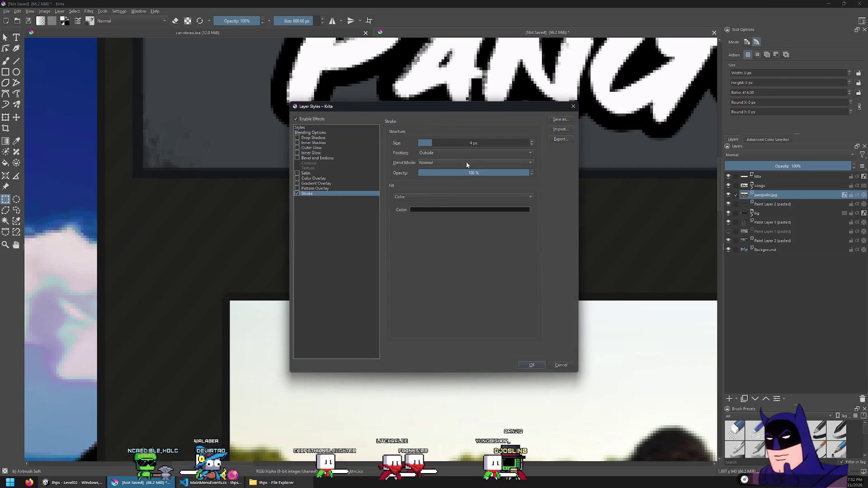
{"action": "left_click", "coordinate": [429, 209]}
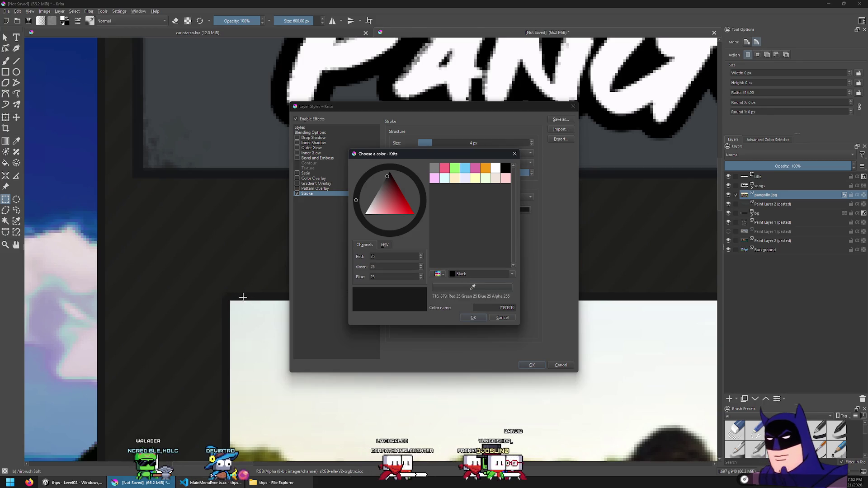
{"action": "left_click", "coordinate": [503, 318]}
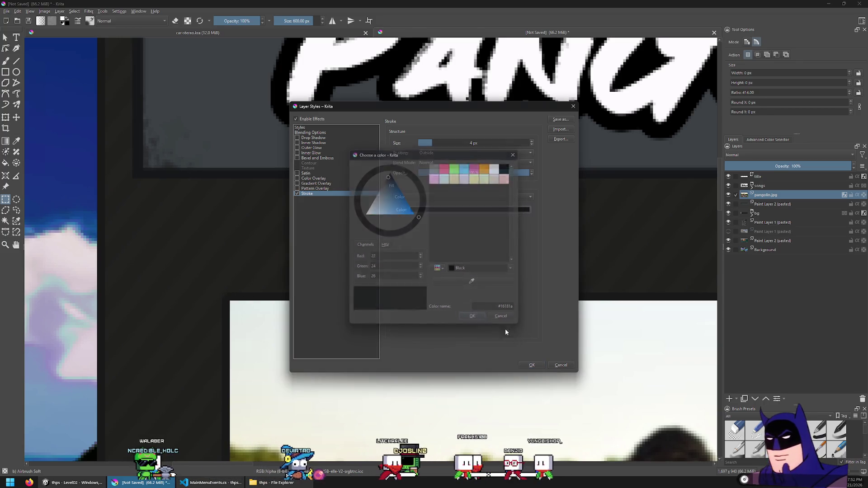
{"action": "left_click", "coordinate": [532, 365]}
Drag the band photo into its frame, then nudge it up, left and down.
{"action": "key", "text": "t"}
{"action": "mouse_move", "coordinate": [342, 344]}
{"action": "left_mouse_down"}
{"action": "mouse_move", "coordinate": [264, 236]}
{"action": "mouse_move", "coordinate": [224, 207]}
{"action": "left_mouse_up"}
{"action": "scroll", "coordinate": [141, 147], "scroll_direction": "up", "scroll_amount": 5}
{"action": "left_click_drag", "start_coordinate": [140, 147], "coordinate": [151, 188]}
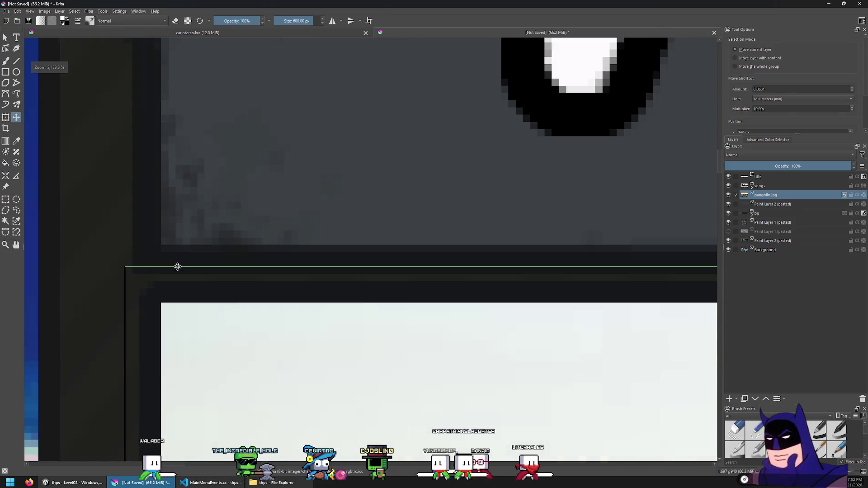
{"action": "key", "text": "Up"}
{"action": "key", "text": "Left"}
{"action": "key", "text": "Down"}
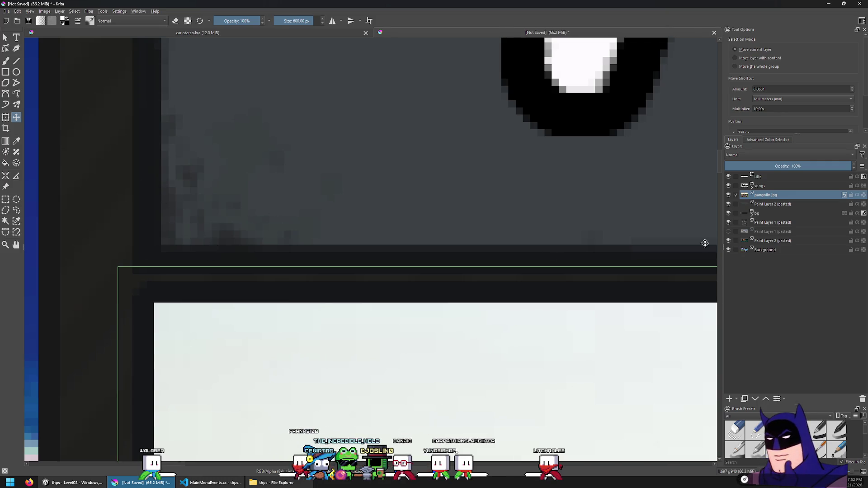
Review the photo's Stroke size and position in Layer Style, keeping it unchanged.
{"action": "right_click", "coordinate": [769, 195]}
{"action": "left_click", "coordinate": [778, 209]}
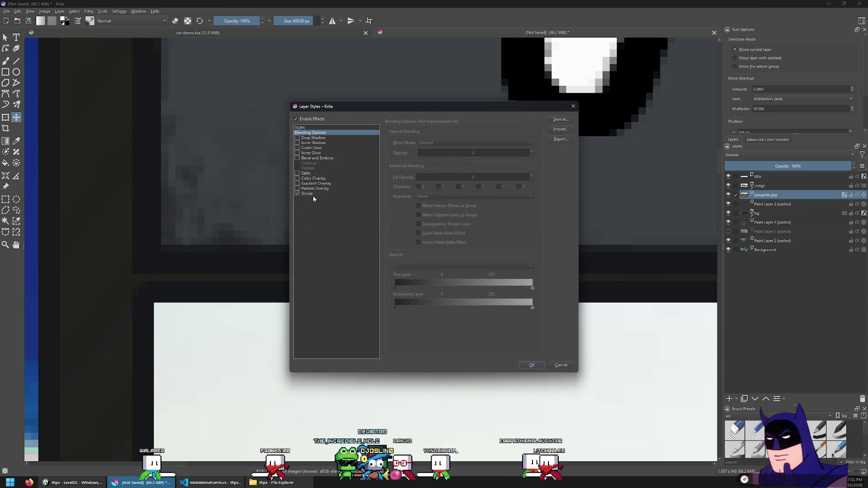
{"action": "left_click", "coordinate": [314, 195]}
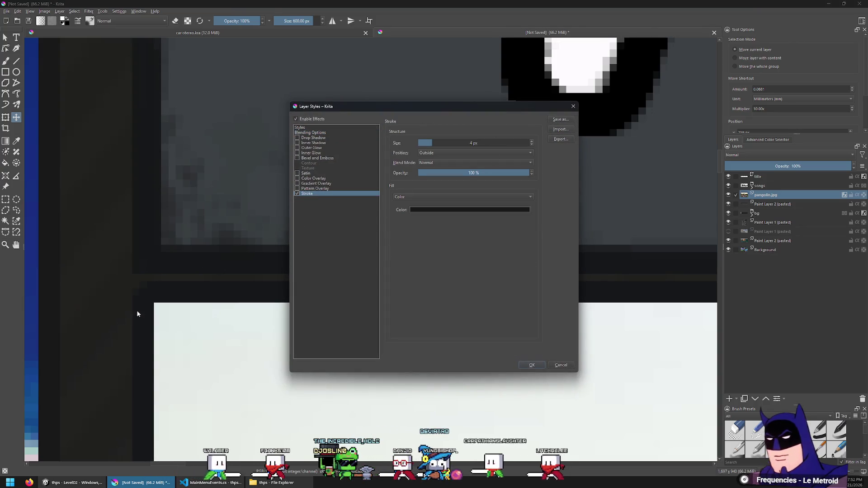
{"action": "left_click", "coordinate": [532, 366]}
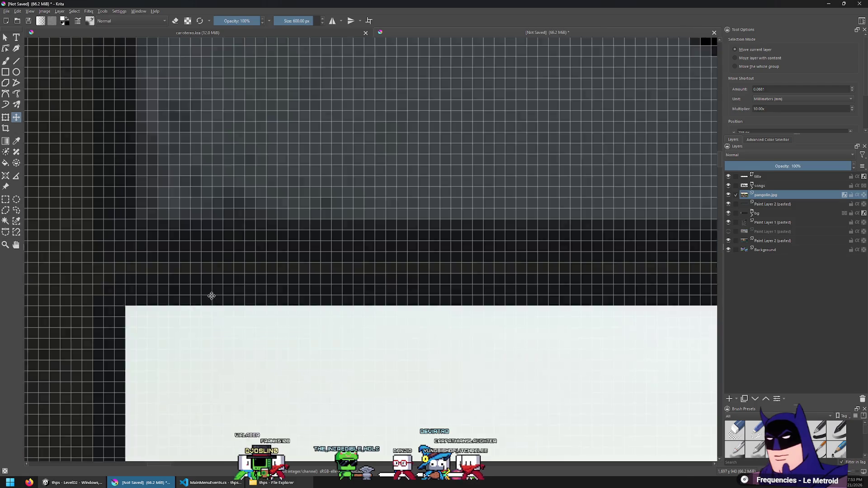
{"action": "scroll", "coordinate": [210, 295], "scroll_direction": "up", "scroll_amount": 3}
{"action": "right_click", "coordinate": [763, 194]}
{"action": "left_click", "coordinate": [780, 208]}
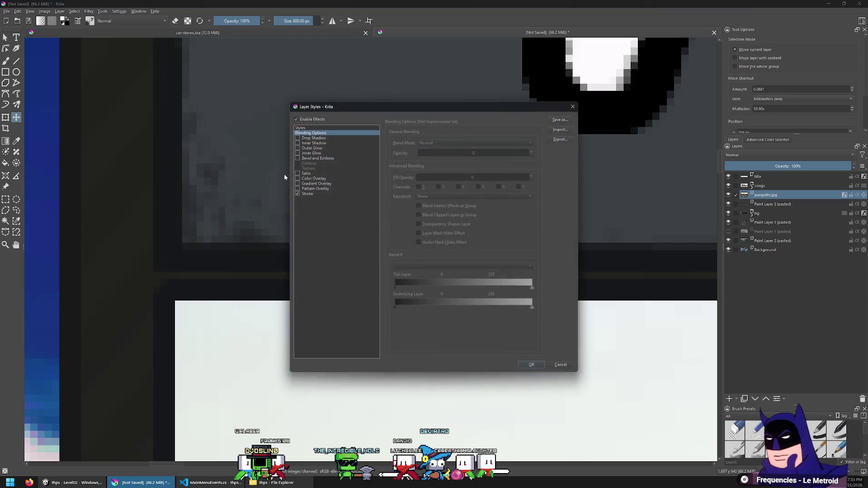
{"action": "left_click", "coordinate": [314, 195]}
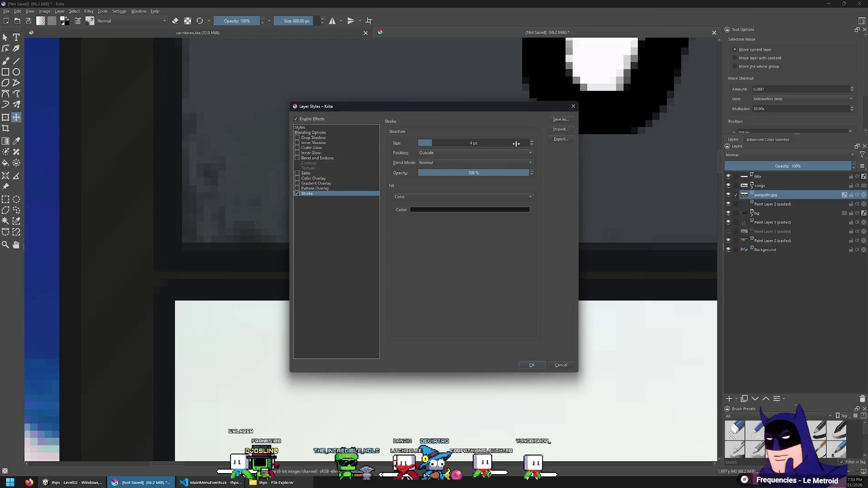
{"action": "left_click", "coordinate": [530, 366]}
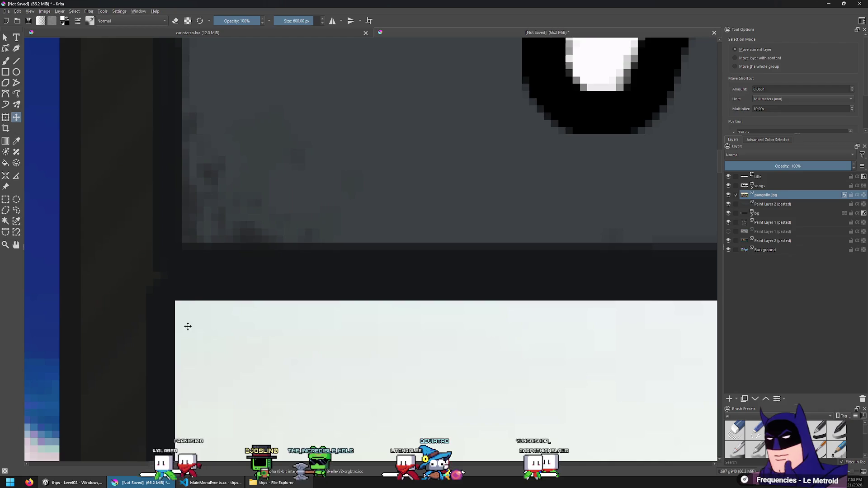
Nudge the band photo one pixel down, one right, and one up.
{"action": "scroll", "coordinate": [176, 305], "scroll_direction": "up", "scroll_amount": 2}
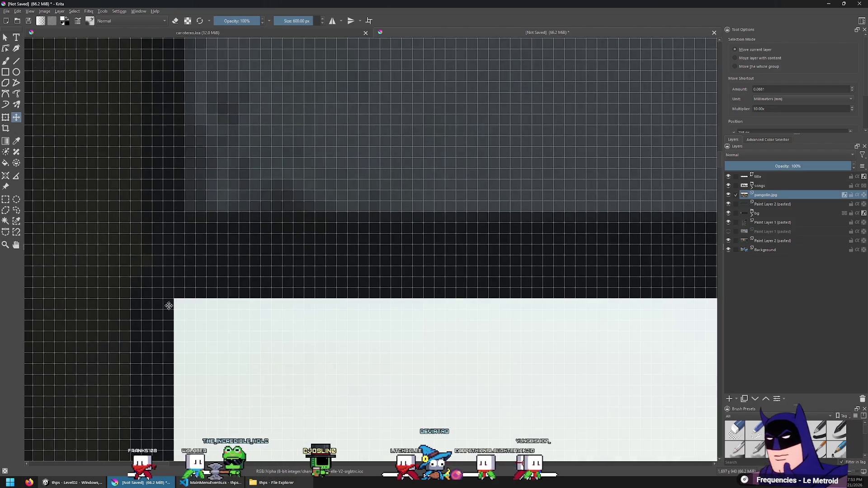
{"action": "key", "text": "Down"}
{"action": "key", "text": "Right"}
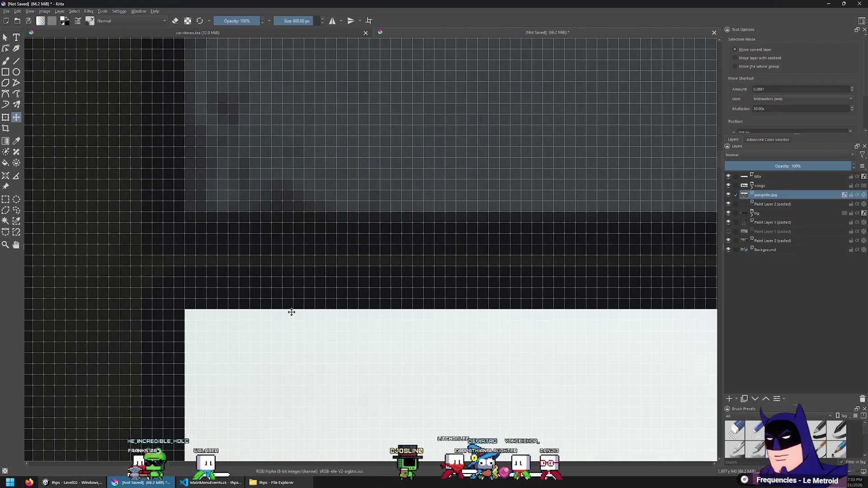
{"action": "key", "text": "Up"}
{"action": "scroll", "coordinate": [298, 292], "scroll_direction": "down", "scroll_amount": 8}
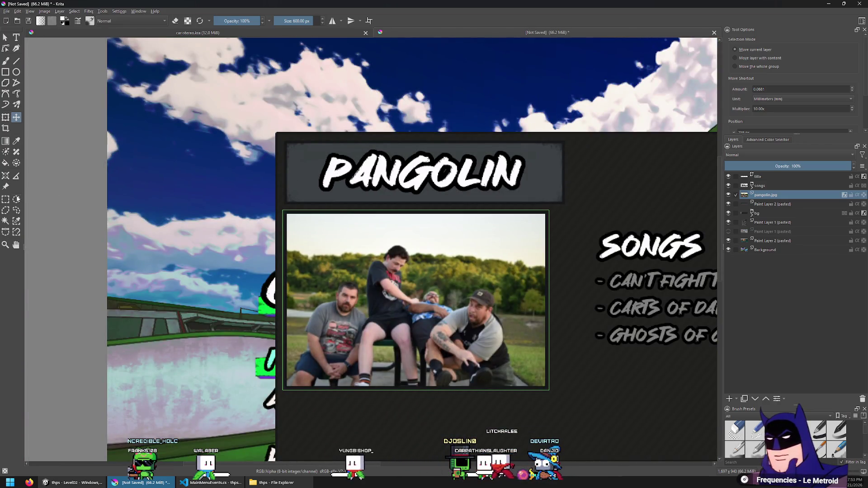
{"action": "key", "text": "ctrl+r"}
{"action": "scroll", "coordinate": [248, 165], "scroll_direction": "down", "scroll_amount": 4}
{"action": "scroll", "coordinate": [246, 211], "scroll_direction": "up", "scroll_amount": 4}
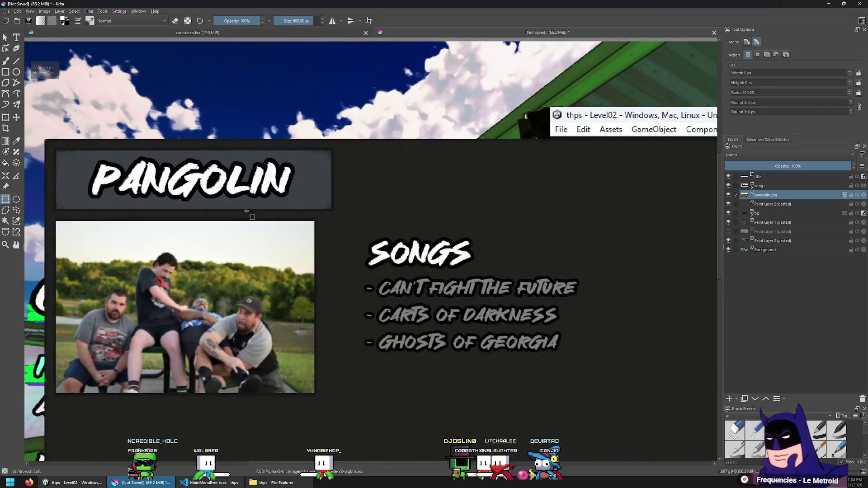
{"action": "scroll", "coordinate": [225, 231], "scroll_direction": "down", "scroll_amount": 2}
{"action": "scroll", "coordinate": [116, 177], "scroll_direction": "up", "scroll_amount": 3}
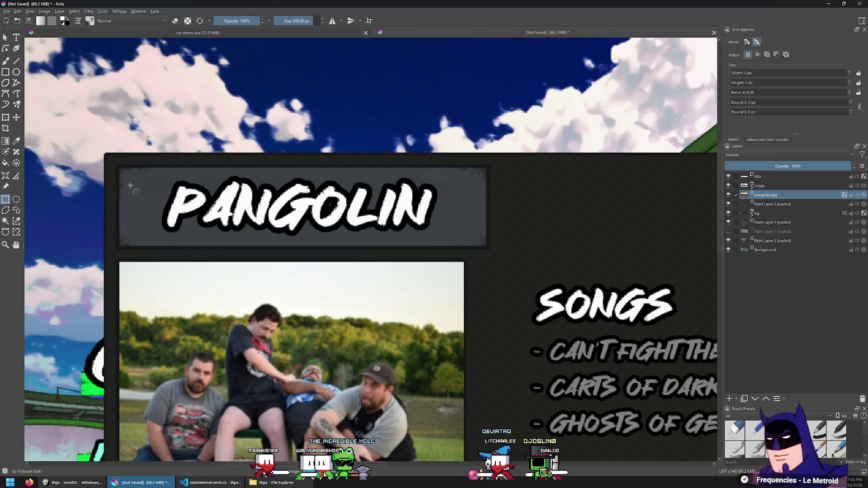
{"action": "scroll", "coordinate": [204, 233], "scroll_direction": "down", "scroll_amount": 4}
{"action": "scroll", "coordinate": [204, 232], "scroll_direction": "down", "scroll_amount": 1}
{"action": "scroll", "coordinate": [204, 233], "scroll_direction": "up", "scroll_amount": 3}
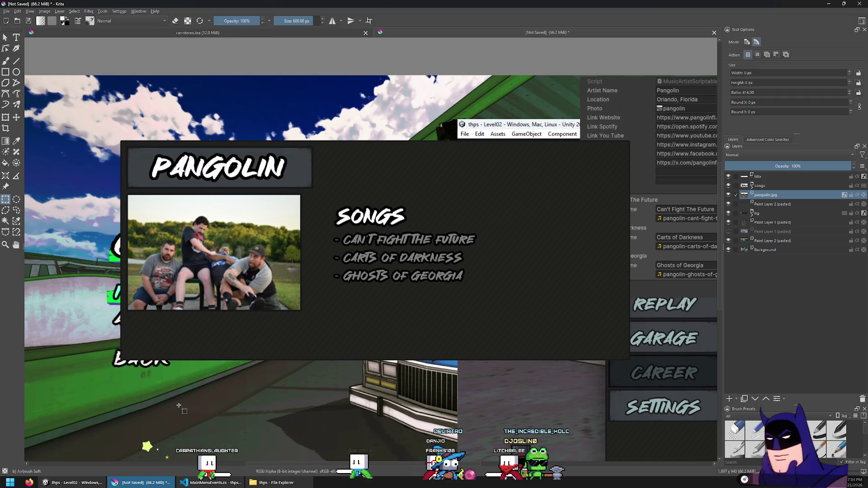
{"action": "left_click", "coordinate": [59, 487]}
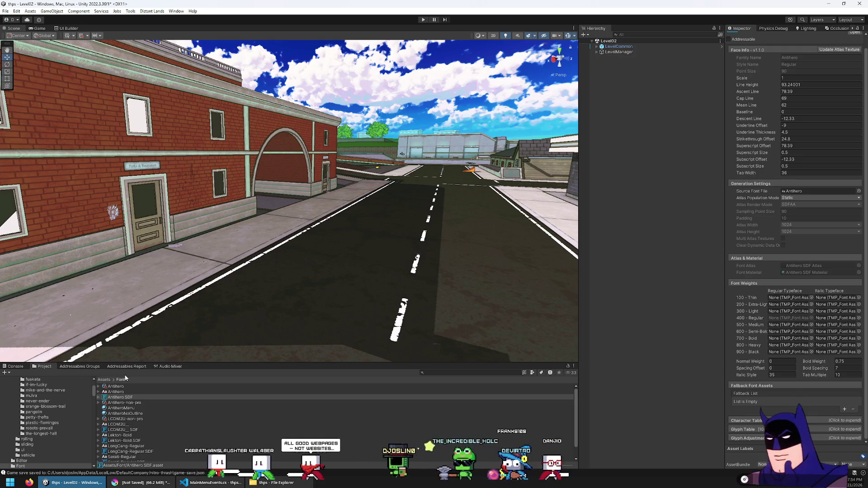
Open the Game scene from Assets > Scenes and start play mode.
{"action": "left_click", "coordinate": [104, 380]}
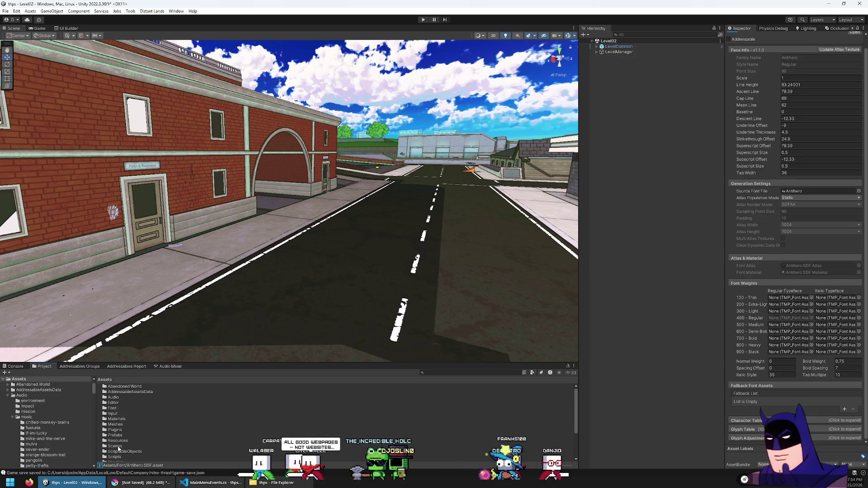
{"action": "double_click", "coordinate": [116, 446]}
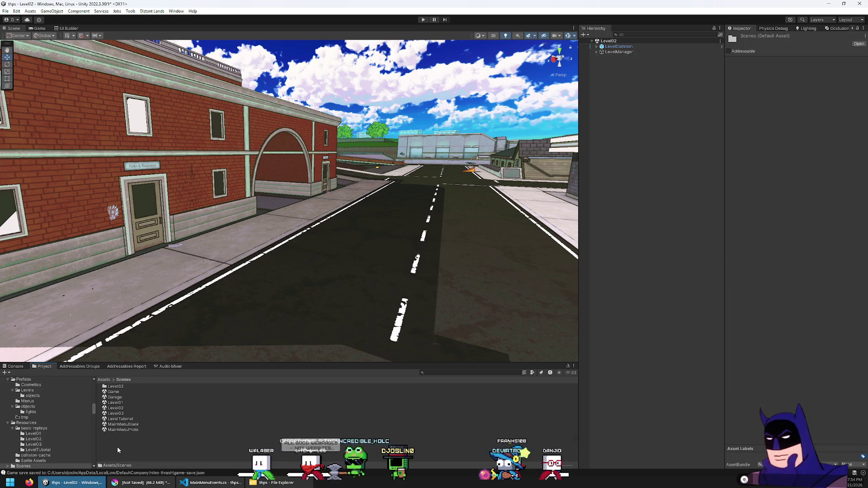
{"action": "left_click", "coordinate": [119, 392]}
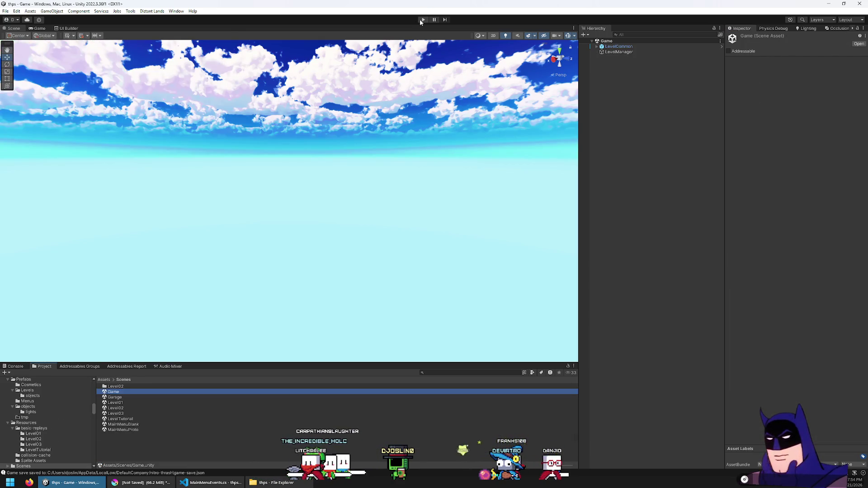
{"action": "left_click", "coordinate": [421, 20]}
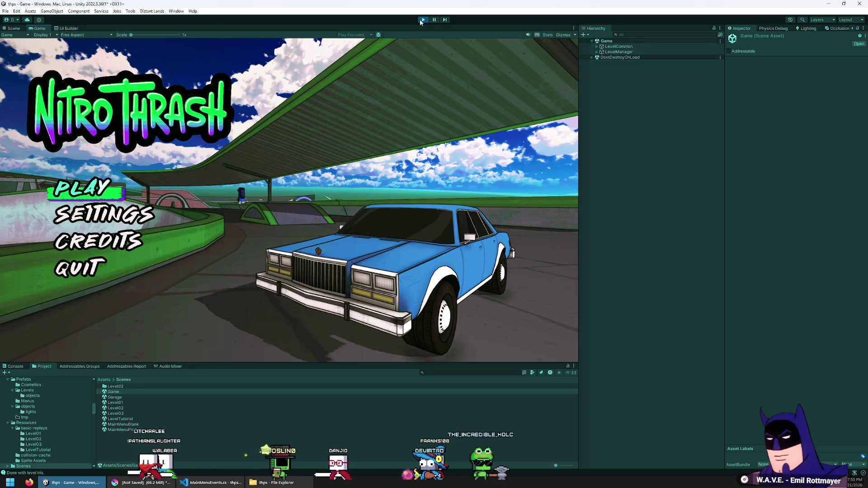
Move the title menu's focus to SETTINGS with the arrow keys, then switch to the browser.
{"action": "key", "text": "Down"}
{"action": "key", "text": "Down"}
{"action": "key", "text": "Up"}
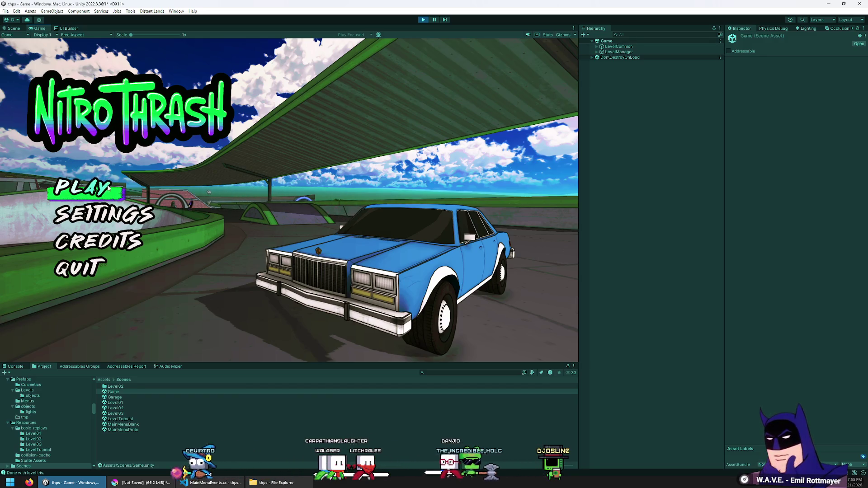
{"action": "key", "text": "Down"}
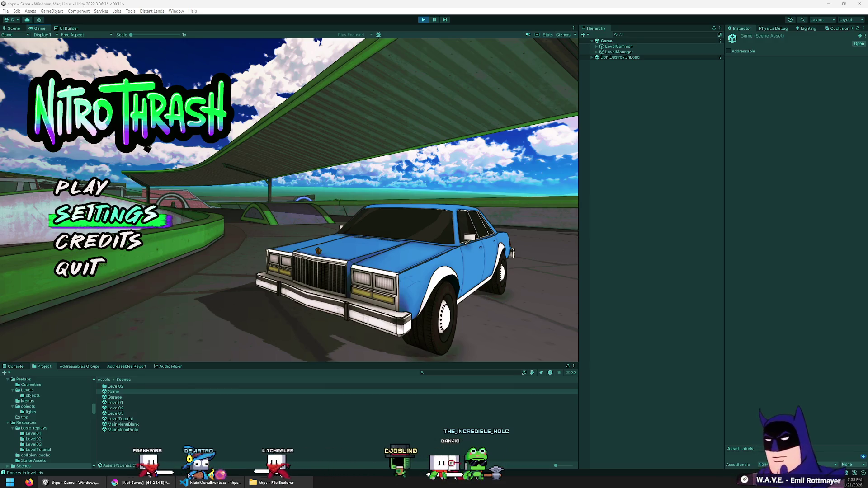
{"action": "key", "text": "super+1"}
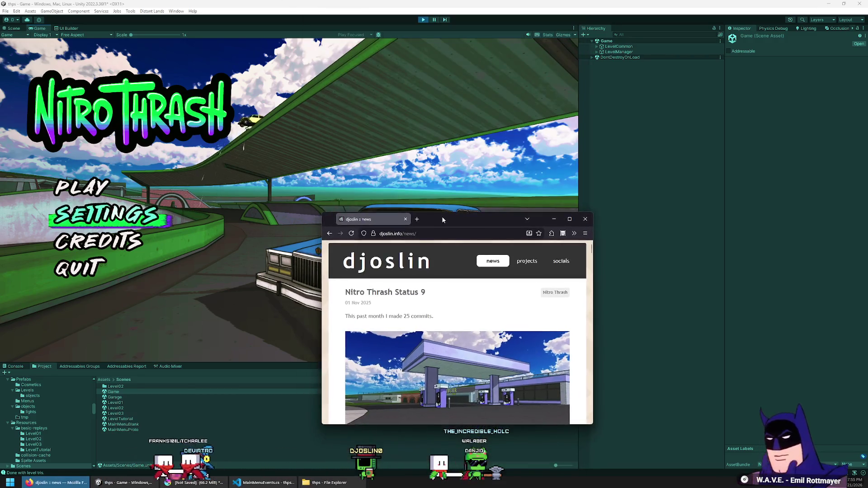
Browse the Status 9 gallery's building, skatepark and road images, including one full-screen.
{"action": "scroll", "coordinate": [438, 220], "scroll_direction": "down", "scroll_amount": 2}
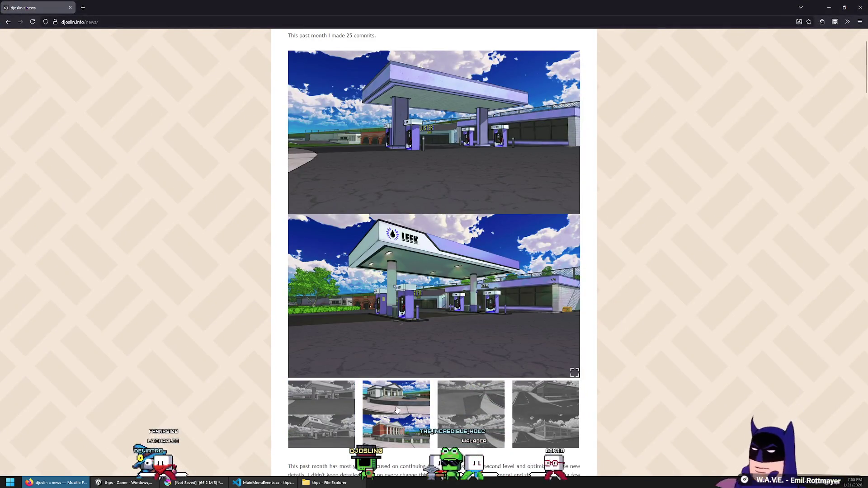
{"action": "left_click", "coordinate": [397, 398]}
{"action": "left_click", "coordinate": [463, 398]}
{"action": "left_click", "coordinate": [546, 398]}
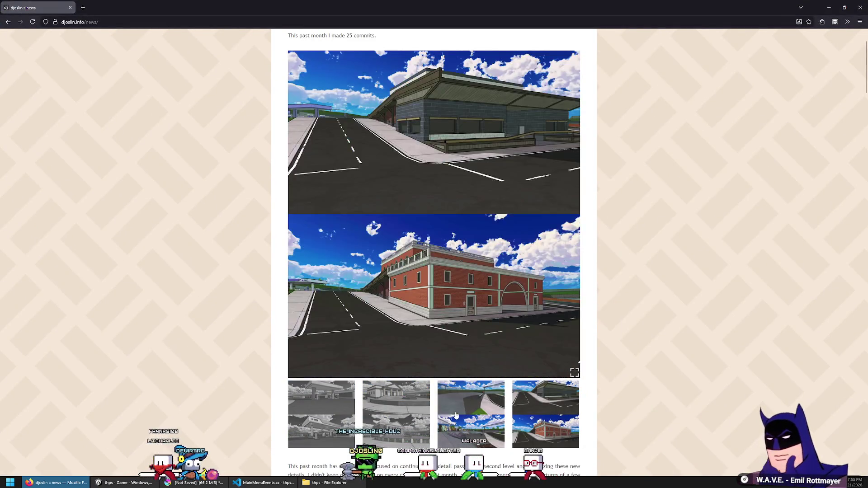
{"action": "left_click", "coordinate": [471, 398]}
{"action": "left_click", "coordinate": [321, 398]}
{"action": "left_click", "coordinate": [470, 398]}
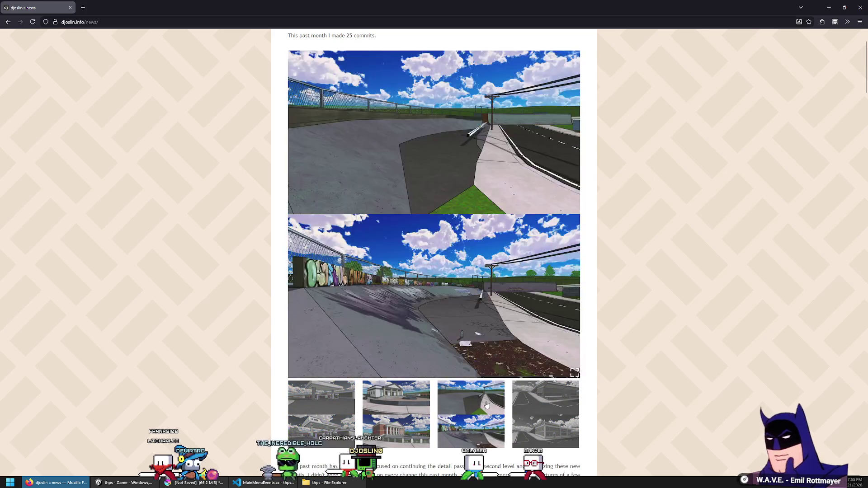
{"action": "left_click", "coordinate": [565, 408]}
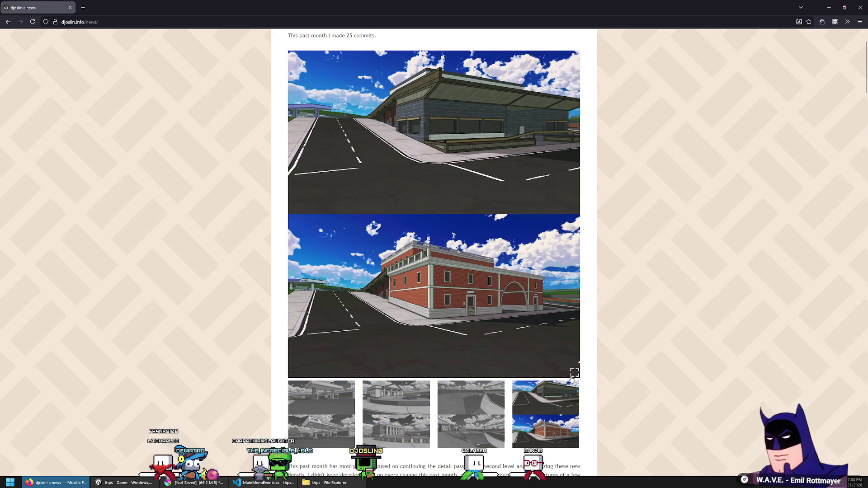
{"action": "left_click", "coordinate": [574, 373]}
{"action": "left_click", "coordinate": [661, 401]}
Cycle through the Status 8 gallery, view the ship image full-window, then return to Unity.
{"action": "scroll", "coordinate": [422, 345], "scroll_direction": "down", "scroll_amount": 1}
{"action": "scroll", "coordinate": [423, 345], "scroll_direction": "down", "scroll_amount": 8}
{"action": "left_click", "coordinate": [397, 325]}
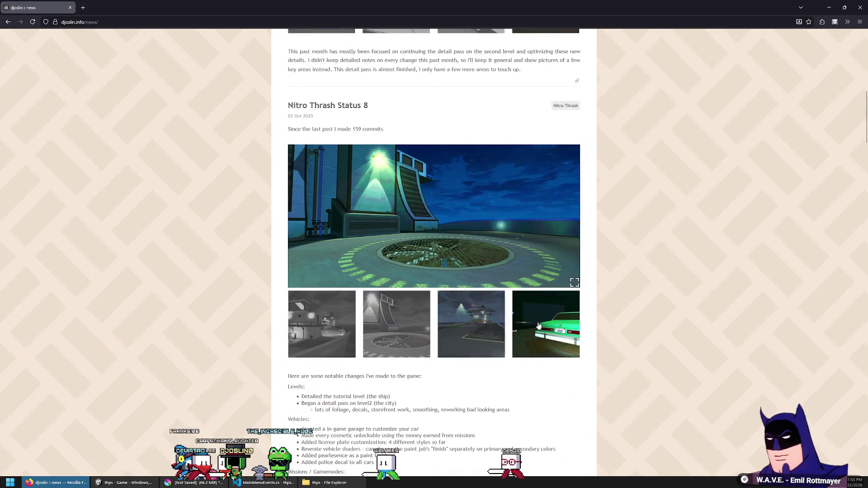
{"action": "left_click", "coordinate": [538, 326]}
{"action": "left_click", "coordinate": [322, 324]}
{"action": "left_click", "coordinate": [397, 325]}
{"action": "left_click", "coordinate": [475, 318]}
{"action": "left_click", "coordinate": [518, 314]}
{"action": "left_click", "coordinate": [396, 324]}
{"action": "left_click", "coordinate": [321, 324]}
{"action": "left_click", "coordinate": [576, 283]}
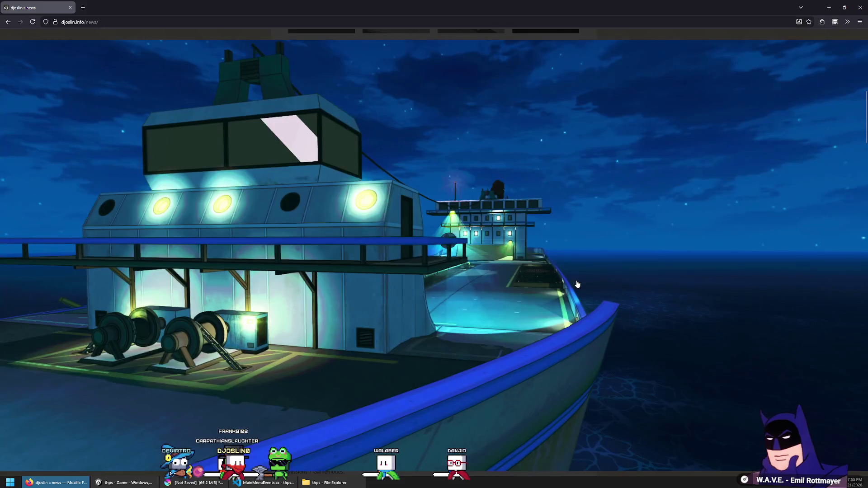
{"action": "left_click", "coordinate": [795, 38]}
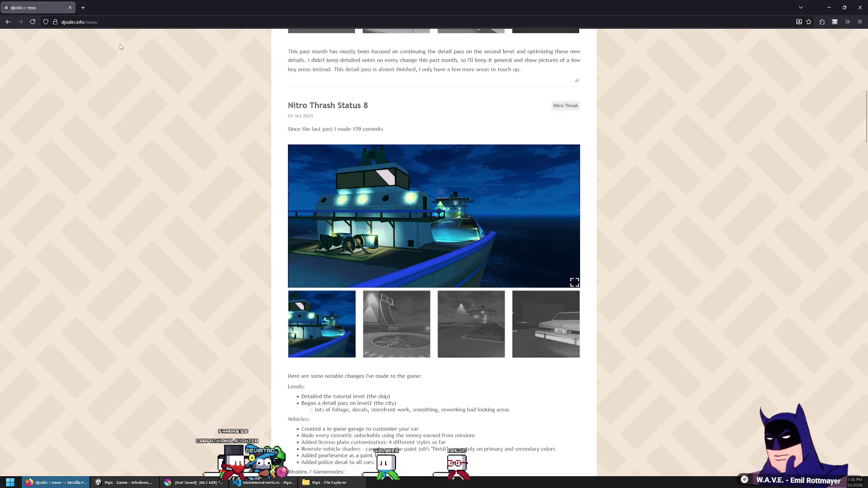
{"action": "key", "text": "alt+Tab"}
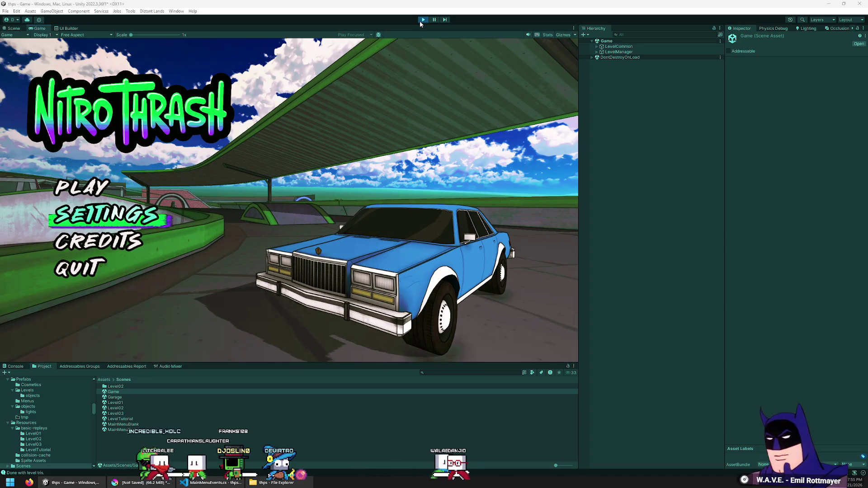
In the running game, view the Audio settings page with only Master and Music volume, then stop playing.
{"action": "left_click", "coordinate": [108, 215]}
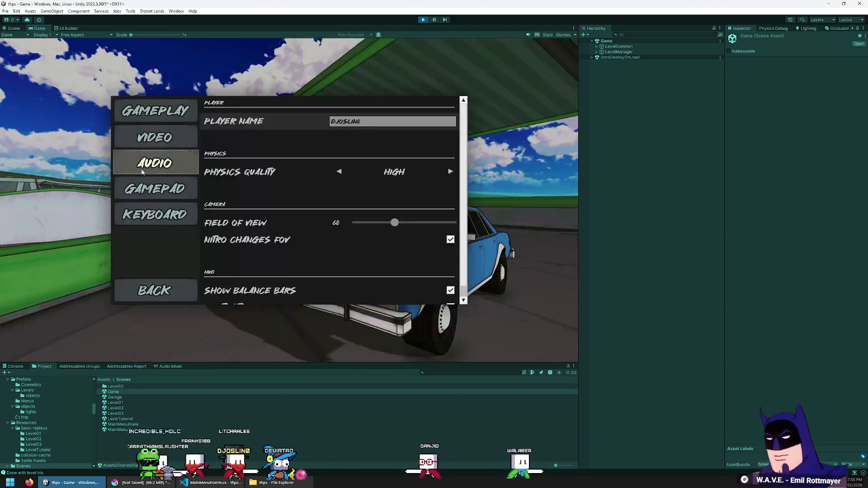
{"action": "left_click", "coordinate": [154, 163]}
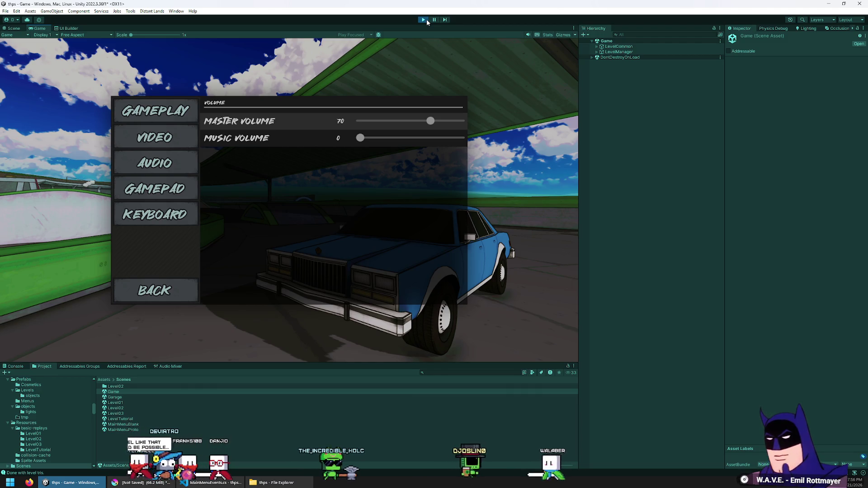
{"action": "left_click", "coordinate": [427, 20]}
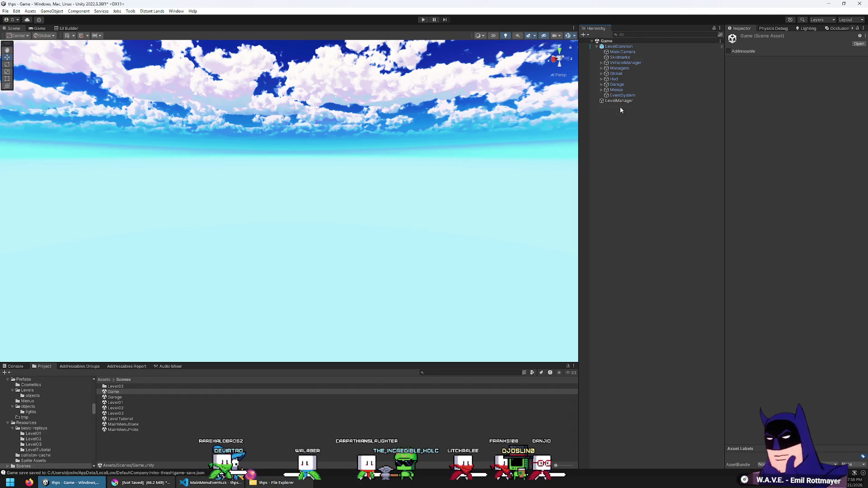
Select SettingsMenu under Menus and open its SettingsMenuEvents script in Visual Studio Code.
{"action": "left_click", "coordinate": [602, 85]}
{"action": "left_click", "coordinate": [602, 84]}
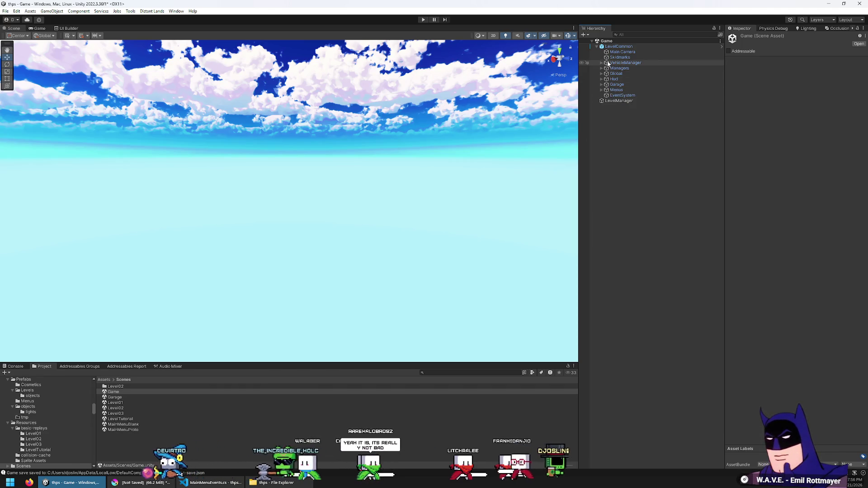
{"action": "left_click", "coordinate": [602, 73]}
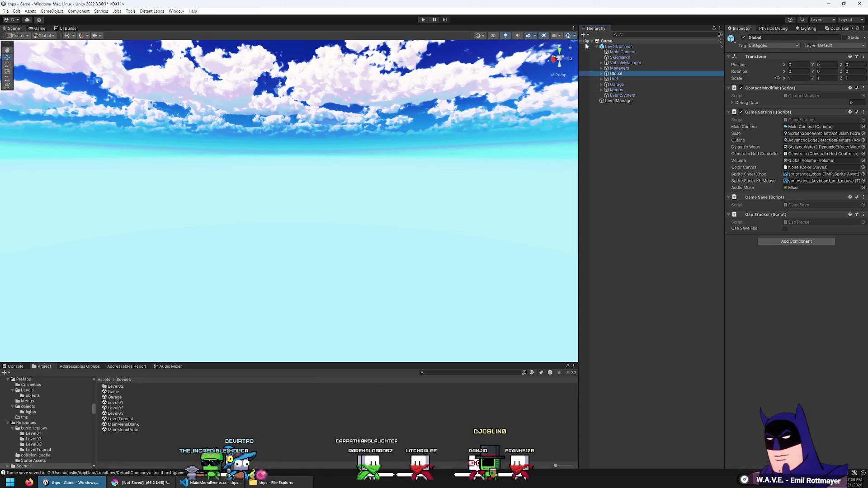
{"action": "left_click", "coordinate": [602, 90]}
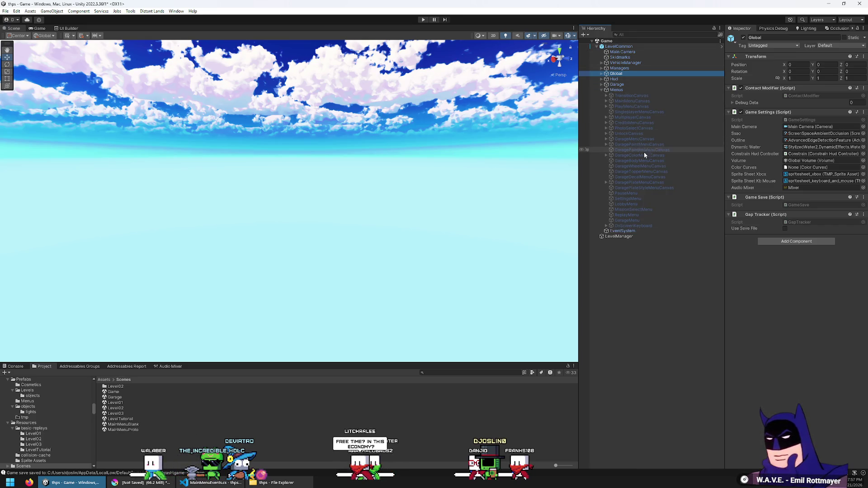
{"action": "left_click", "coordinate": [644, 199]}
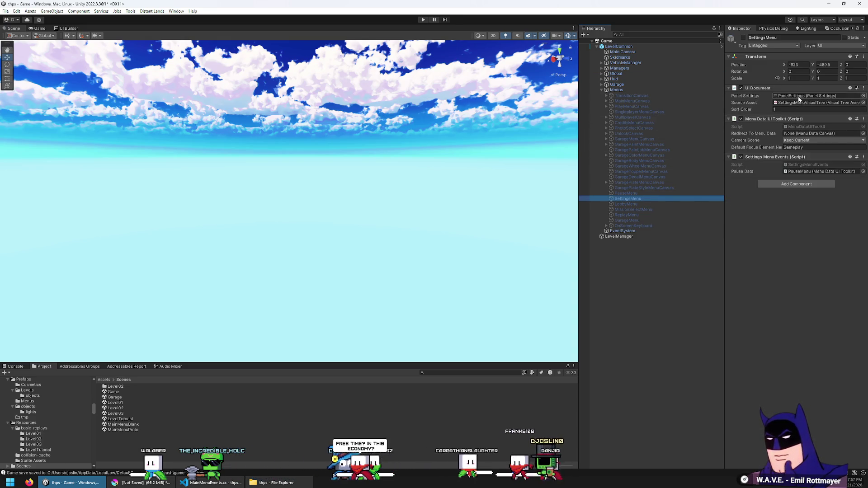
{"action": "left_click", "coordinate": [804, 165]}
{"action": "double_click", "coordinate": [804, 166]}
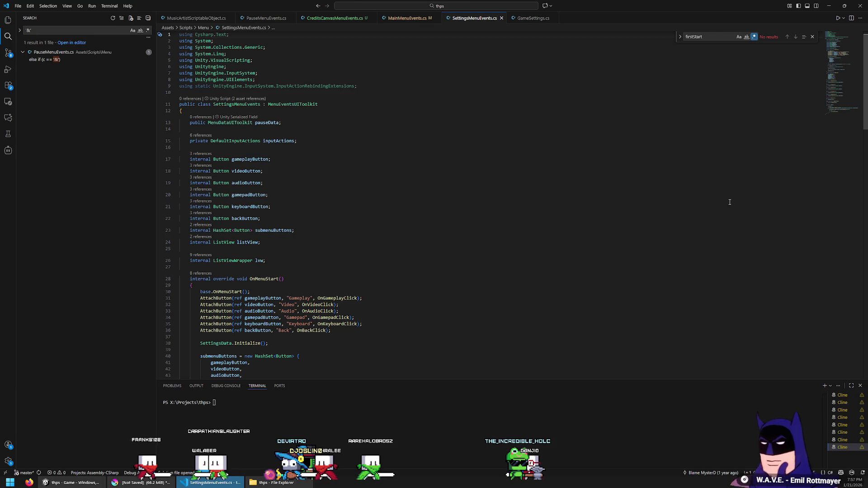
Follow OnAudioClick to SettingsData.audioData, showing the Master Volume and Music Volume slider entries.
{"action": "scroll", "coordinate": [382, 105], "scroll_direction": "down", "scroll_amount": 4}
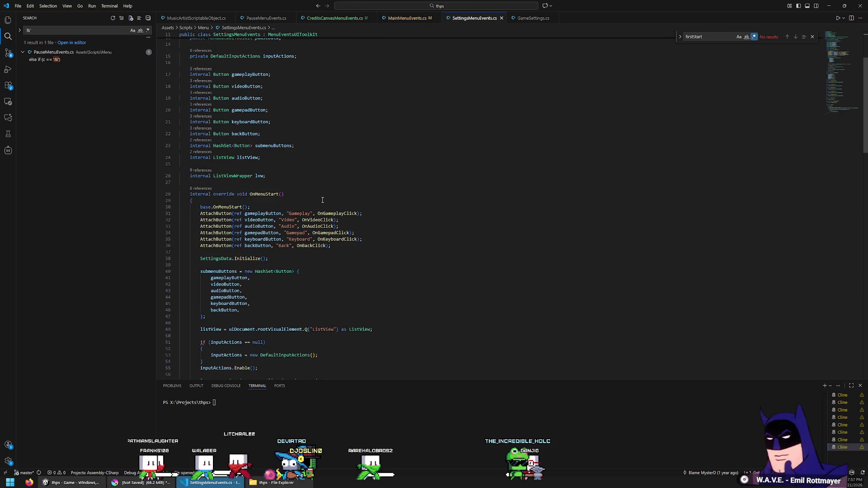
{"action": "scroll", "coordinate": [340, 131], "scroll_direction": "down", "scroll_amount": 4}
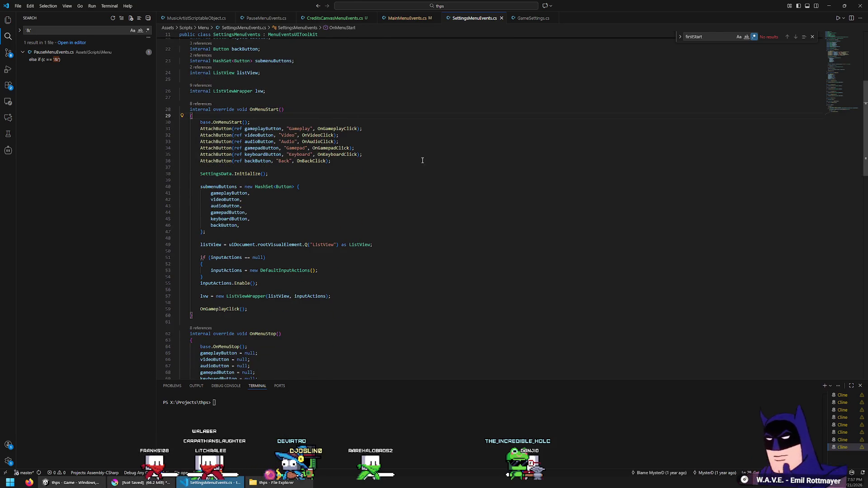
{"action": "scroll", "coordinate": [463, 212], "scroll_direction": "down", "scroll_amount": 4}
{"action": "scroll", "coordinate": [463, 181], "scroll_direction": "up", "scroll_amount": 7}
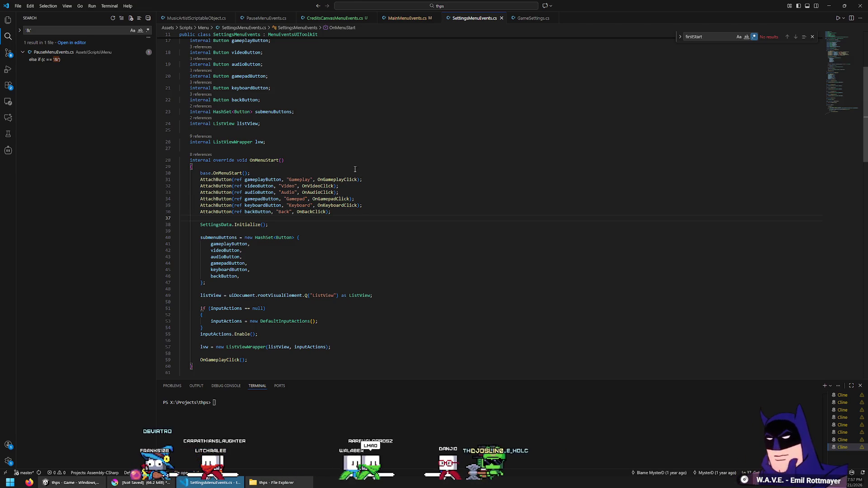
{"action": "scroll", "coordinate": [371, 208], "scroll_direction": "down", "scroll_amount": 5}
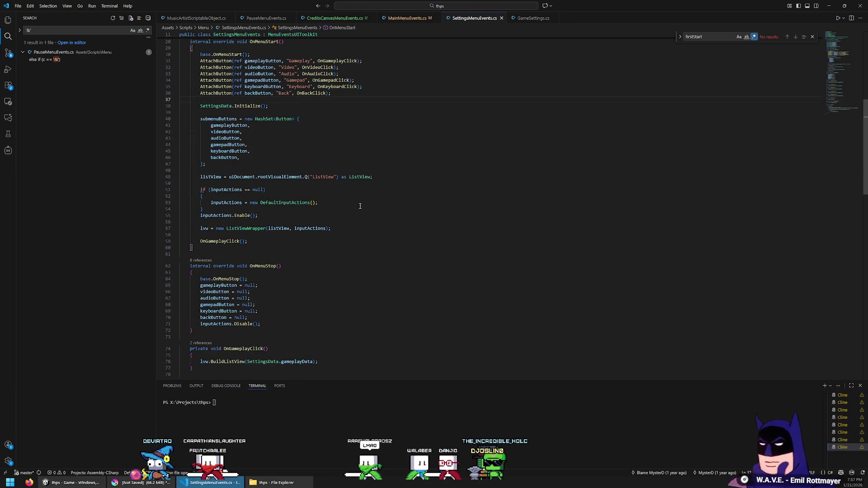
{"action": "scroll", "coordinate": [356, 195], "scroll_direction": "down", "scroll_amount": 2}
{"action": "scroll", "coordinate": [340, 186], "scroll_direction": "up", "scroll_amount": 3}
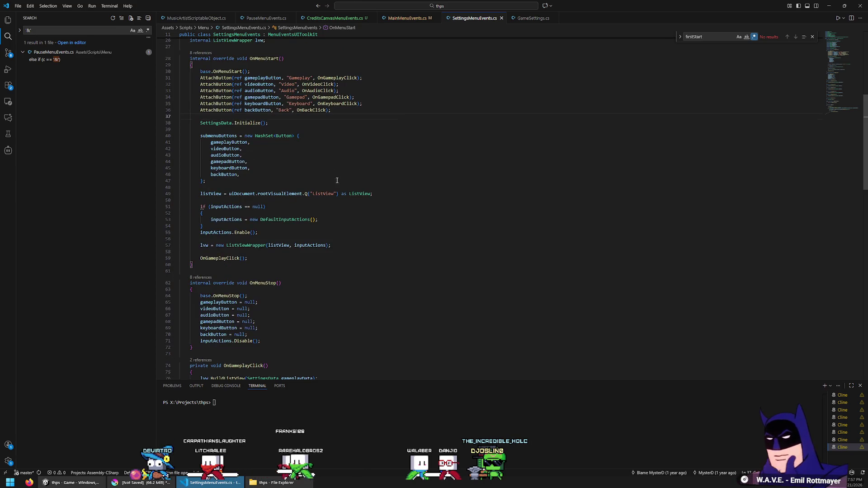
{"action": "left_click", "coordinate": [309, 91], "text": "ctrl"}
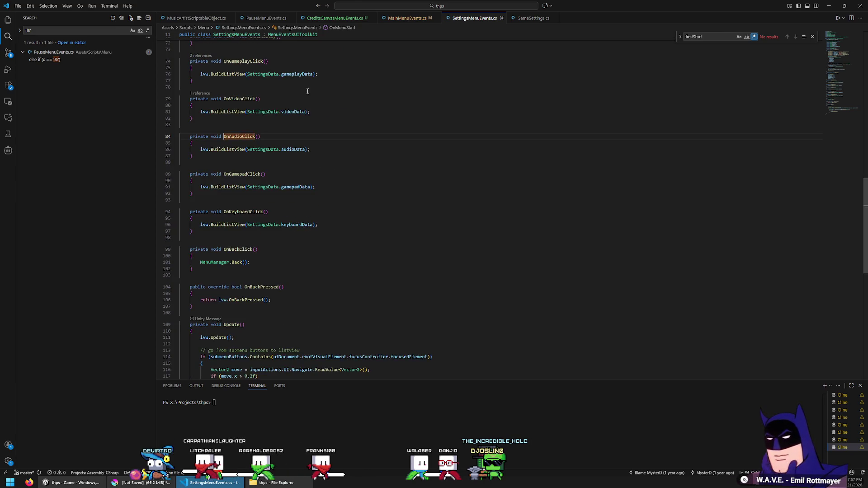
{"action": "left_click", "coordinate": [288, 149], "text": "ctrl"}
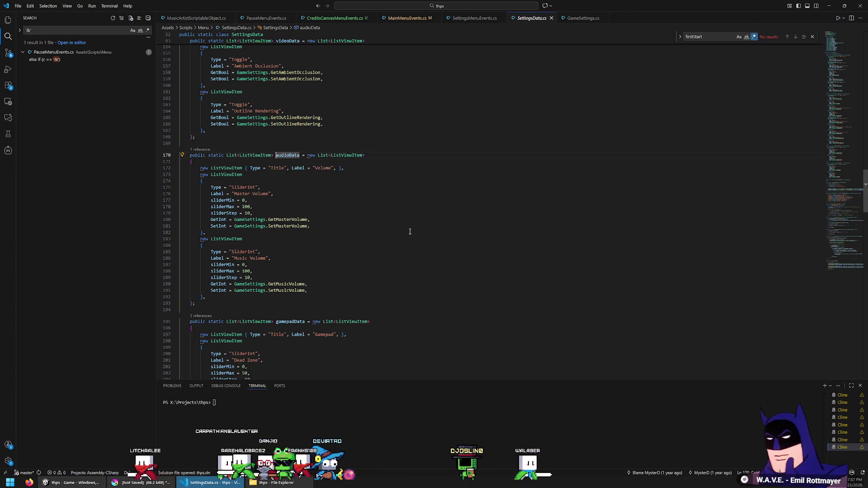
Duplicate the Music Volume slider entry in the audioData list.
{"action": "left_click_drag", "start_coordinate": [229, 300], "coordinate": [256, 234]}
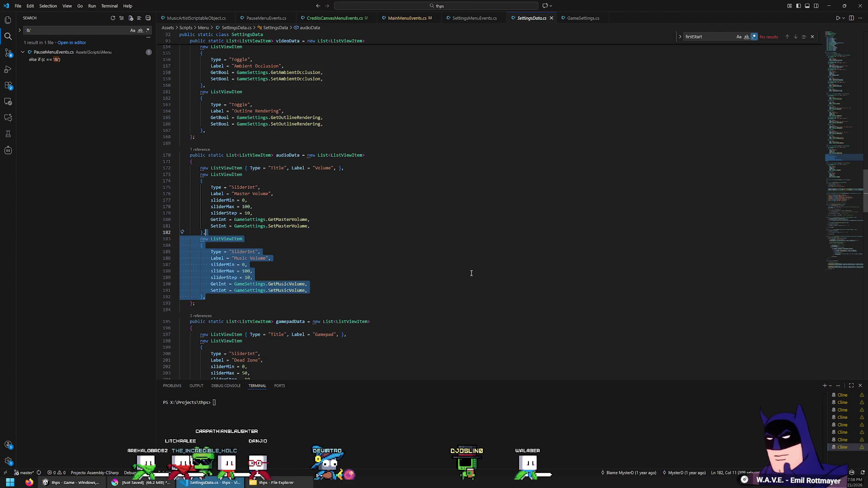
{"action": "key", "text": "ctrl+c"}
{"action": "key", "text": "ctrl+v"}
{"action": "key", "text": "ctrl+v"}
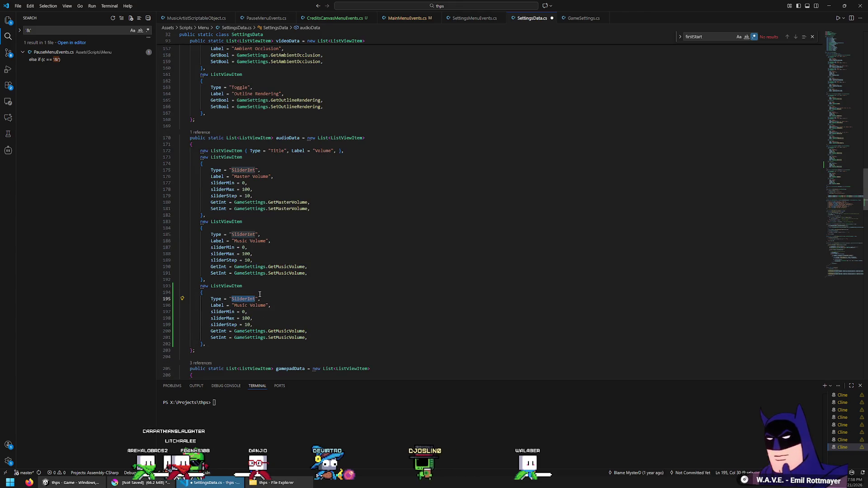
{"action": "scroll", "coordinate": [259, 295], "scroll_direction": "up", "scroll_amount": 8}
{"action": "scroll", "coordinate": [260, 294], "scroll_direction": "up", "scroll_amount": 3}
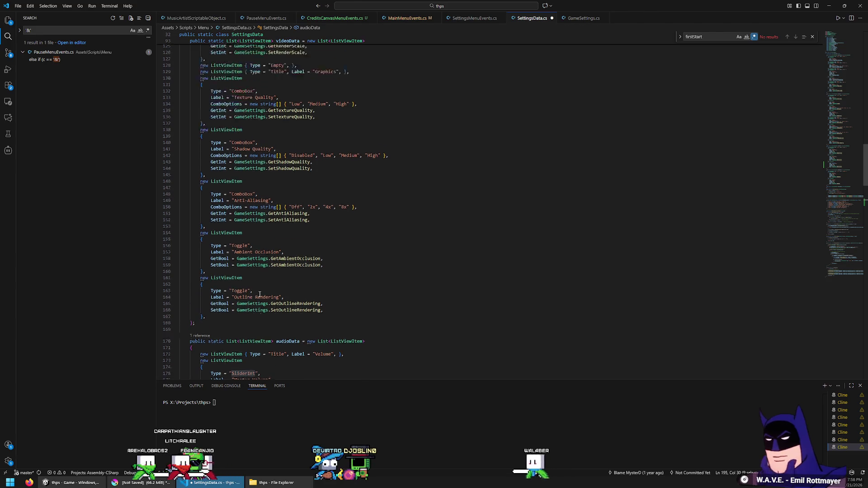
{"action": "scroll", "coordinate": [260, 294], "scroll_direction": "up", "scroll_amount": 12}
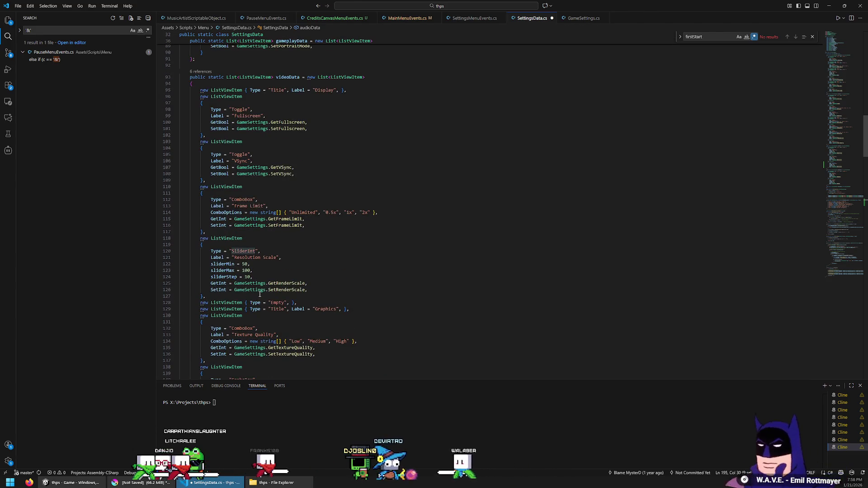
{"action": "scroll", "coordinate": [259, 294], "scroll_direction": "up", "scroll_amount": 4}
{"action": "scroll", "coordinate": [259, 294], "scroll_direction": "up", "scroll_amount": 13}
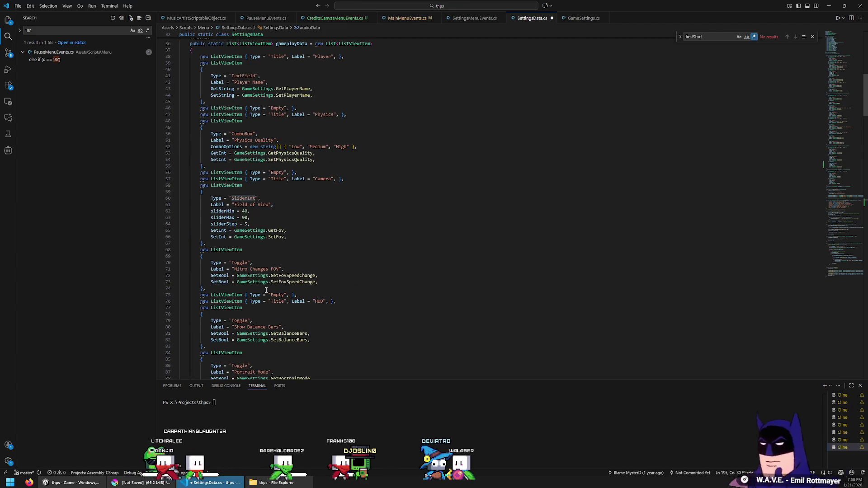
{"action": "scroll", "coordinate": [266, 291], "scroll_direction": "up", "scroll_amount": 6}
Search the whole project for every SliderInt usage.
{"action": "scroll", "coordinate": [266, 291], "scroll_direction": "down", "scroll_amount": 6}
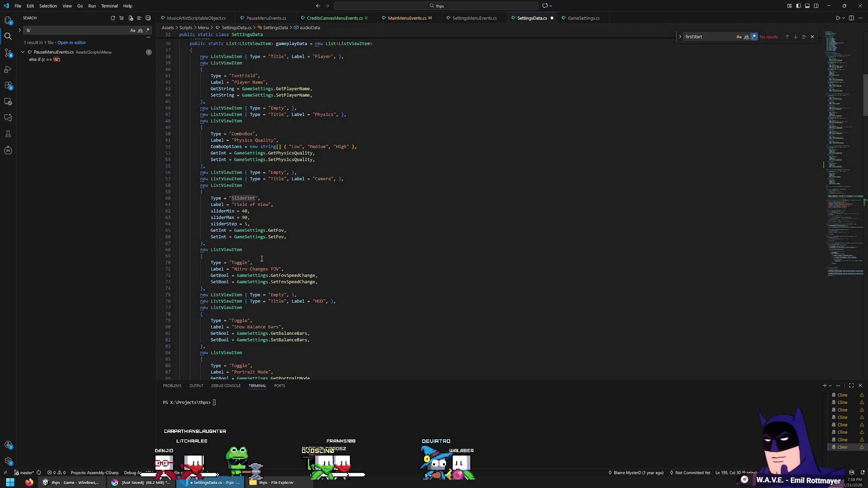
{"action": "scroll", "coordinate": [261, 259], "scroll_direction": "down", "scroll_amount": 20}
{"action": "scroll", "coordinate": [254, 258], "scroll_direction": "down", "scroll_amount": 18}
{"action": "scroll", "coordinate": [248, 256], "scroll_direction": "down", "scroll_amount": 16}
{"action": "scroll", "coordinate": [256, 251], "scroll_direction": "down", "scroll_amount": 10}
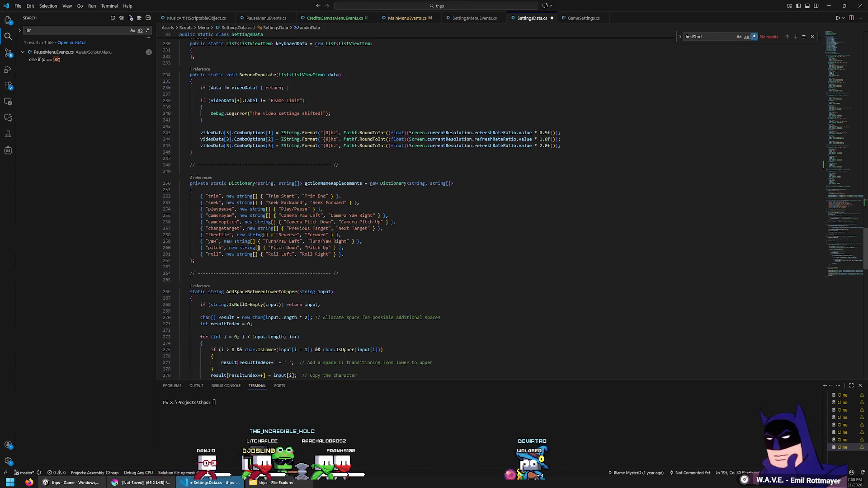
{"action": "scroll", "coordinate": [227, 268], "scroll_direction": "up", "scroll_amount": 20}
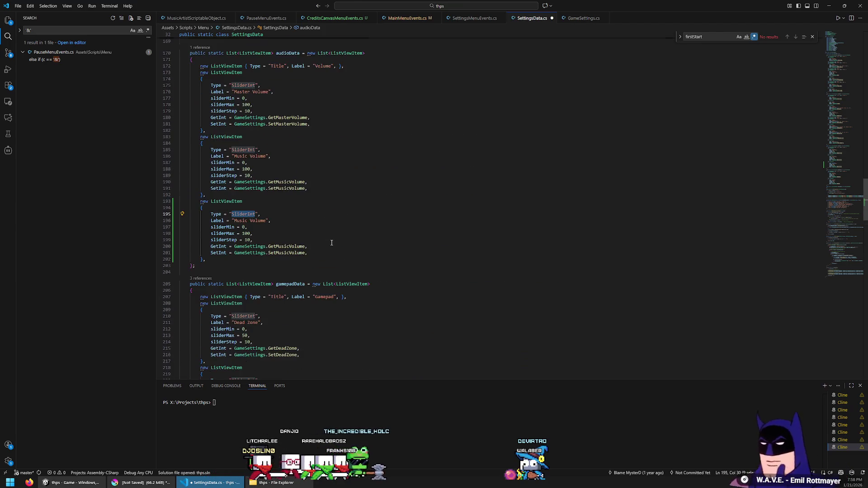
{"action": "scroll", "coordinate": [331, 242], "scroll_direction": "down", "scroll_amount": 4}
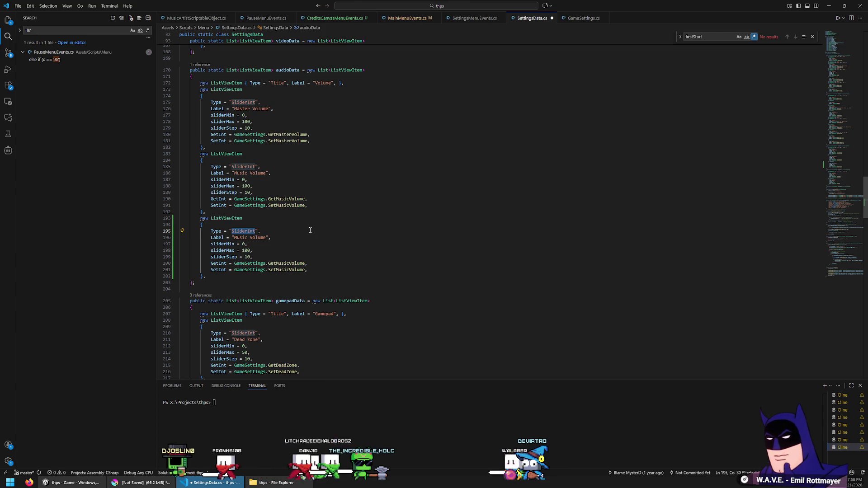
{"action": "key", "text": "ctrl+shift+f"}
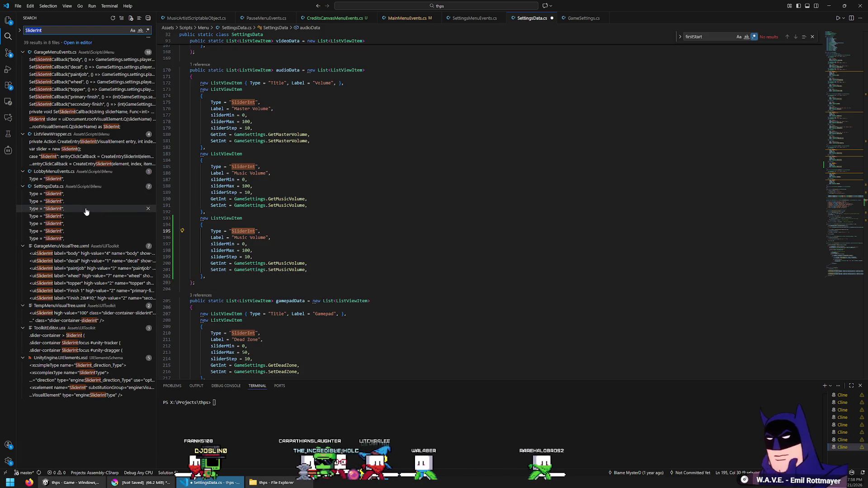
Search for ComboBox, inspect ListViewWrapper's ComboBox handling, then return to the duplicated audioData entry.
{"action": "scroll", "coordinate": [253, 177], "scroll_direction": "up", "scroll_amount": 11}
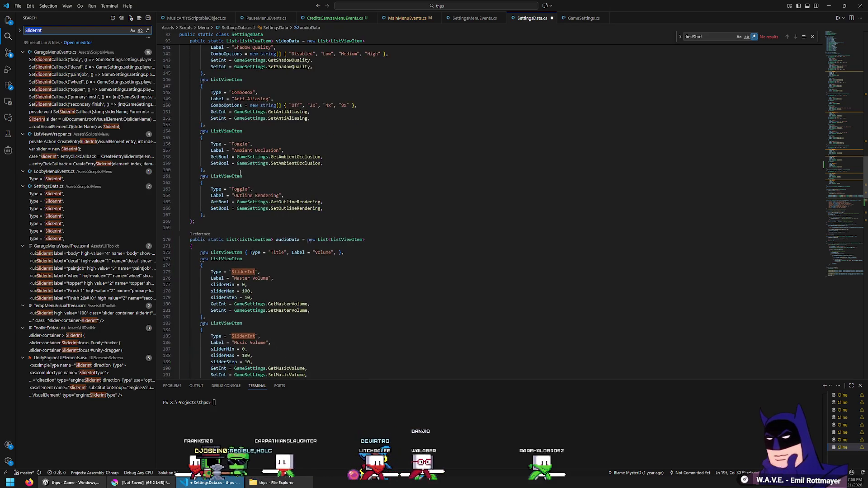
{"action": "double_click", "coordinate": [245, 143]}
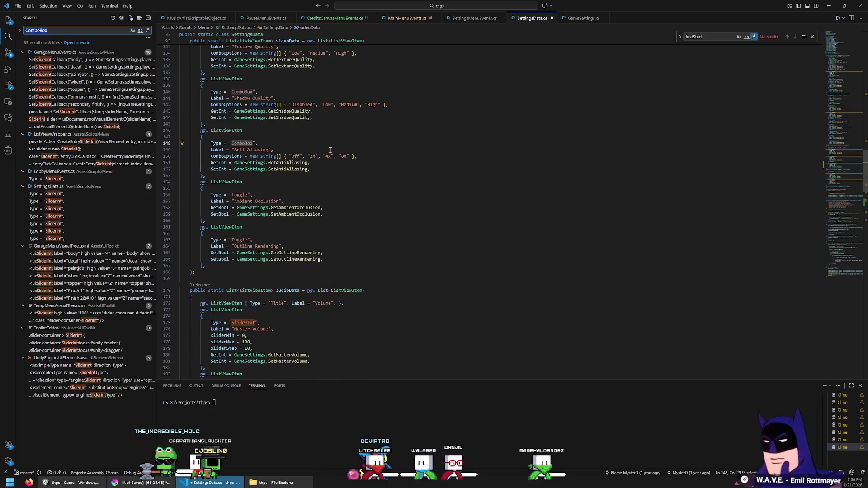
{"action": "left_click", "coordinate": [97, 134]}
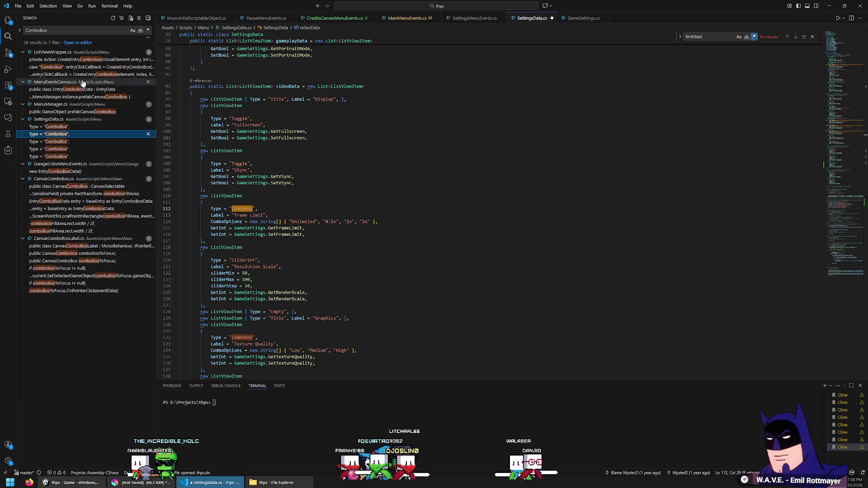
{"action": "left_click", "coordinate": [97, 68]}
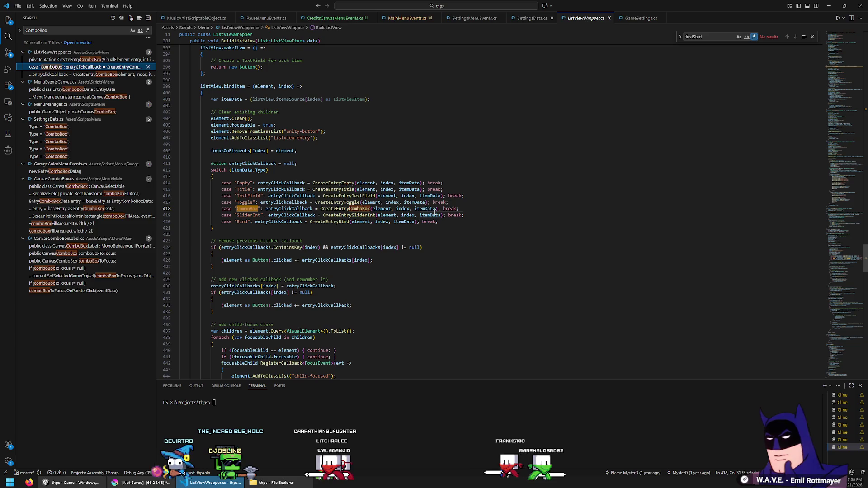
{"action": "key", "text": "ctrl+Tab"}
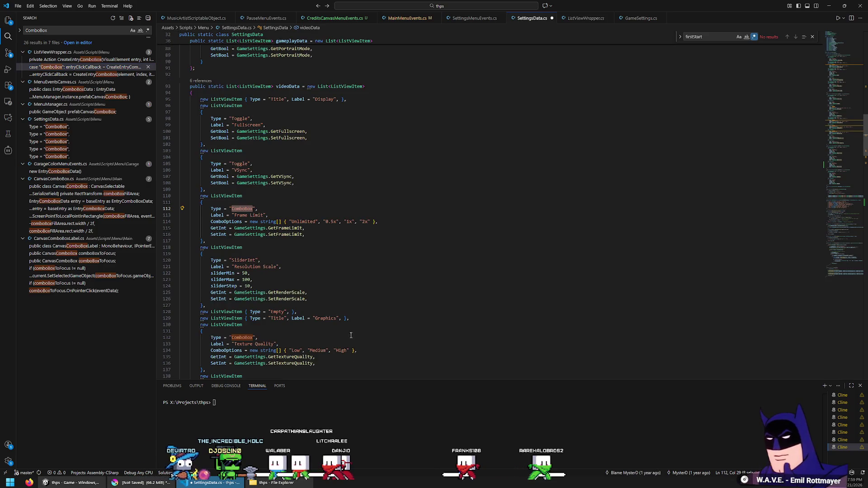
{"action": "key", "text": "ctrl+z"}
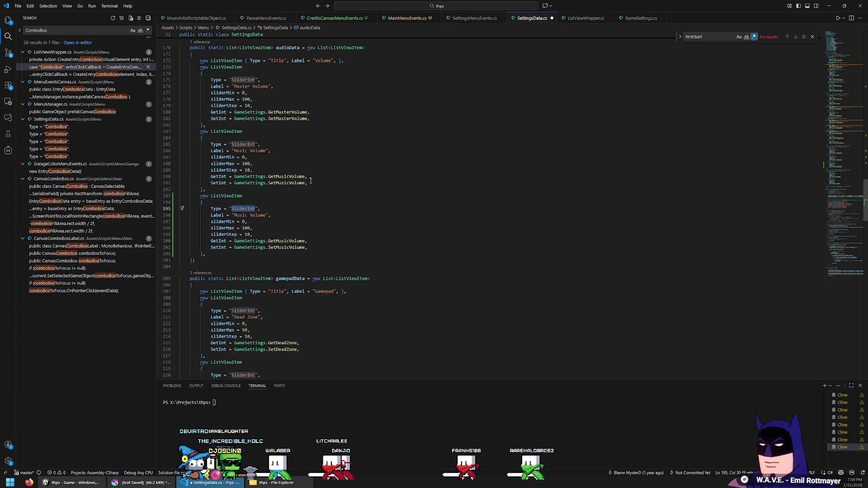
Check how ListViewWrapper.cs handles ComboBox entries before editing the new entry's type.
{"action": "type", "text": "c"}
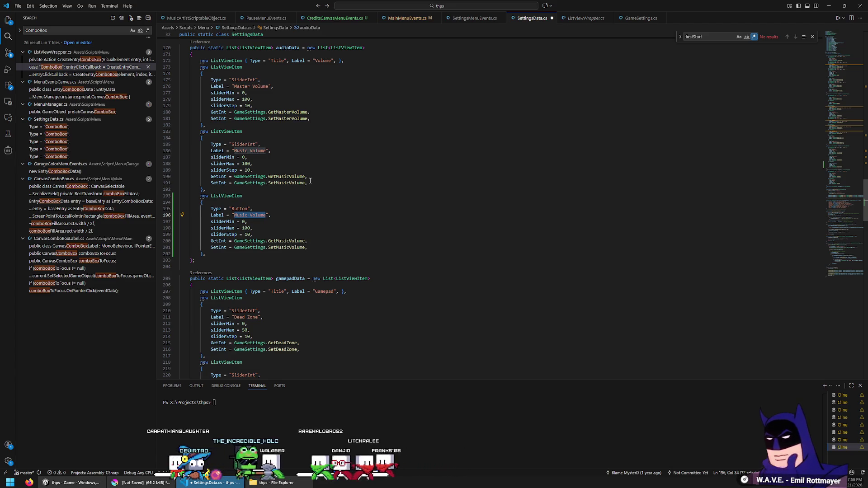
{"action": "key", "text": "Left"}
{"action": "key", "text": "Up"}
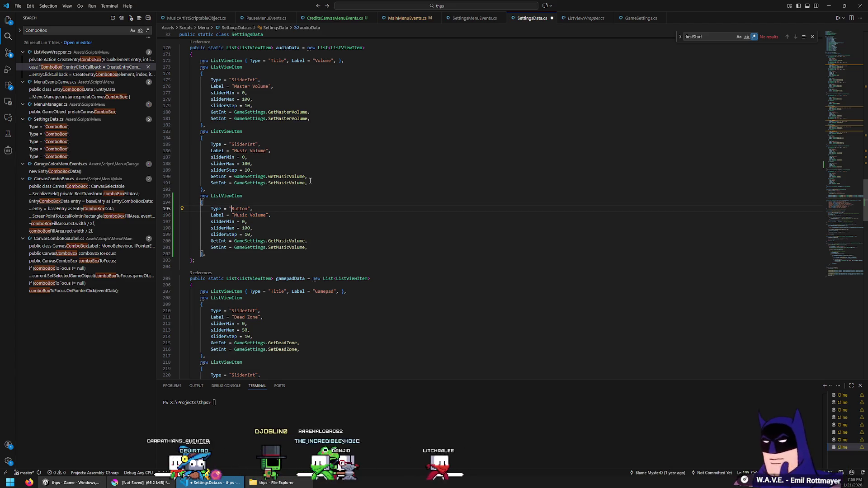
{"action": "key", "text": "shift+F4"}
{"action": "key", "text": "shift+F4"}
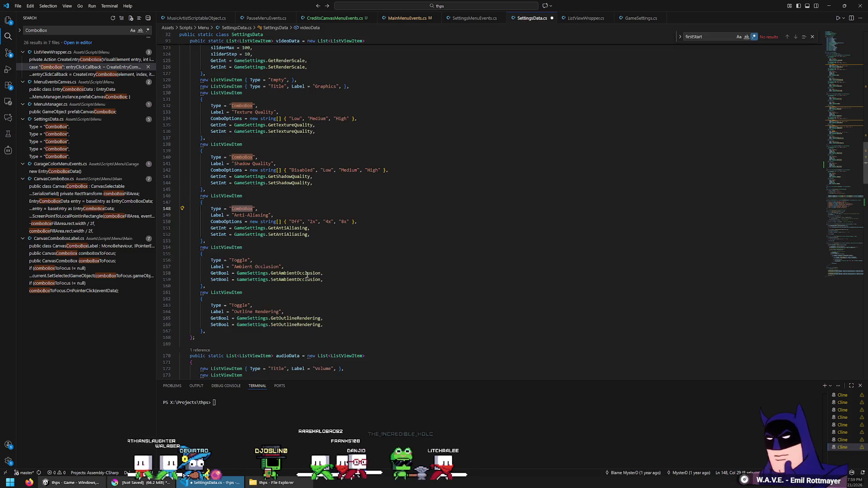
{"action": "scroll", "coordinate": [284, 257], "scroll_direction": "up", "scroll_amount": 5}
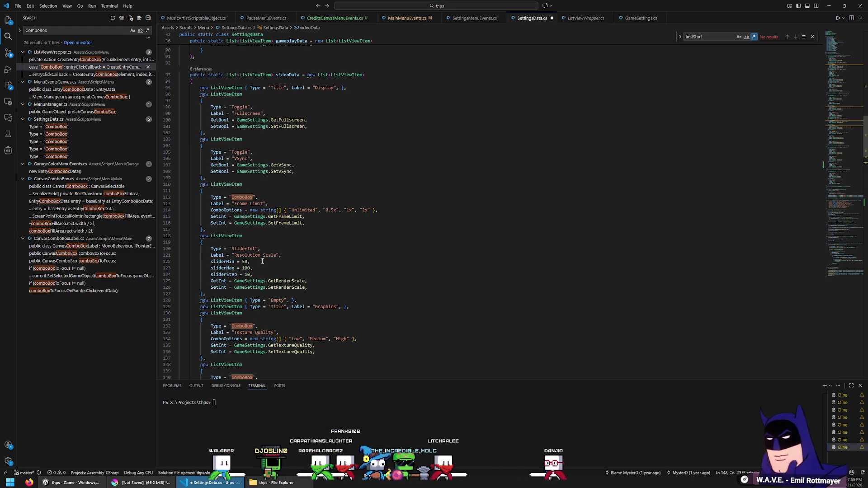
{"action": "scroll", "coordinate": [255, 189], "scroll_direction": "down", "scroll_amount": 3}
{"action": "scroll", "coordinate": [258, 188], "scroll_direction": "up", "scroll_amount": 3}
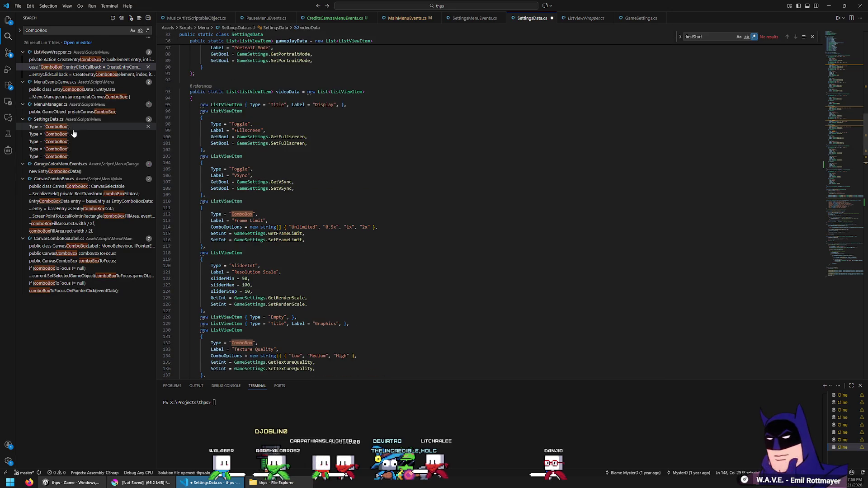
{"action": "left_click", "coordinate": [84, 67]}
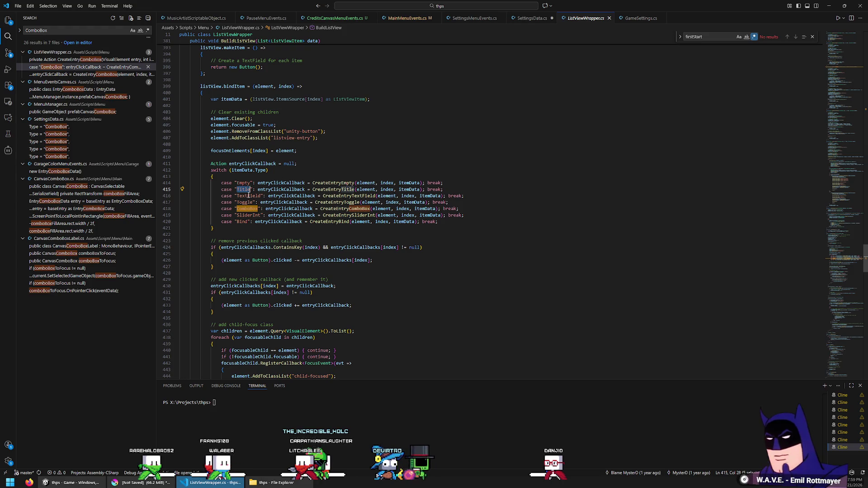
{"action": "key", "text": "alt+Left"}
{"action": "key", "text": "alt+Left"}
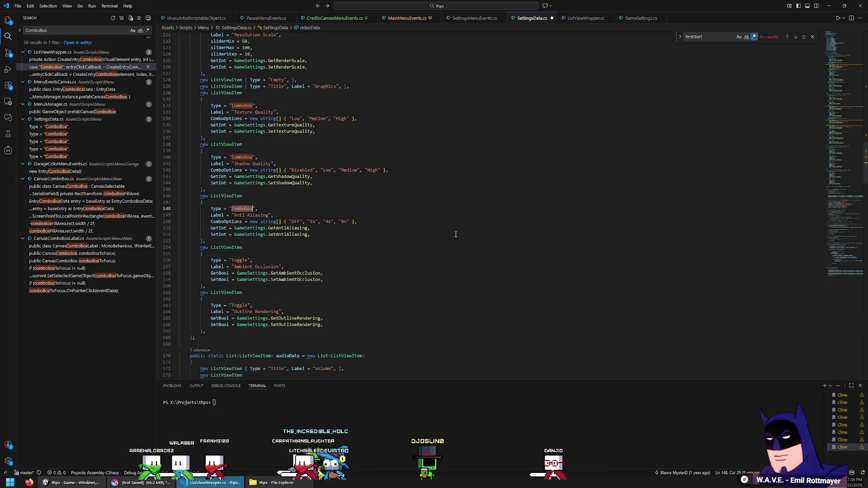
{"action": "key", "text": "alt+Left"}
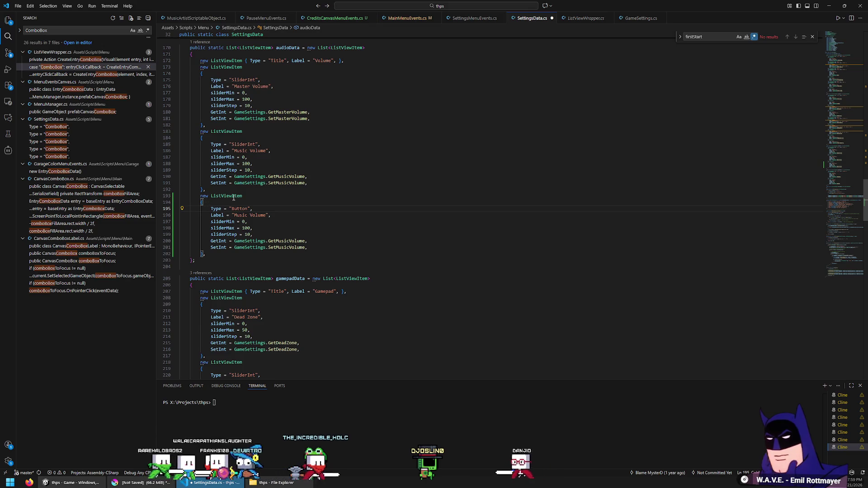
Set the entry's Type to Title, label it Tracks, and delete its sliderMin, sliderMax and sliderStep lines.
{"action": "type", "text": "Title"}
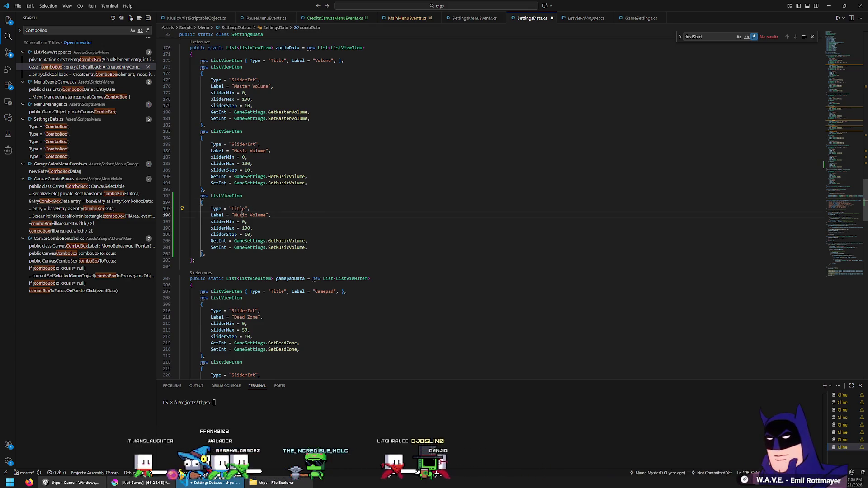
{"action": "left_click_drag", "start_coordinate": [234, 215], "coordinate": [266, 215]}
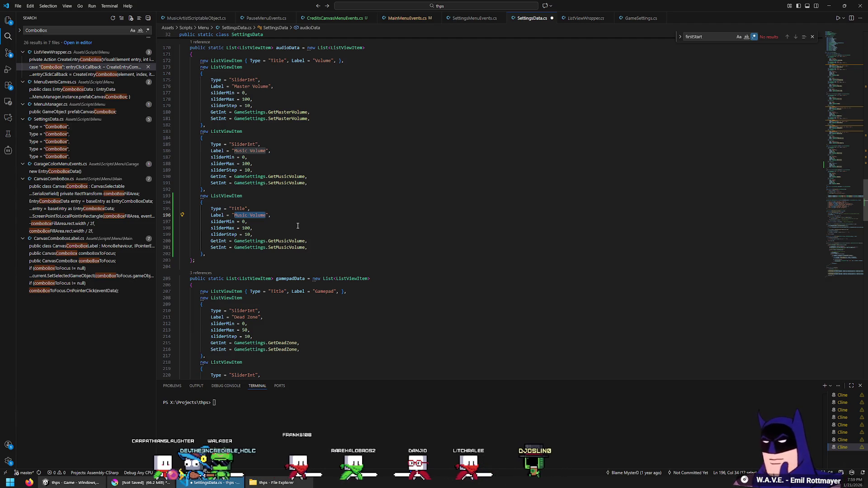
{"action": "key", "text": "BackSpace"}
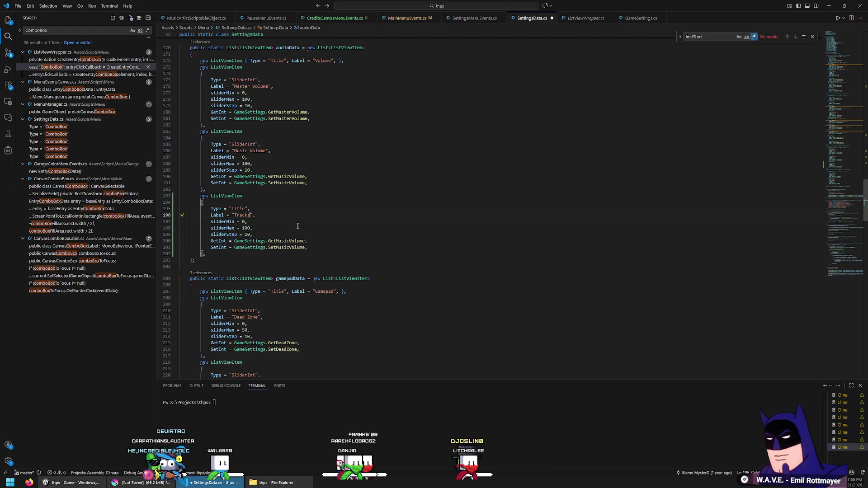
{"action": "key", "text": "End"}
{"action": "key", "text": "shift+Down"}
{"action": "key", "text": "shift+Down"}
{"action": "key", "text": "shift+Down"}
{"action": "key", "text": "BackSpace"}
{"action": "key", "text": "Up"}
{"action": "key", "text": "Home"}
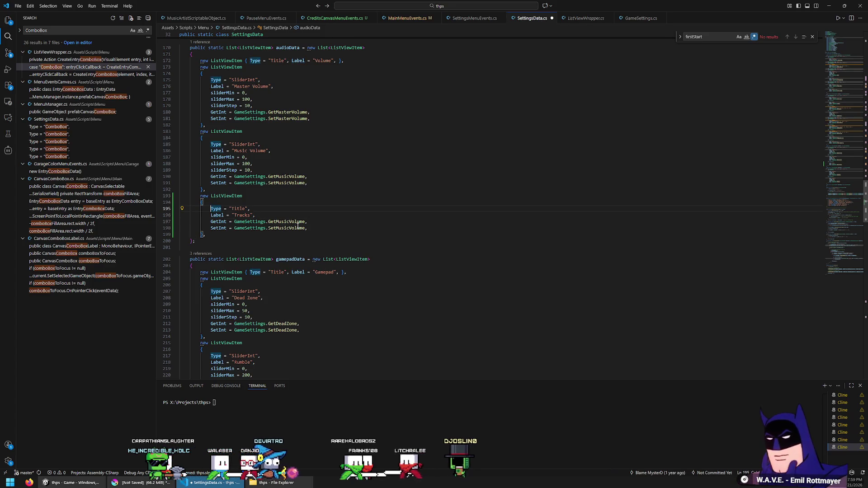
Select and copy the ListViewItem opening lines of the Tracks entry.
{"action": "scroll", "coordinate": [299, 225], "scroll_direction": "up", "scroll_amount": 3}
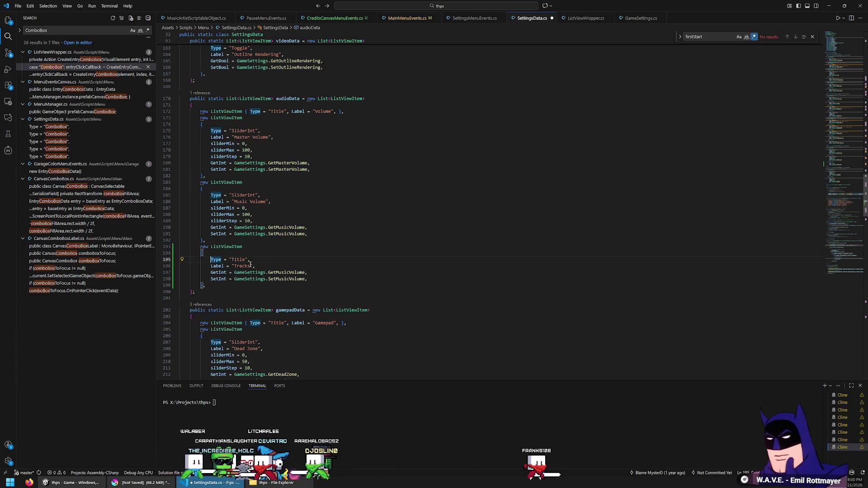
{"action": "left_click", "coordinate": [295, 228]}
{"action": "left_click", "coordinate": [86, 66]}
{"action": "key", "text": "alt+Left"}
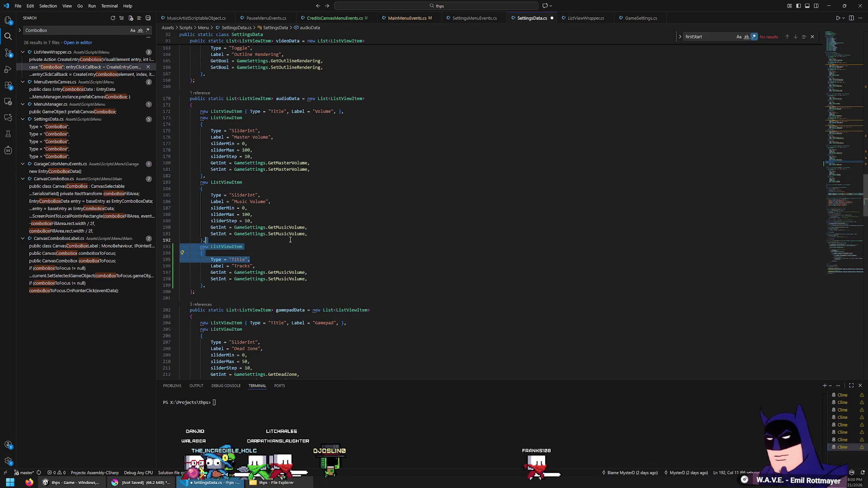
Insert an Empty-type spacer entry between the Music Volume entry and the Tracks title.
{"action": "left_click", "coordinate": [304, 242]}
{"action": "key", "text": "ctrl+v"}
{"action": "type", "text": "},"}
{"action": "key", "text": "Up"}
{"action": "key", "text": "End"}
{"action": "key", "text": "Left"}
{"action": "key", "text": "Left"}
{"action": "key", "text": "ctrl+BackSpace"}
{"action": "type", "text": "mpty"}
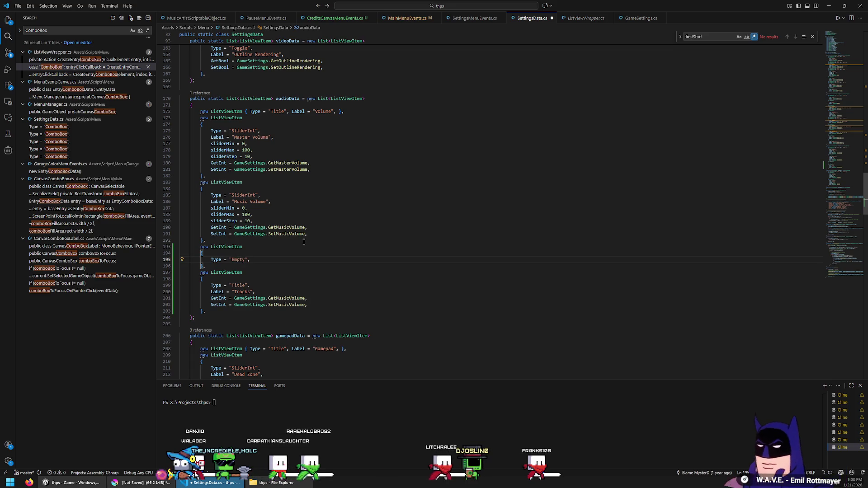
{"action": "key", "text": "Down"}
{"action": "key", "text": "Down"}
{"action": "key", "text": "Down"}
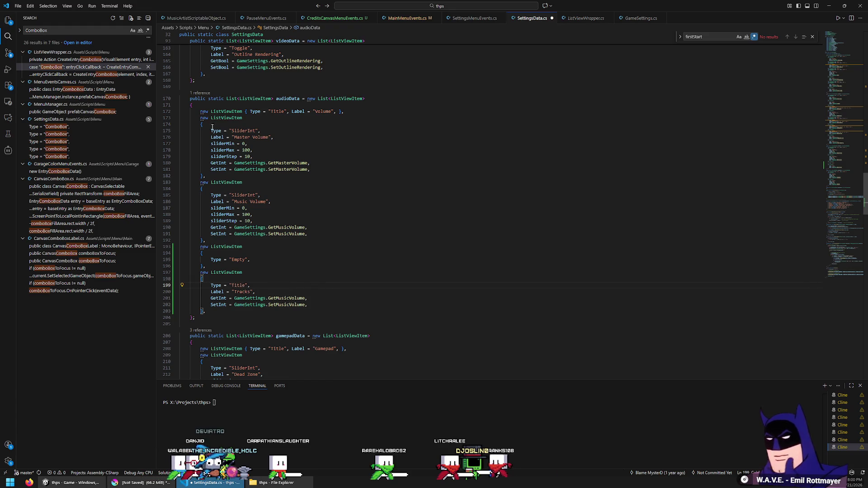
Delete the Tracks entry's GetInt and SetInt lines, leaving only Type and Label.
{"action": "left_click_drag", "start_coordinate": [333, 305], "coordinate": [340, 292]}
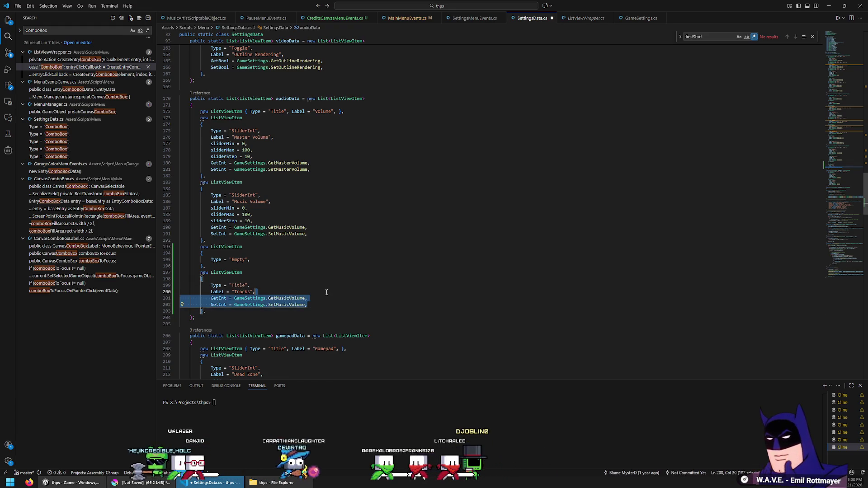
{"action": "key", "text": "BackSpace"}
{"action": "key", "text": "Down"}
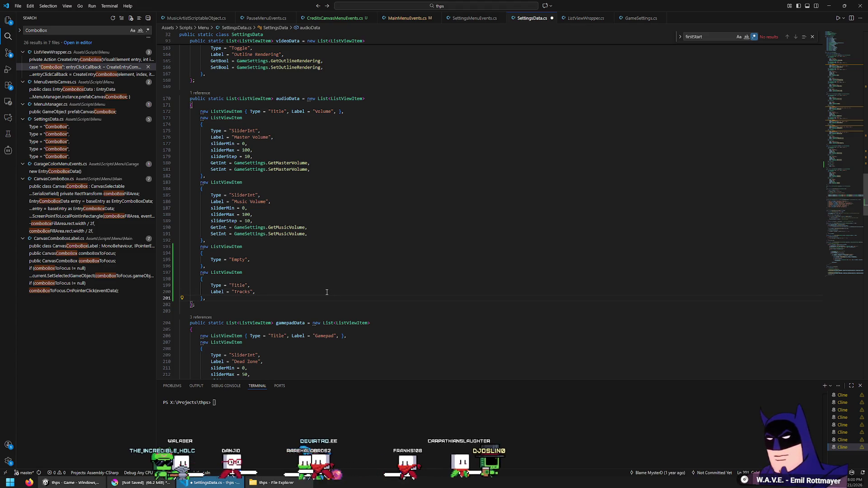
{"action": "double_click", "coordinate": [215, 99]}
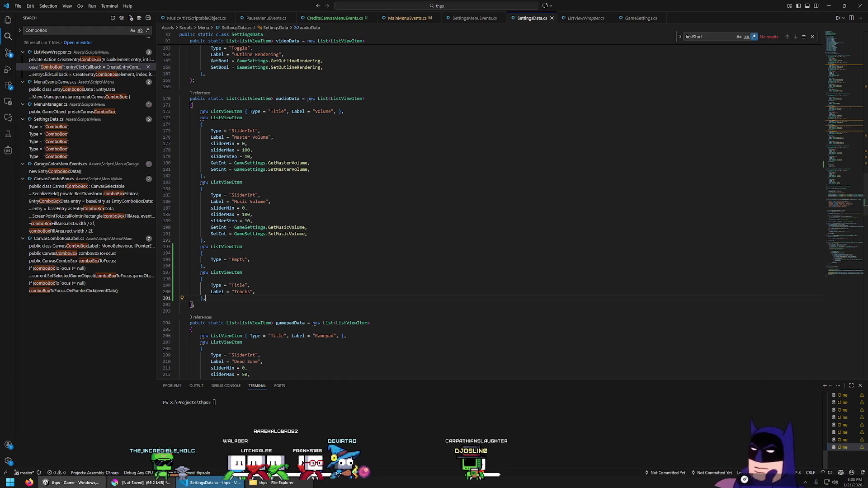
{"action": "left_click", "coordinate": [72, 482]}
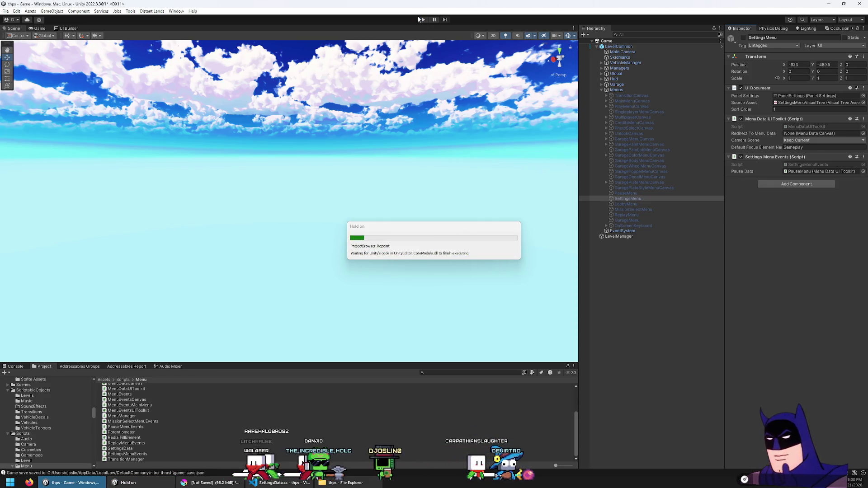
Play the game, check the Audio, Video, Keyboard and Gamepad pages for the Tracks heading, then stop.
{"action": "left_click", "coordinate": [421, 19]}
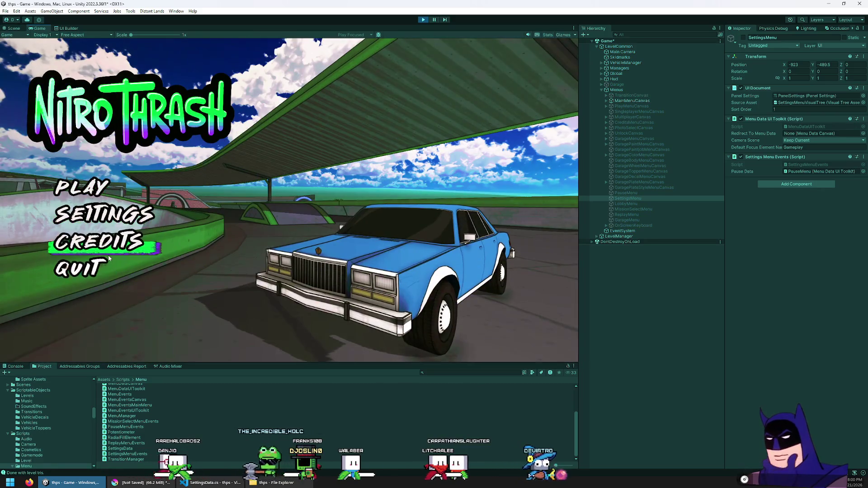
{"action": "left_click", "coordinate": [104, 215]}
{"action": "left_click", "coordinate": [165, 163]}
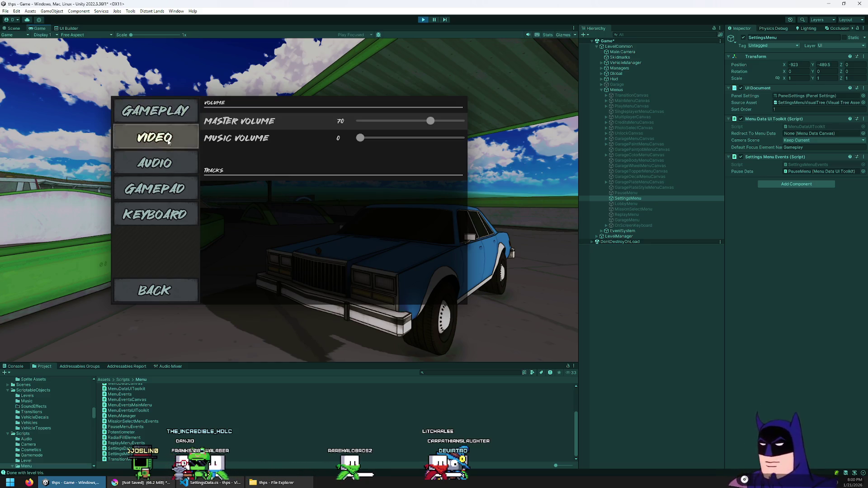
{"action": "left_click", "coordinate": [165, 145]}
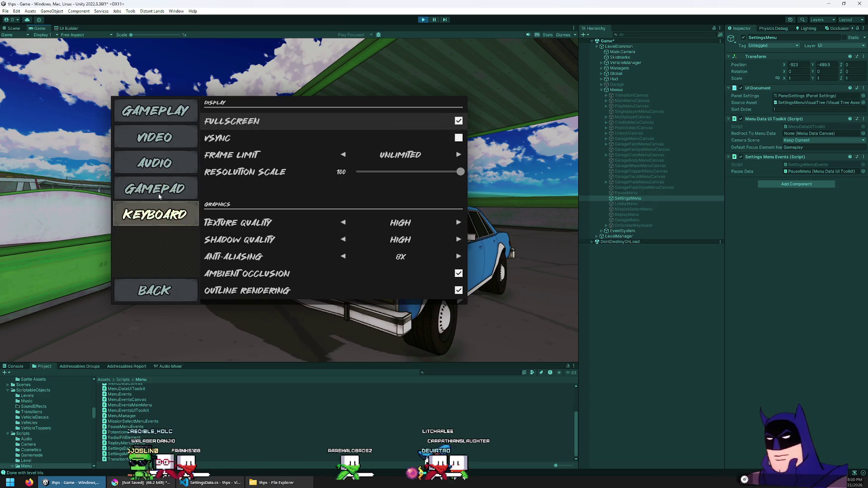
{"action": "left_click", "coordinate": [181, 213]}
{"action": "left_click", "coordinate": [181, 190]}
{"action": "left_click", "coordinate": [181, 163]}
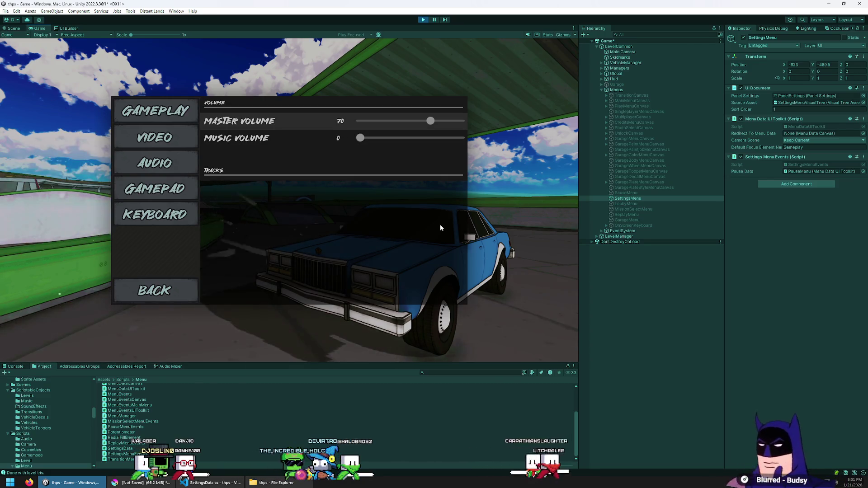
{"action": "left_click", "coordinate": [422, 20]}
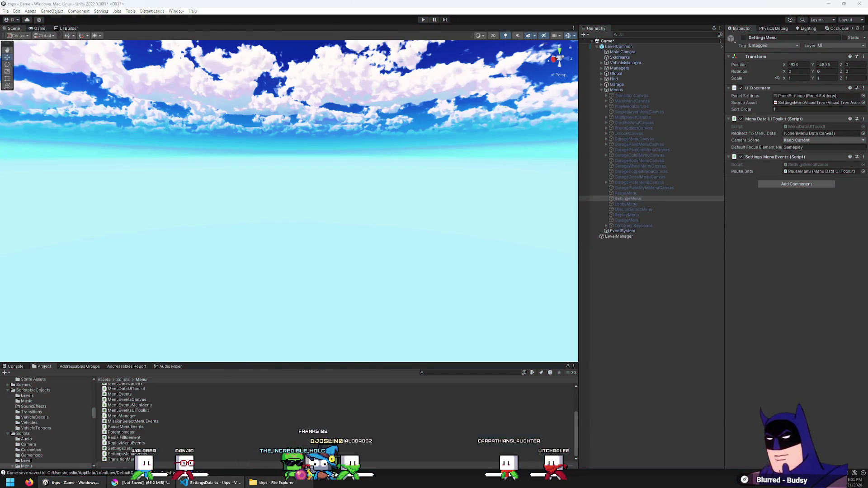
{"action": "left_click", "coordinate": [212, 482]}
{"action": "scroll", "coordinate": [316, 225], "scroll_direction": "down", "scroll_amount": 3}
{"action": "scroll", "coordinate": [307, 181], "scroll_direction": "up", "scroll_amount": 3}
Find all references to audioData and open SettingsMenuEvents.cs at its usage.
{"action": "left_click", "coordinate": [294, 99]}
{"action": "double_click", "coordinate": [294, 100]}
{"action": "key", "text": "ctrl+f"}
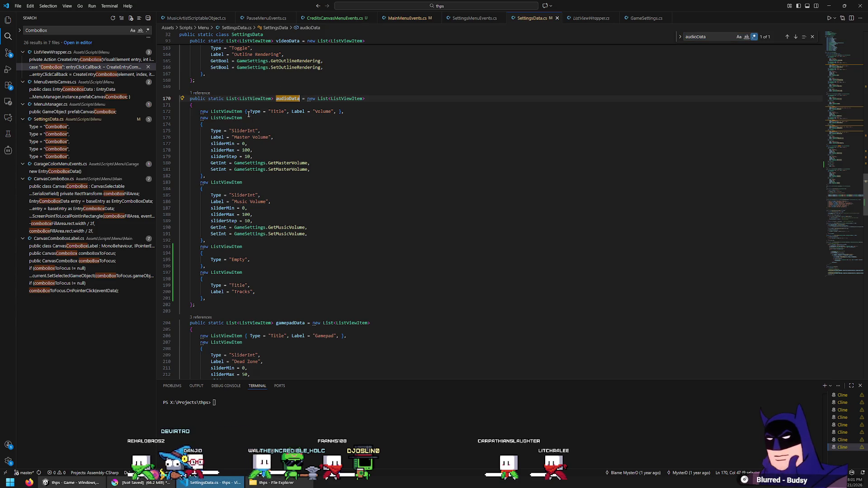
{"action": "key", "text": "shift+F12"}
{"action": "left_click", "coordinate": [654, 132]}
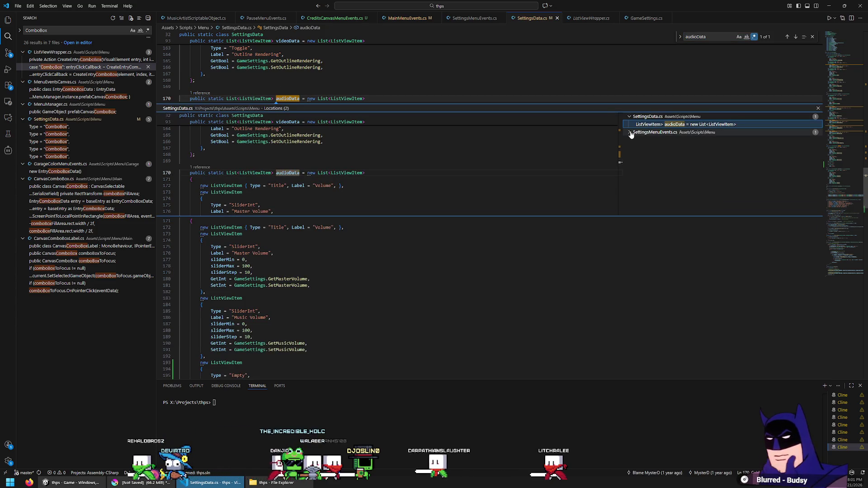
{"action": "left_click", "coordinate": [651, 123]}
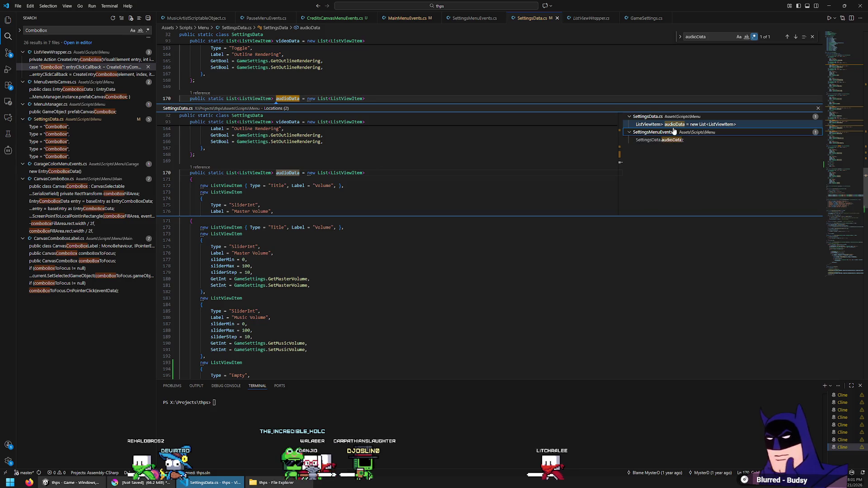
{"action": "scroll", "coordinate": [636, 241], "scroll_direction": "up", "scroll_amount": 5}
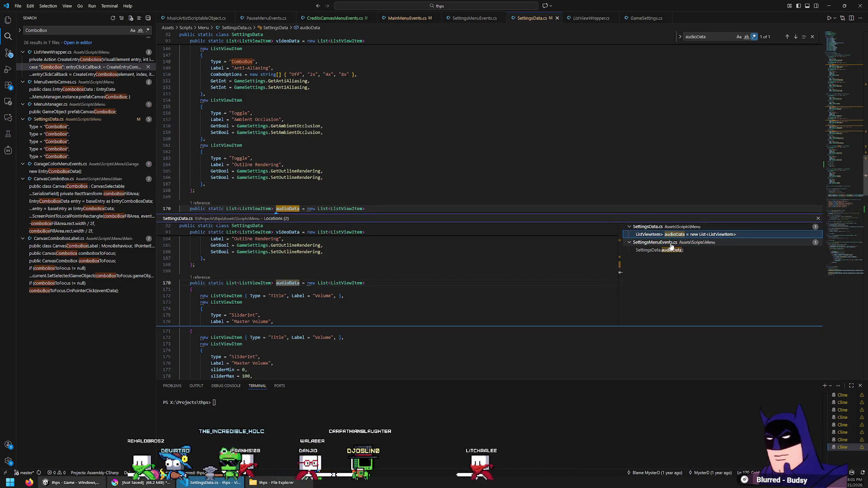
{"action": "double_click", "coordinate": [659, 250]}
{"action": "key", "text": "Escape"}
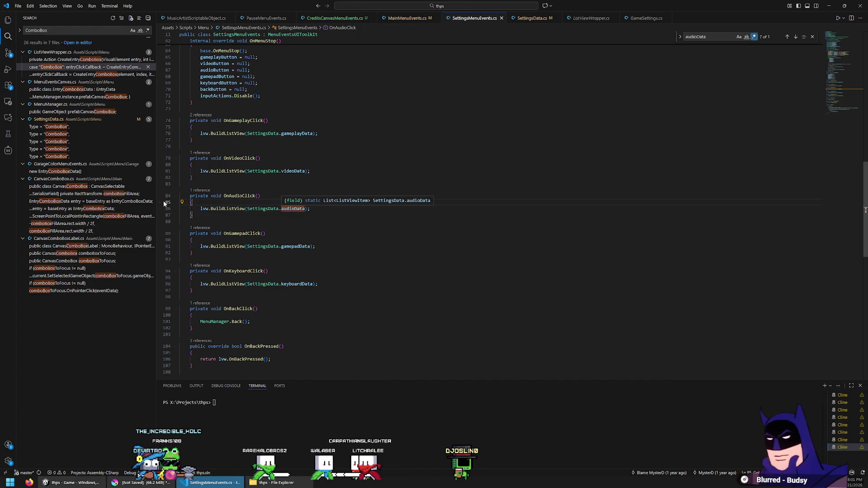
Try adding a List copy of SettingsData.audioData in OnAudioClick, then delete that line.
{"action": "left_click", "coordinate": [270, 202]}
{"action": "key", "text": "Return"}
{"action": "type", "text": "List"}
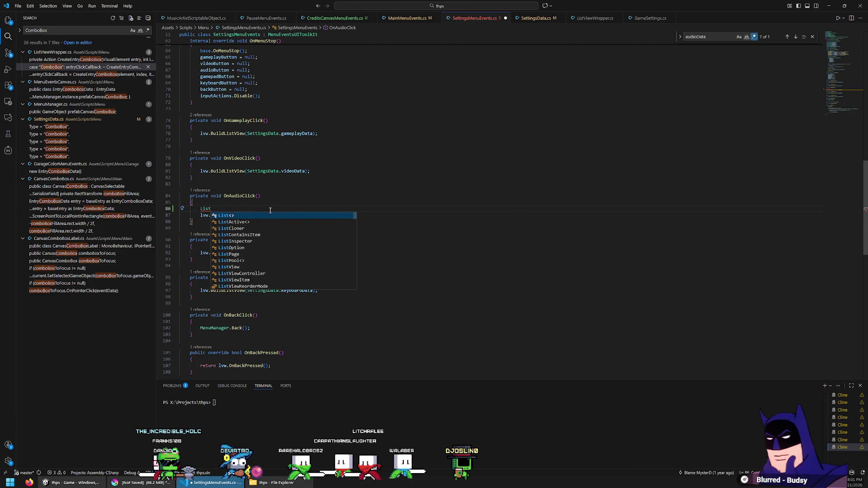
{"action": "type", "text": "<"}
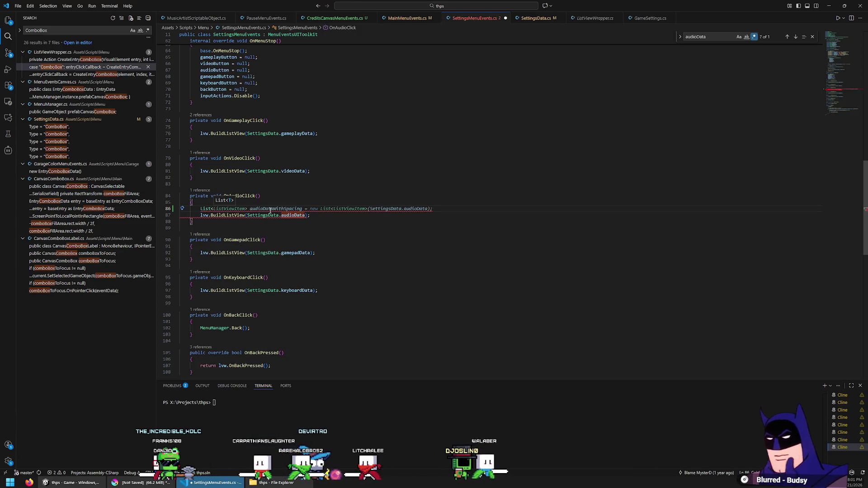
{"action": "key", "text": "Tab"}
{"action": "key", "text": "Down"}
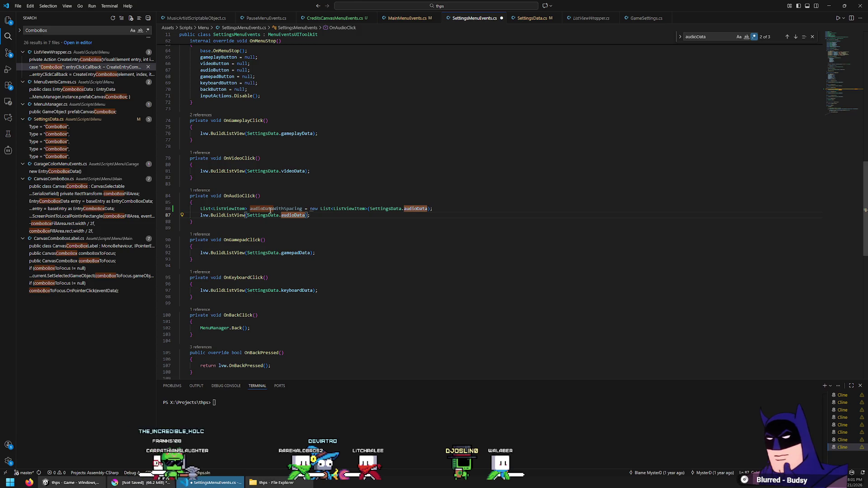
{"action": "left_click", "coordinate": [272, 209]}
{"action": "key", "text": "BackSpace"}
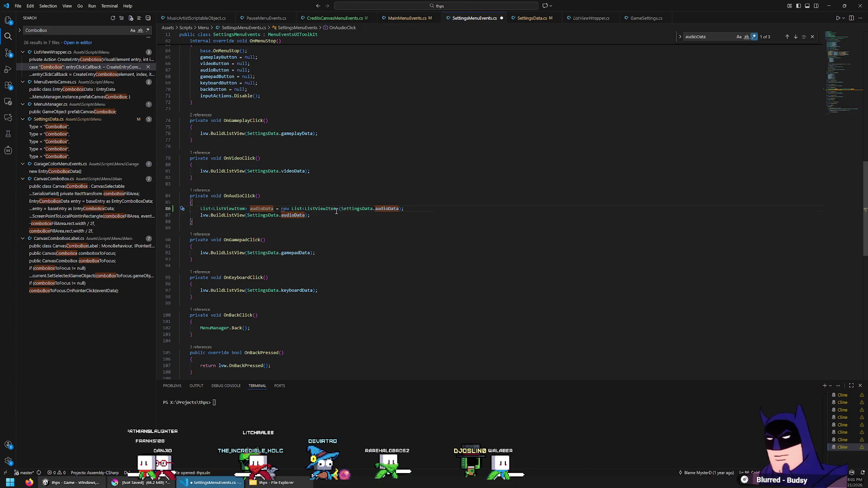
{"action": "double_click", "coordinate": [358, 209]}
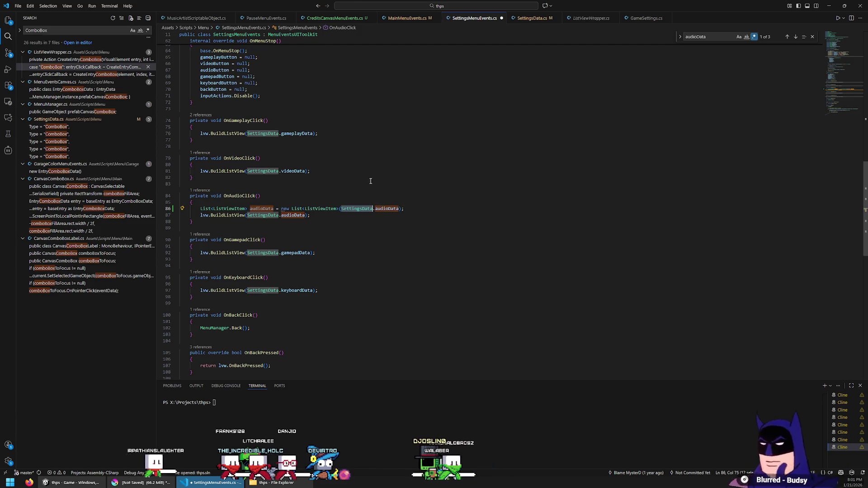
{"action": "scroll", "coordinate": [384, 194], "scroll_direction": "up", "scroll_amount": 6}
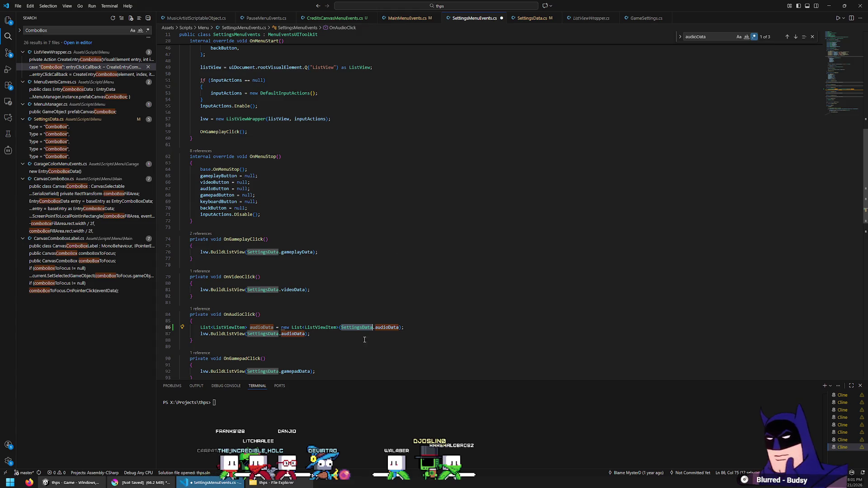
{"action": "key", "text": "shift+alt+Right"}
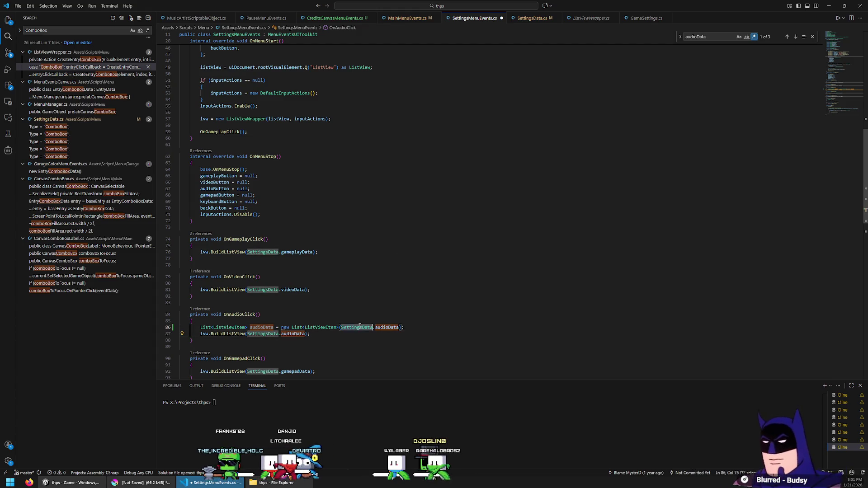
{"action": "key", "text": "Home"}
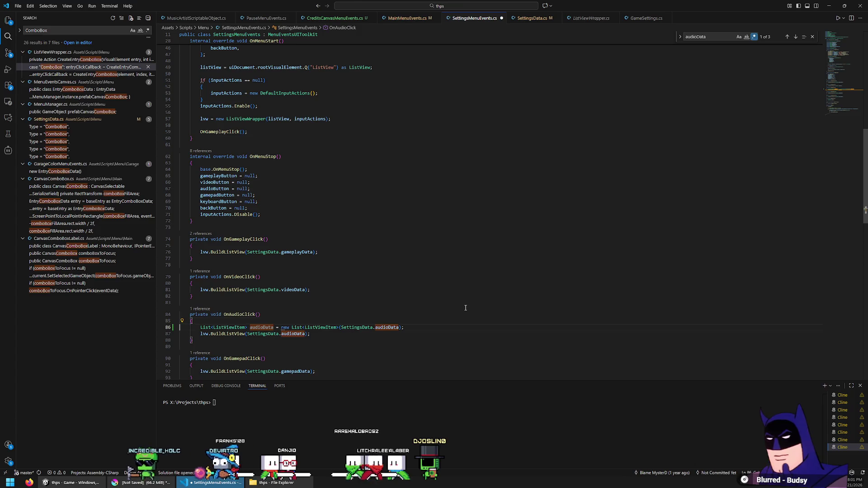
{"action": "key", "text": "shift+End"}
{"action": "key", "text": "Delete"}
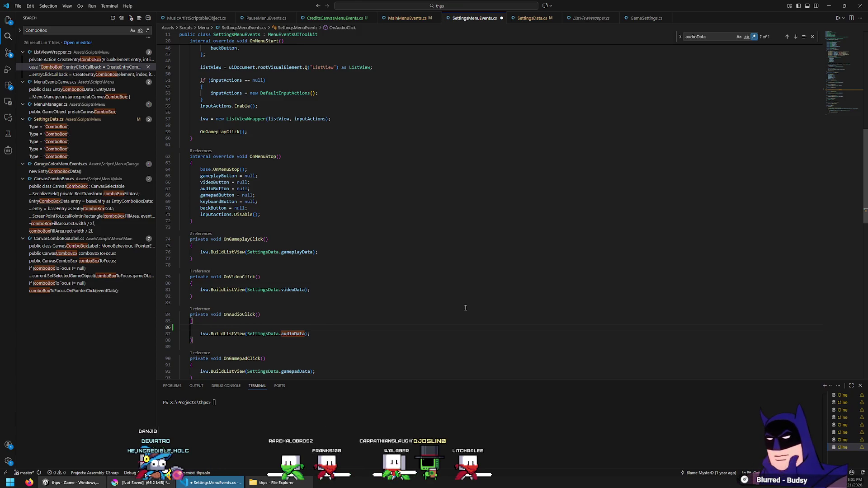
Add a private bool addedMusicTracks field and an if (!addedMusicTracks) guard setting it true.
{"action": "scroll", "coordinate": [466, 308], "scroll_direction": "up", "scroll_amount": 10}
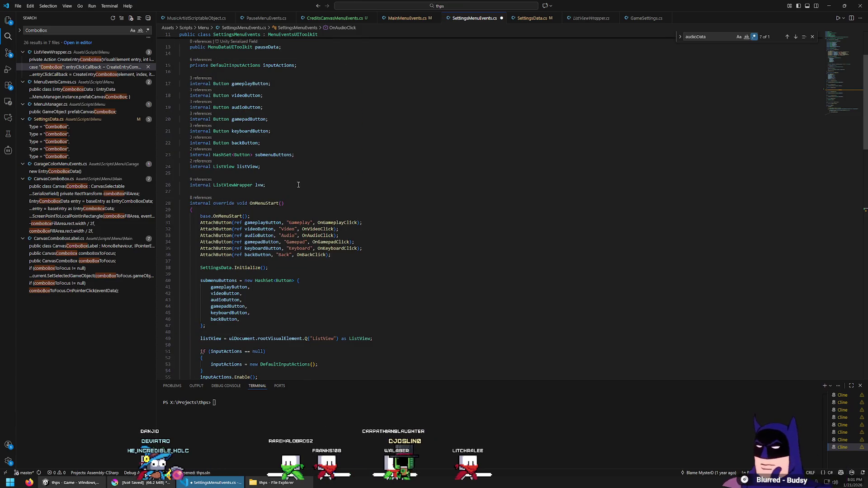
{"action": "key", "text": "Return"}
{"action": "type", "text": "private"}
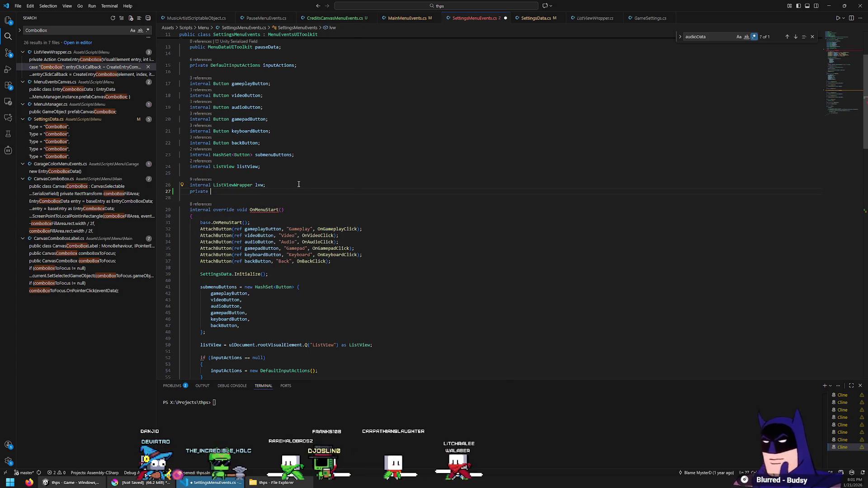
{"action": "type", "text": " bool "}
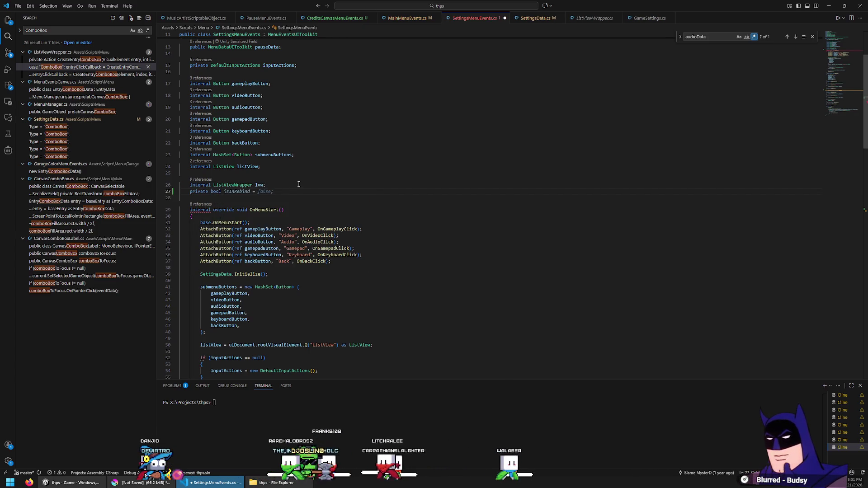
{"action": "type", "text": "addedMusicTracks"}
{"action": "key", "text": "Tab"}
{"action": "key", "text": "BackSpace"}
{"action": "type", "text": "= true;"}
{"action": "key", "text": "Up"}
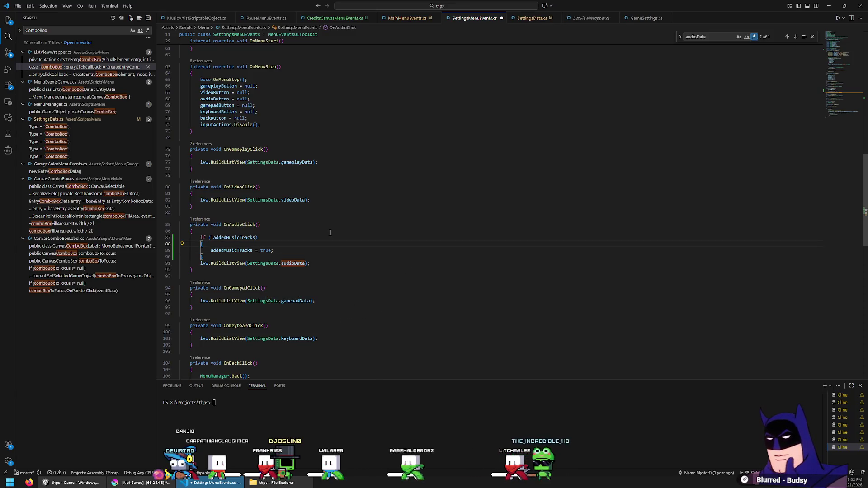
{"action": "key", "text": "Return"}
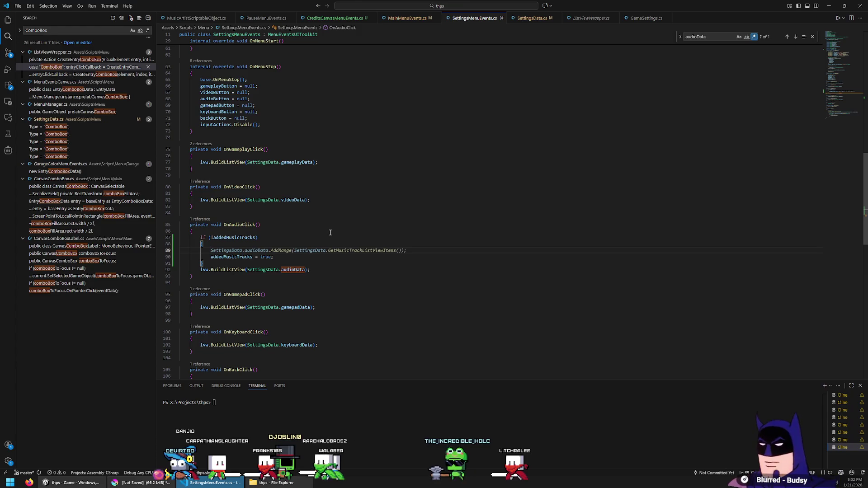
Close every open file except SettingsMenuEvents.cs.
{"action": "right_click", "coordinate": [451, 22]}
{"action": "left_click", "coordinate": [468, 39]}
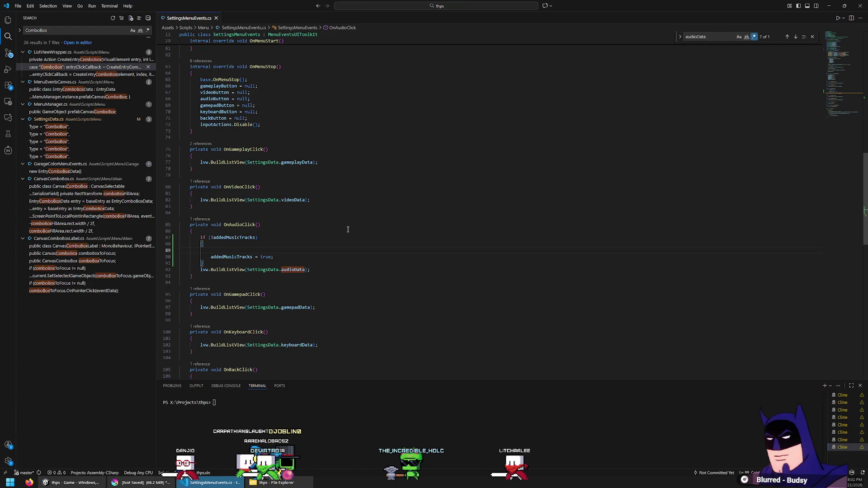
{"action": "key", "text": "ctrl+p"}
Open MusicManager.cs and review the SongData struct and every use of allSongs.
{"action": "type", "text": "MusicManager"}
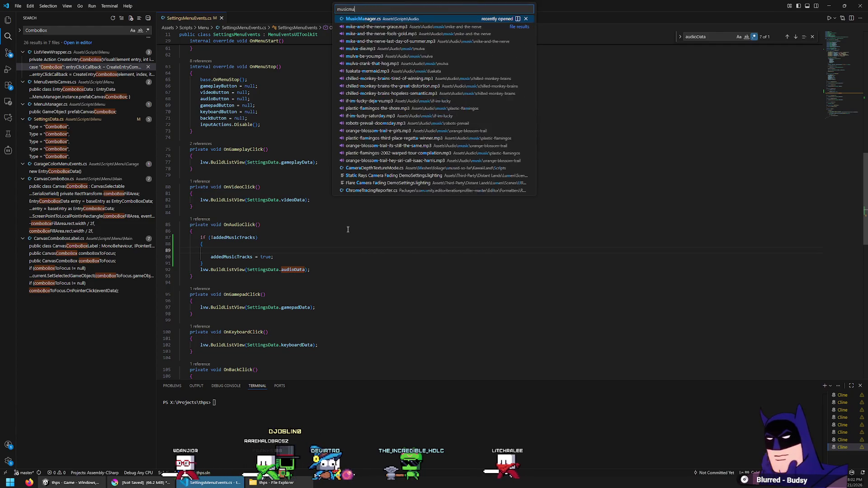
{"action": "key", "text": "Return"}
{"action": "scroll", "coordinate": [348, 230], "scroll_direction": "up", "scroll_amount": 15}
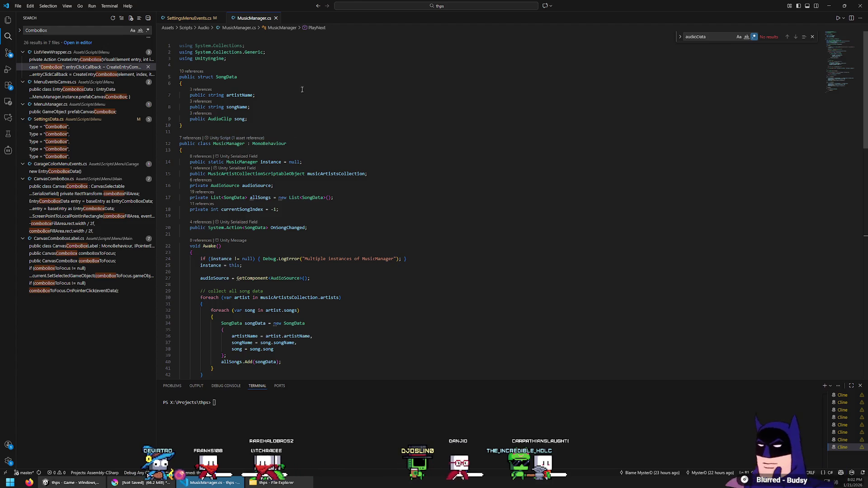
{"action": "scroll", "coordinate": [325, 110], "scroll_direction": "down", "scroll_amount": 3}
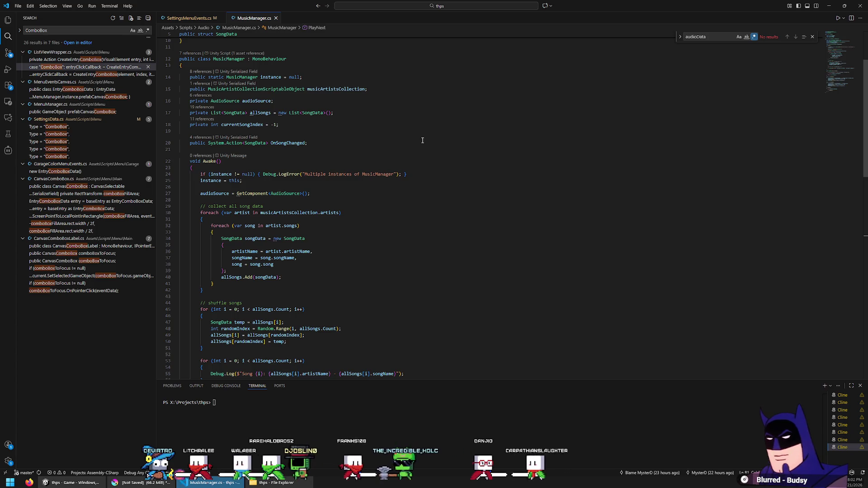
{"action": "double_click", "coordinate": [269, 114]}
{"action": "scroll", "coordinate": [544, 309], "scroll_direction": "down", "scroll_amount": 5}
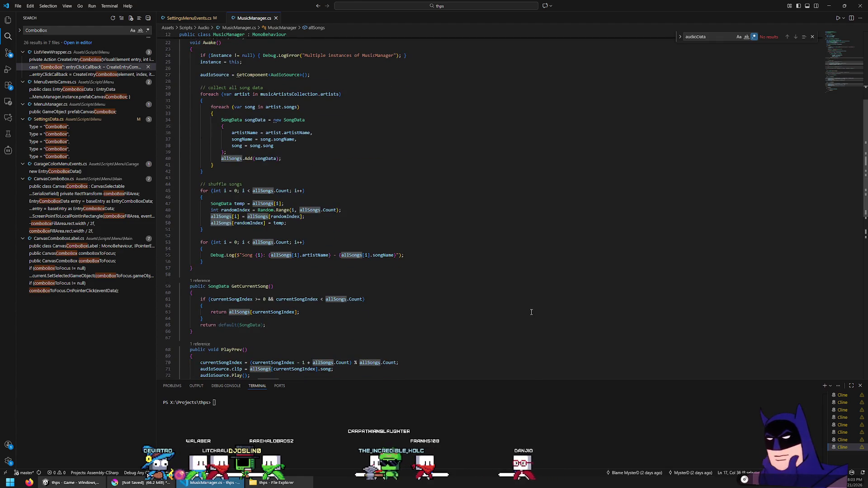
{"action": "scroll", "coordinate": [531, 313], "scroll_direction": "up", "scroll_amount": 3}
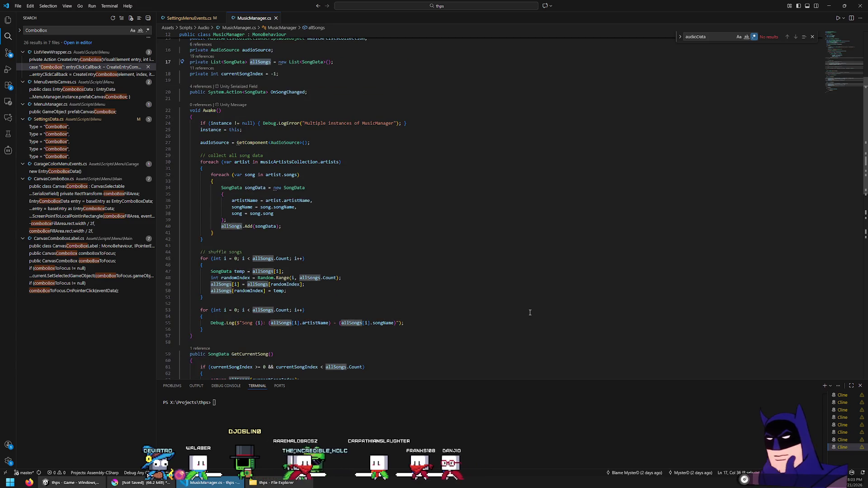
{"action": "scroll", "coordinate": [529, 315], "scroll_direction": "up", "scroll_amount": 3}
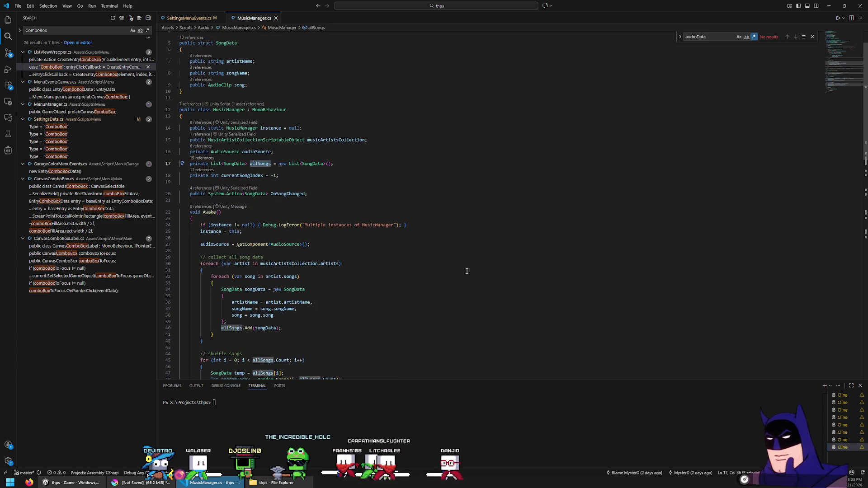
{"action": "scroll", "coordinate": [338, 249], "scroll_direction": "up", "scroll_amount": 1}
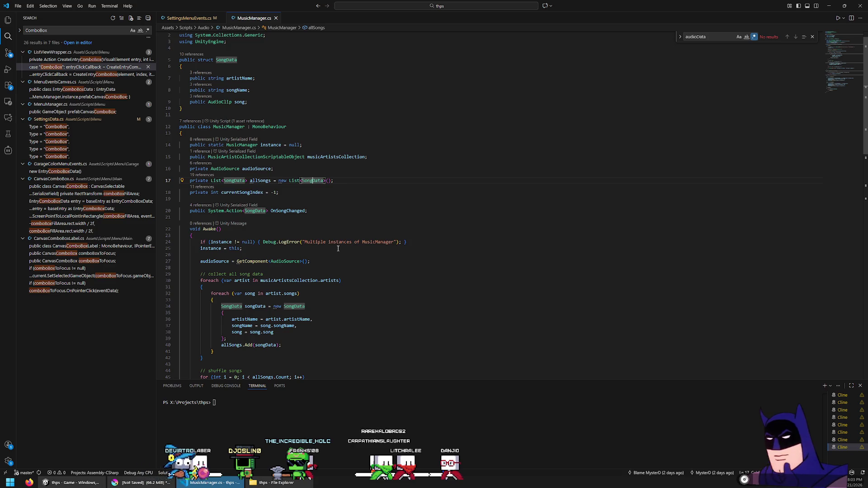
{"action": "scroll", "coordinate": [339, 248], "scroll_direction": "up", "scroll_amount": 1}
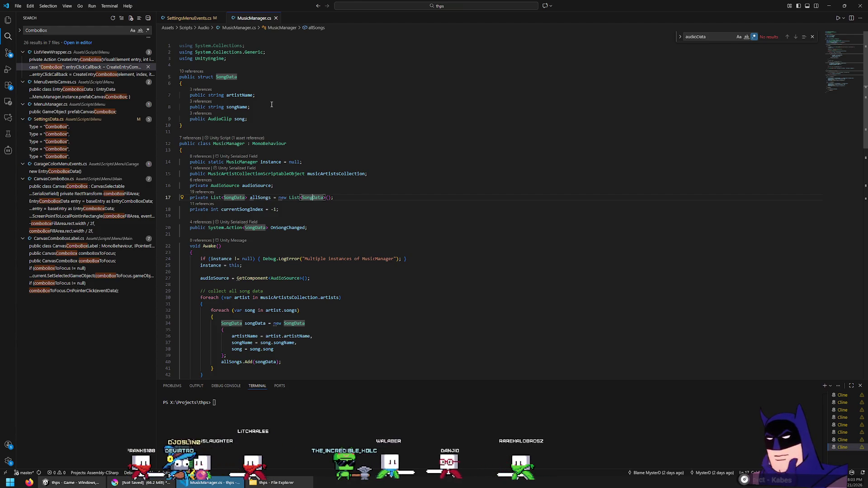
{"action": "scroll", "coordinate": [276, 114], "scroll_direction": "down", "scroll_amount": 4}
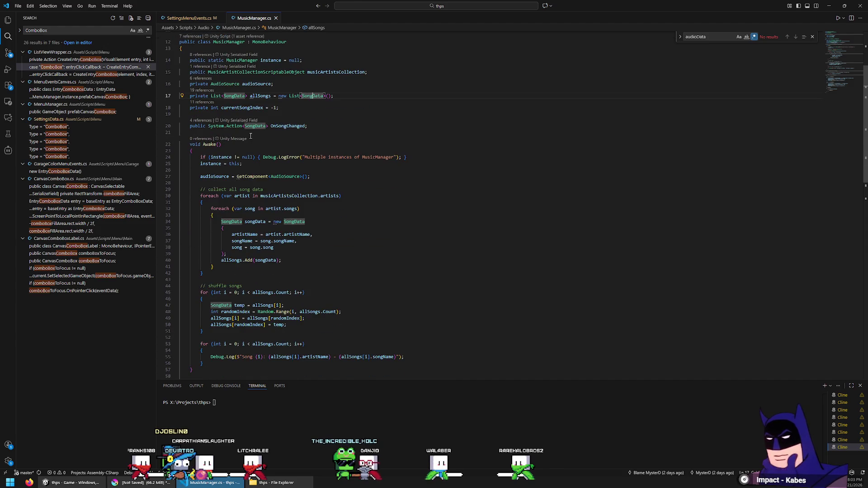
{"action": "scroll", "coordinate": [251, 136], "scroll_direction": "up", "scroll_amount": 5}
Add a 'public bool disabled;' field to the SongData struct and save MusicManager.cs.
{"action": "left_click", "coordinate": [288, 106]}
{"action": "key", "text": "Return"}
{"action": "type", "text": "public b"}
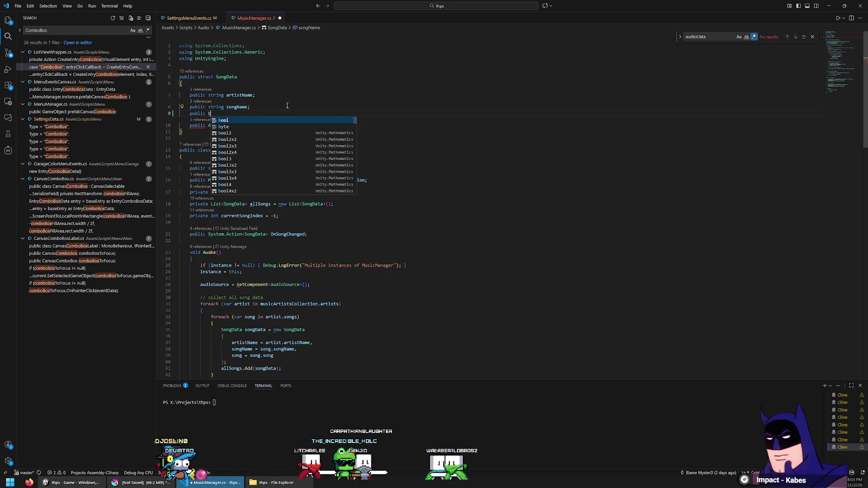
{"action": "type", "text": "ool disabled;"}
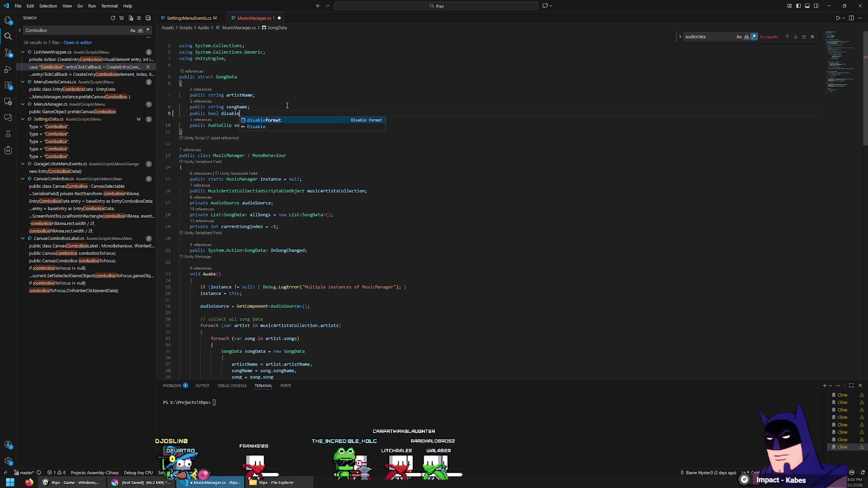
{"action": "key", "text": "ctrl+s"}
{"action": "scroll", "coordinate": [288, 111], "scroll_direction": "down", "scroll_amount": 3}
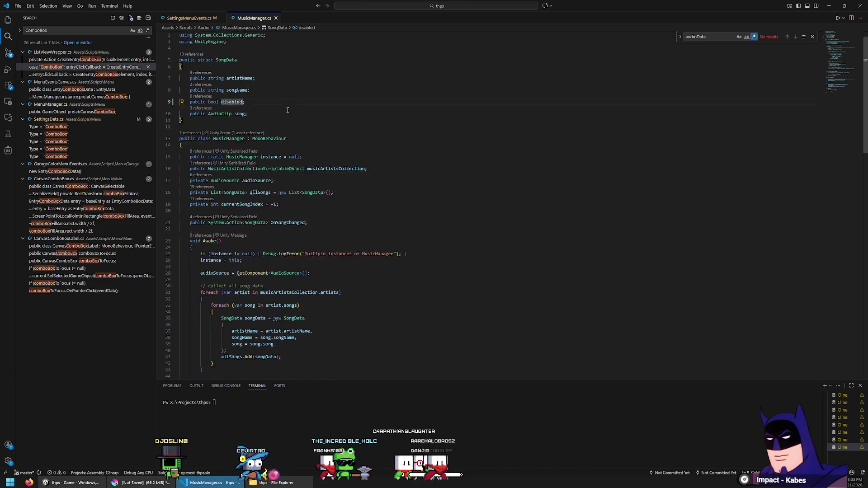
{"action": "scroll", "coordinate": [290, 122], "scroll_direction": "down", "scroll_amount": 3}
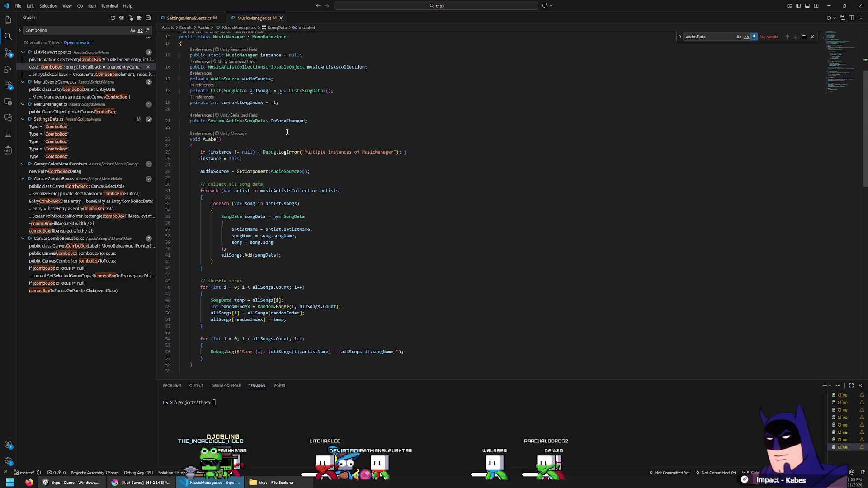
{"action": "scroll", "coordinate": [348, 217], "scroll_direction": "up", "scroll_amount": 5}
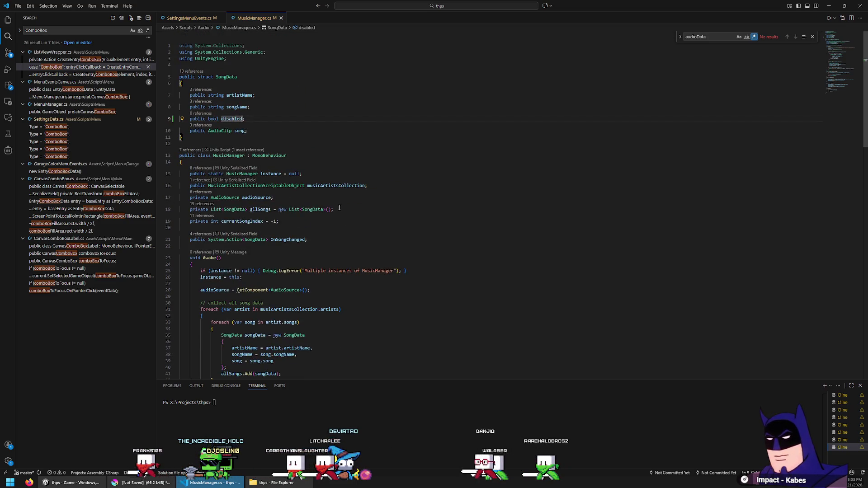
Add a private List<SongData> shuffledSongs field below allSongs, then undo it.
{"action": "left_click", "coordinate": [353, 217]}
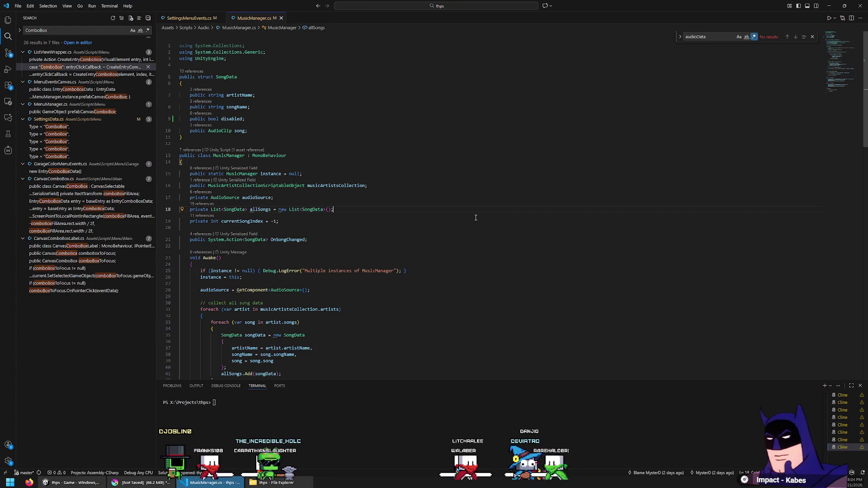
{"action": "key", "text": "Return"}
{"action": "type", "text": "private "}
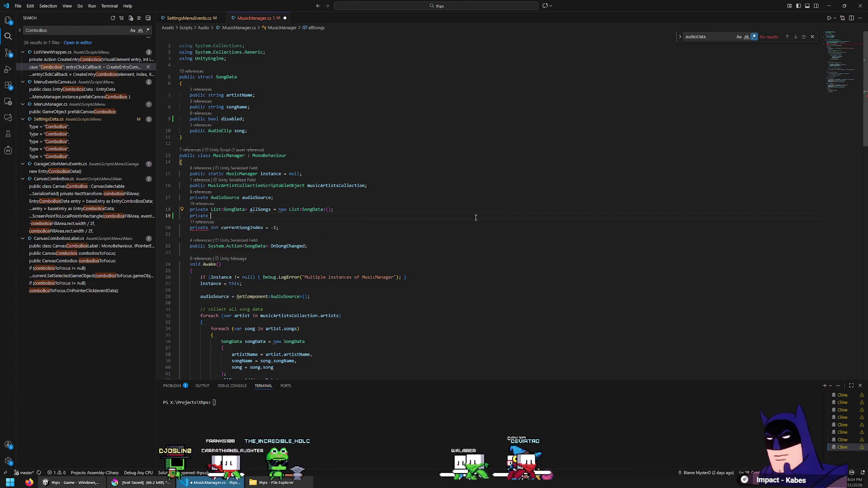
{"action": "type", "text": "List<SongData> shuffle"}
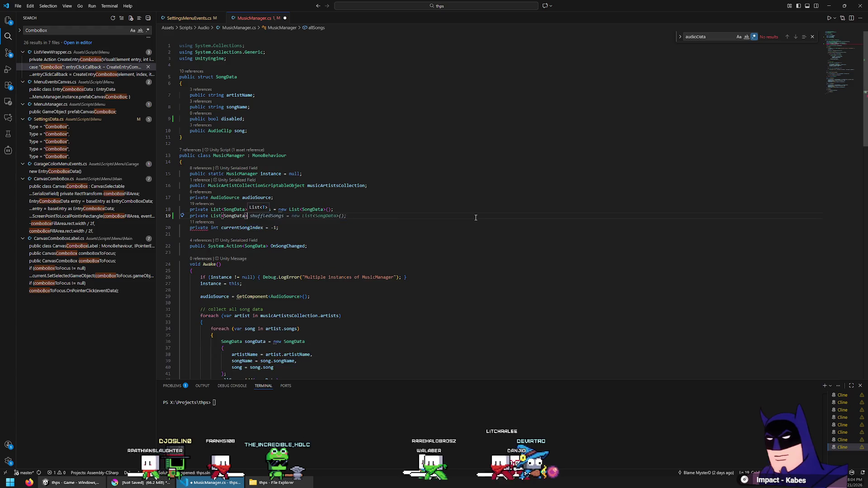
{"action": "key", "text": "Tab"}
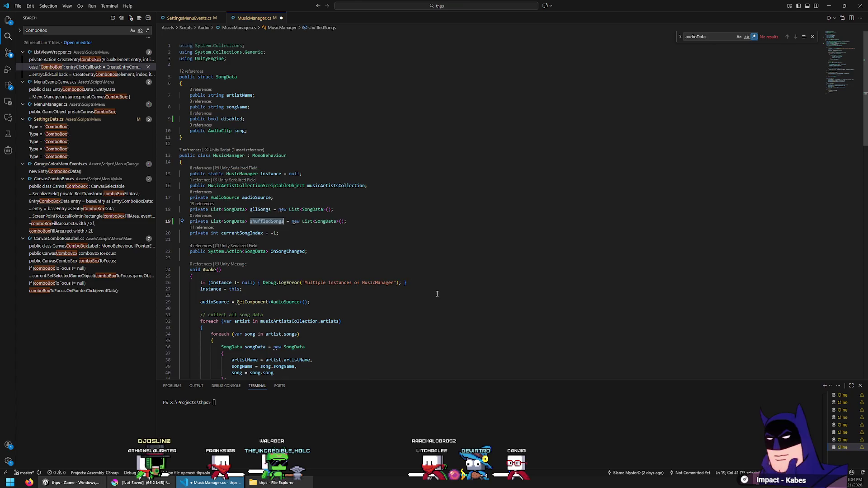
{"action": "scroll", "coordinate": [437, 294], "scroll_direction": "down", "scroll_amount": 5}
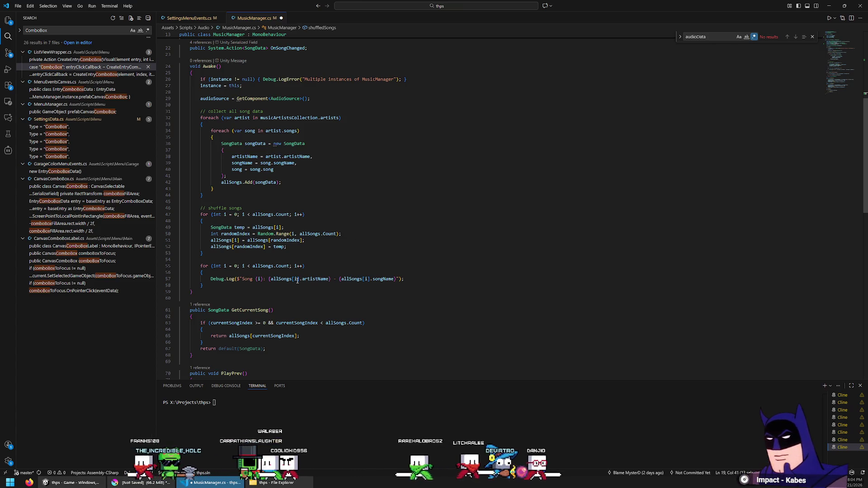
{"action": "left_click", "coordinate": [279, 256]}
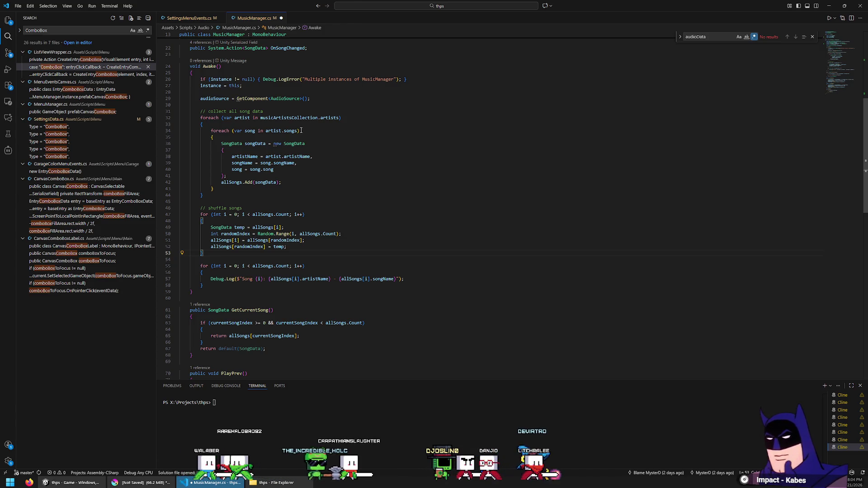
{"action": "key", "text": "ctrl+z"}
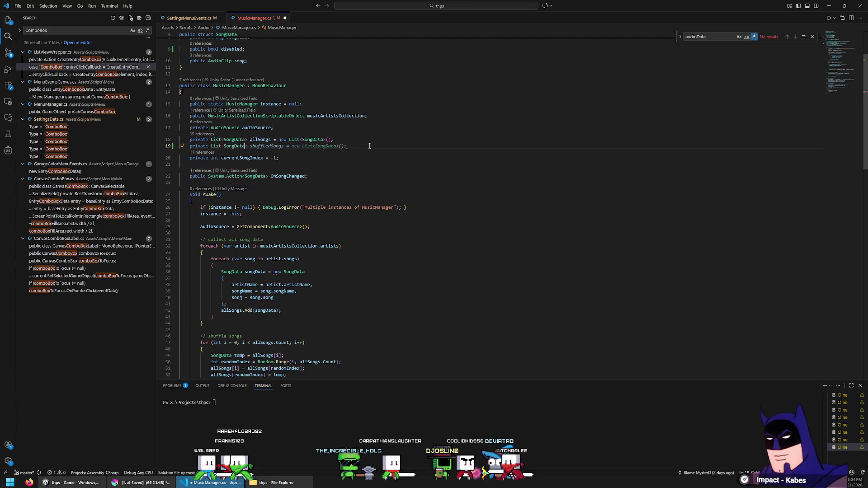
{"action": "key", "text": "ctrl+z"}
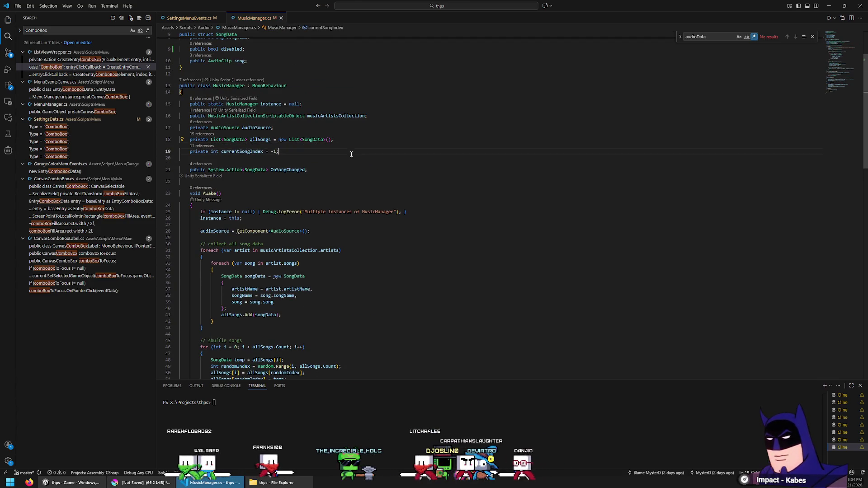
{"action": "scroll", "coordinate": [407, 104], "scroll_direction": "down", "scroll_amount": 1}
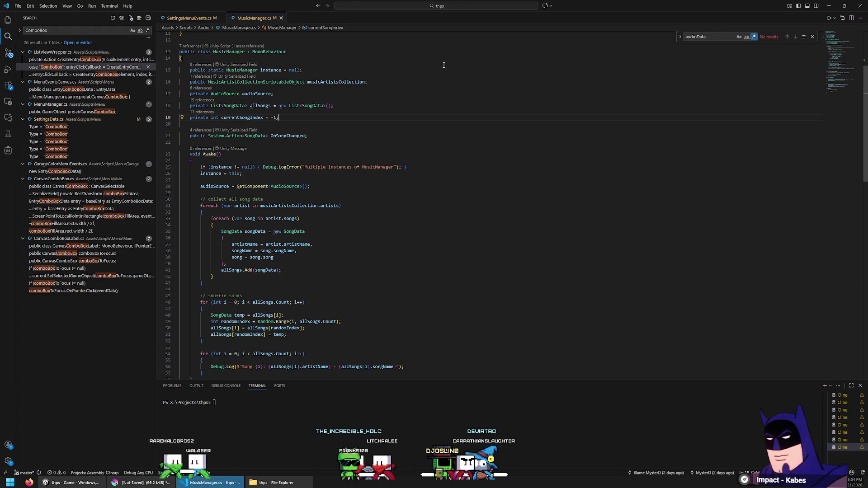
{"action": "scroll", "coordinate": [443, 65], "scroll_direction": "down", "scroll_amount": 8}
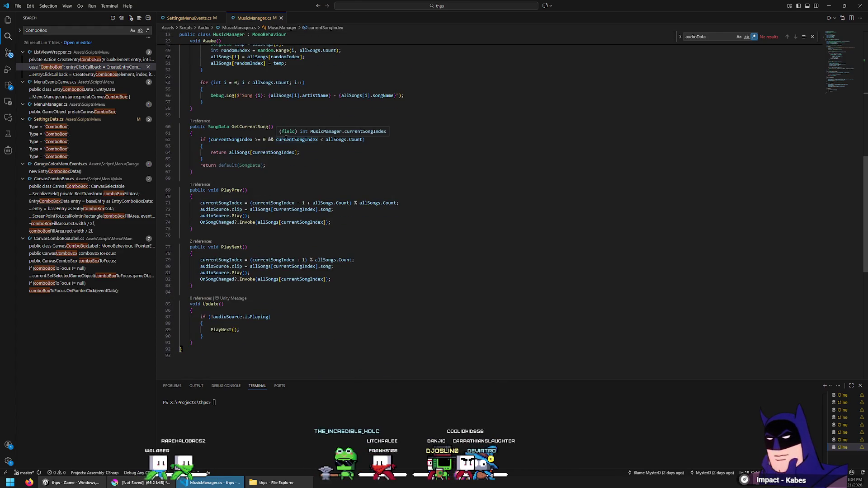
{"action": "scroll", "coordinate": [301, 256], "scroll_direction": "up", "scroll_amount": 10}
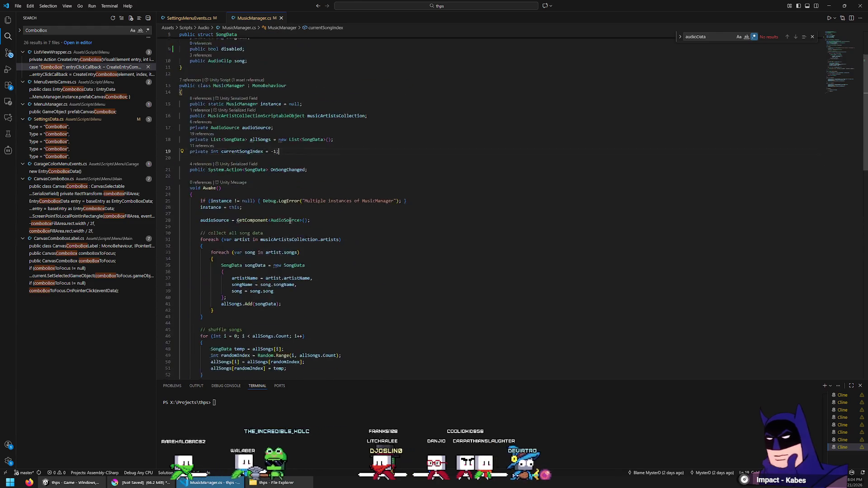
{"action": "scroll", "coordinate": [356, 221], "scroll_direction": "down", "scroll_amount": 6}
{"action": "scroll", "coordinate": [281, 190], "scroll_direction": "up", "scroll_amount": 5}
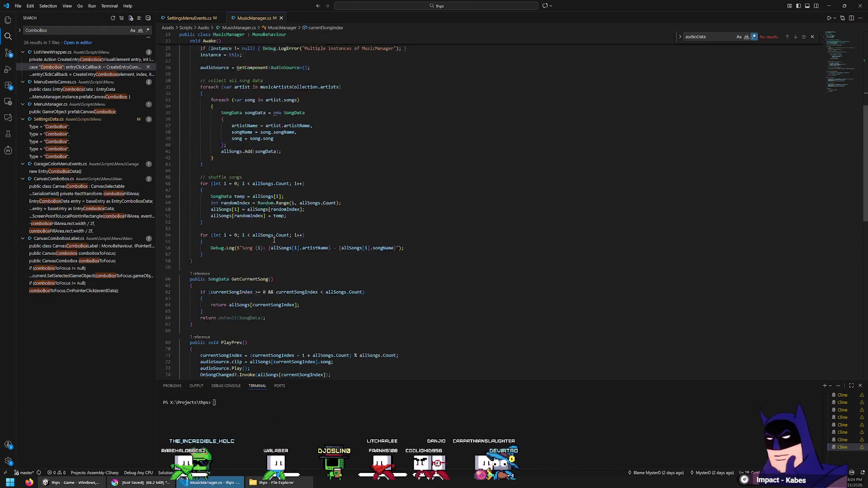
Change the allSongs list declaration from private to public.
{"action": "double_click", "coordinate": [205, 140]}
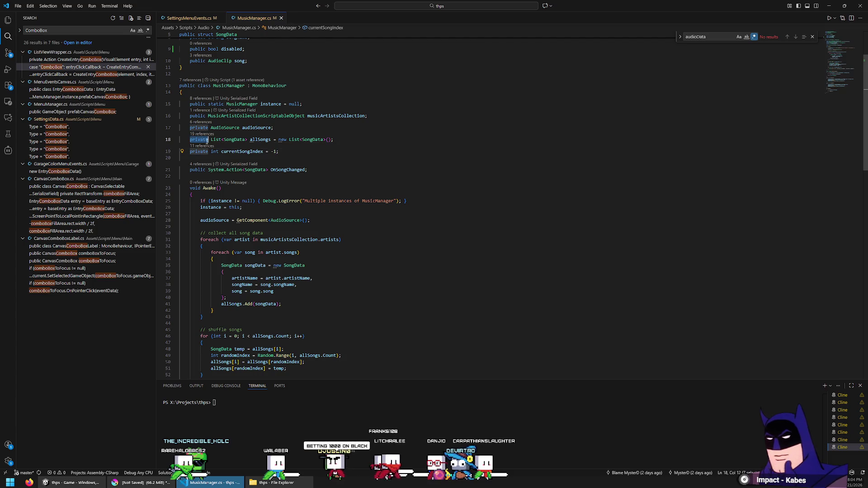
{"action": "type", "text": "public"}
{"action": "key", "text": "Down"}
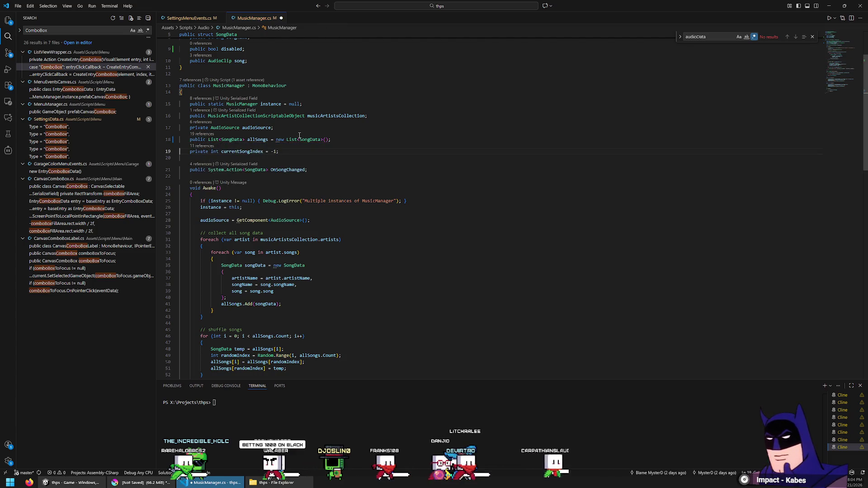
In SettingsMenuEvents.cs, start a SongData loop over MusicManager.instance.allSongs using completions.
{"action": "left_click", "coordinate": [190, 19]}
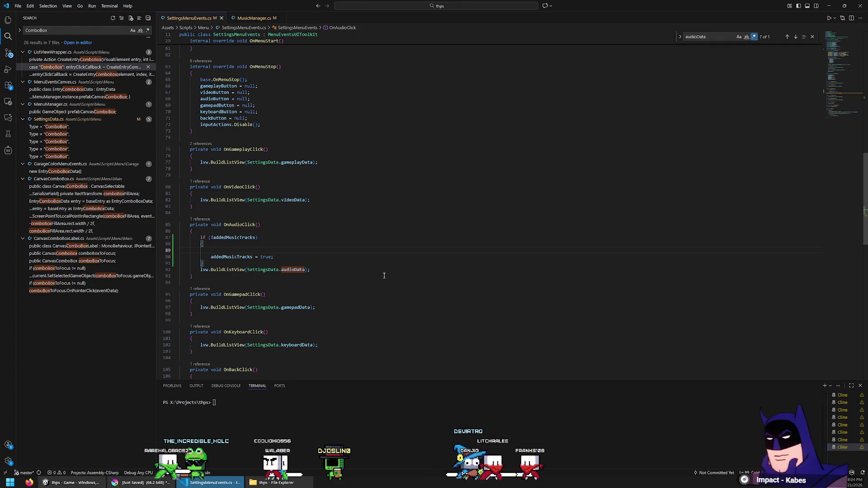
{"action": "type", "text": "Mu"}
{"action": "key", "text": "ctrl+Tab"}
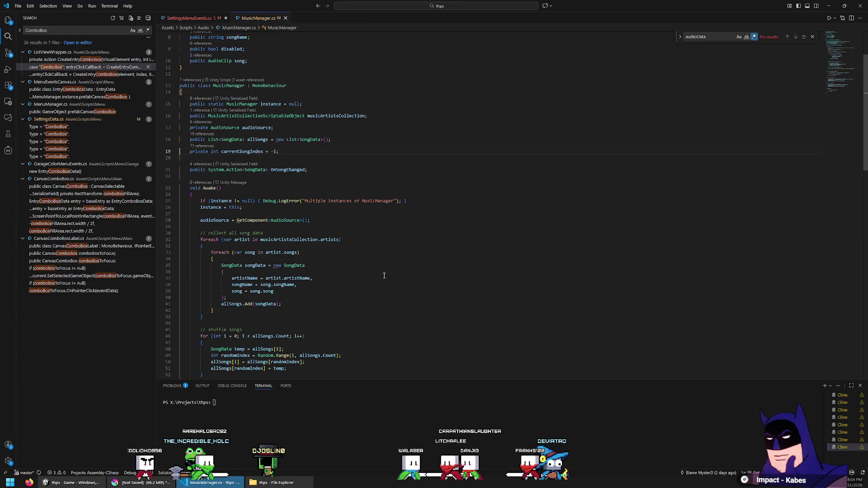
{"action": "key", "text": "ctrl+Tab"}
{"action": "type", "text": "SongD"}
{"action": "key", "text": "Tab"}
{"action": "key", "text": "Tab"}
{"action": "key", "text": "Escape"}
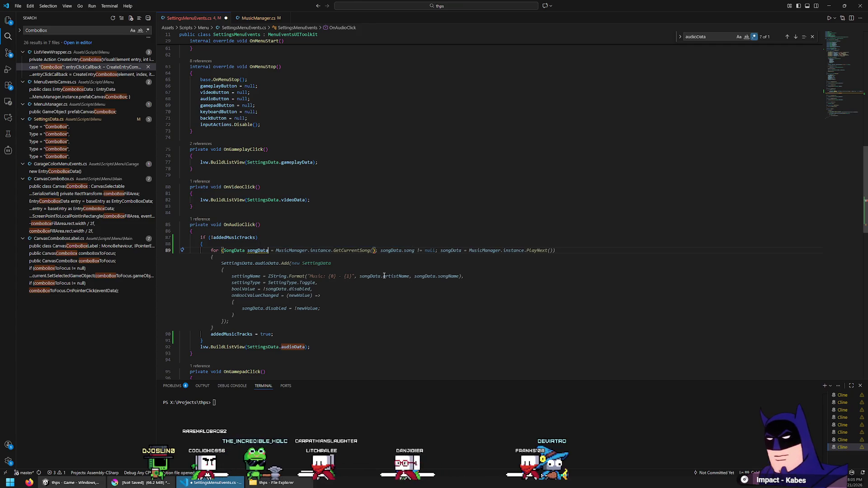
{"action": "key", "text": "ctrl+z"}
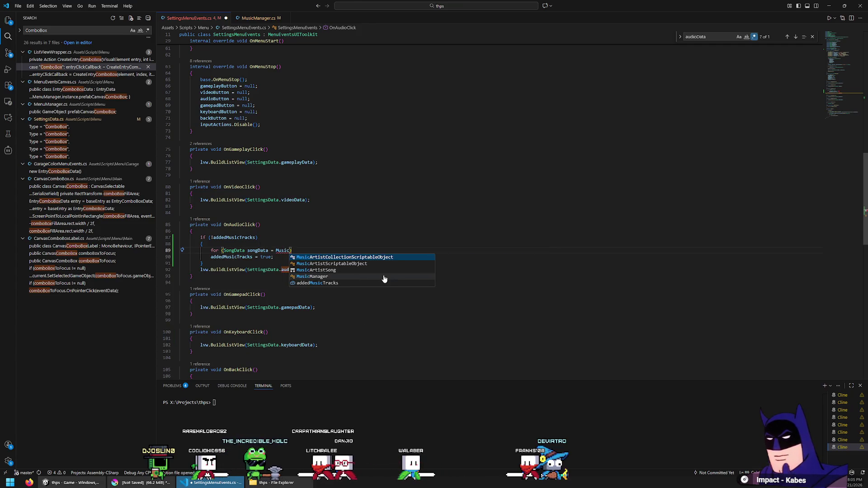
{"action": "key", "text": "ctrl+y"}
{"action": "key", "text": "ctrl+space"}
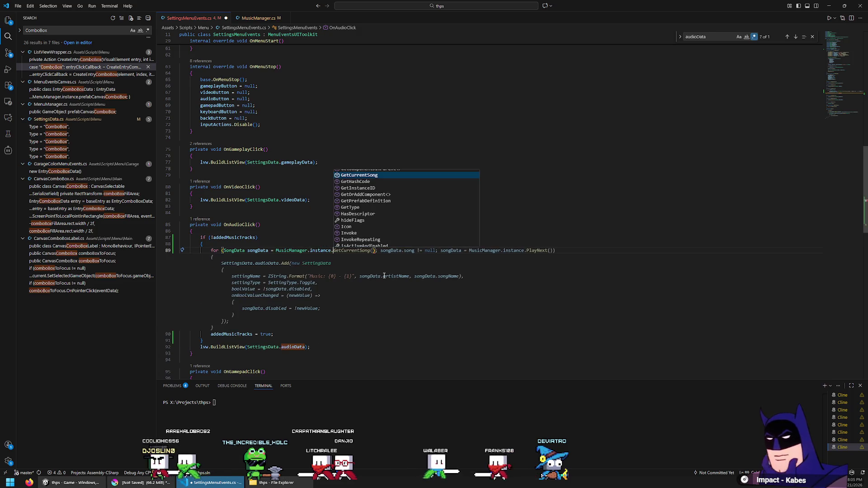
{"action": "type", "text": "a"}
{"action": "key", "text": "Tab"}
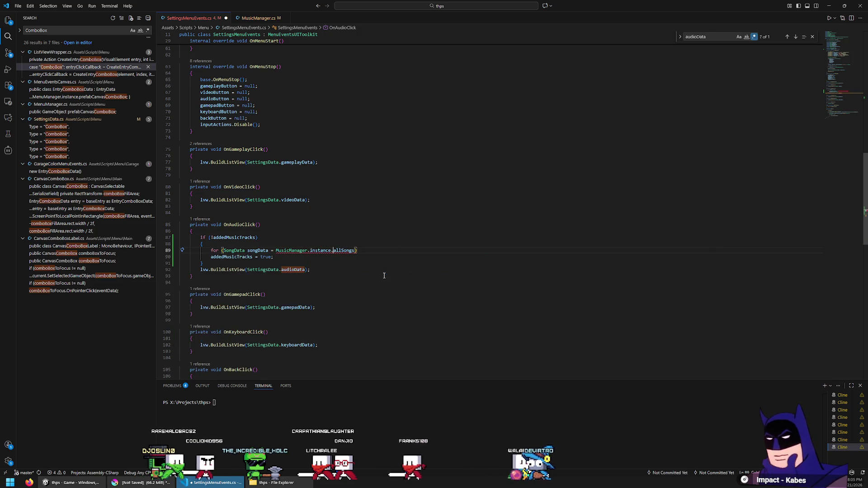
Fix the header to 'foreach (SongData songData in MusicManager.instance.allSongs)' with empty braces.
{"action": "key", "text": "ctrl+Left"}
{"action": "key", "text": "ctrl+Left"}
{"action": "key", "text": "ctrl+Left"}
{"action": "key", "text": "BackSpace"}
{"action": "type", "text": "in"}
{"action": "key", "text": "End"}
{"action": "key", "text": "Return"}
{"action": "type", "text": "{"}
{"action": "key", "text": "Return"}
{"action": "key", "text": "BackSpace"}
{"action": "type", "text": "each"}
{"action": "key", "text": "End"}
{"action": "key", "text": "Delete"}
{"action": "key", "text": "Return"}
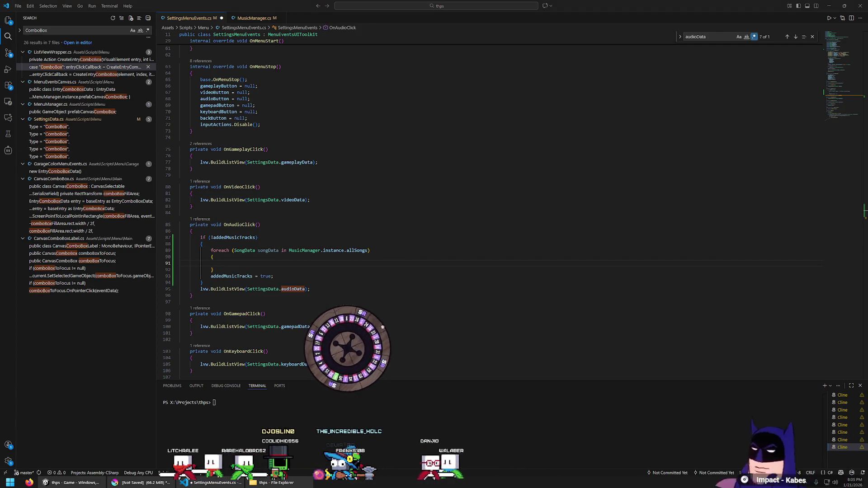
Check the empty loop's position inside OnAudioClick's addedMusicTracks guard.
{"action": "key", "text": "Up"}
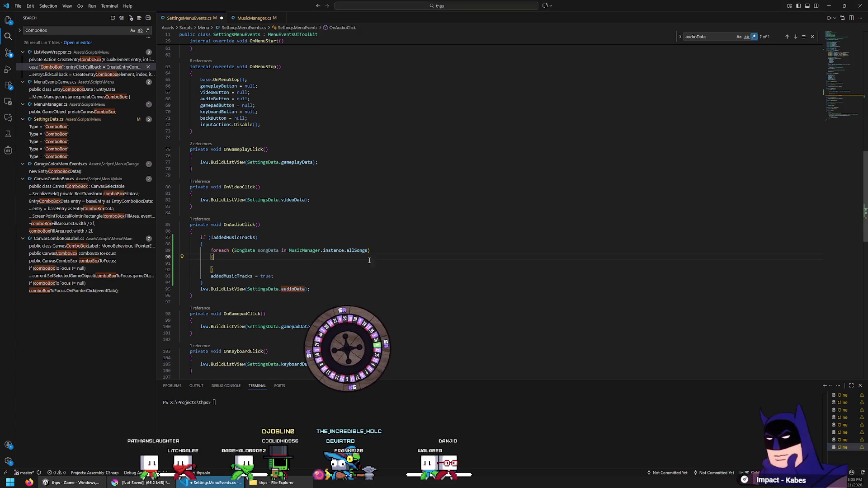
{"action": "left_click", "coordinate": [325, 271]}
{"action": "scroll", "coordinate": [334, 267], "scroll_direction": "down", "scroll_amount": 3}
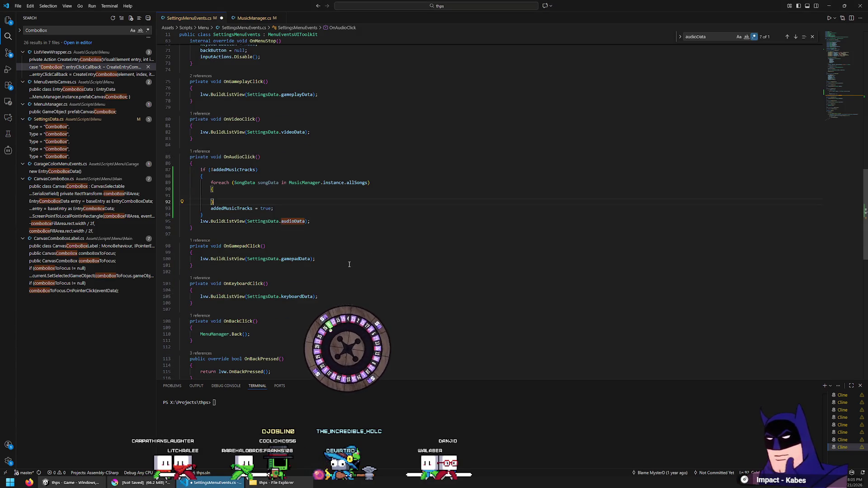
{"action": "left_click", "coordinate": [334, 219]}
{"action": "left_click", "coordinate": [257, 196]}
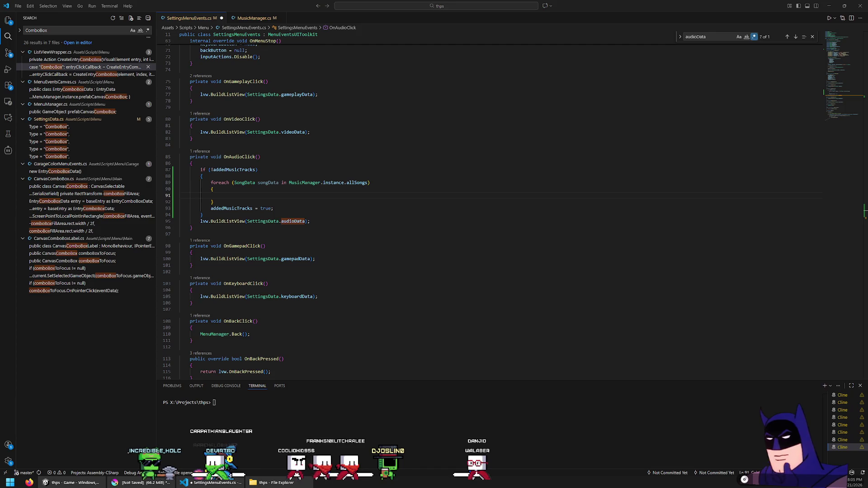
{"action": "left_click", "coordinate": [347, 210]}
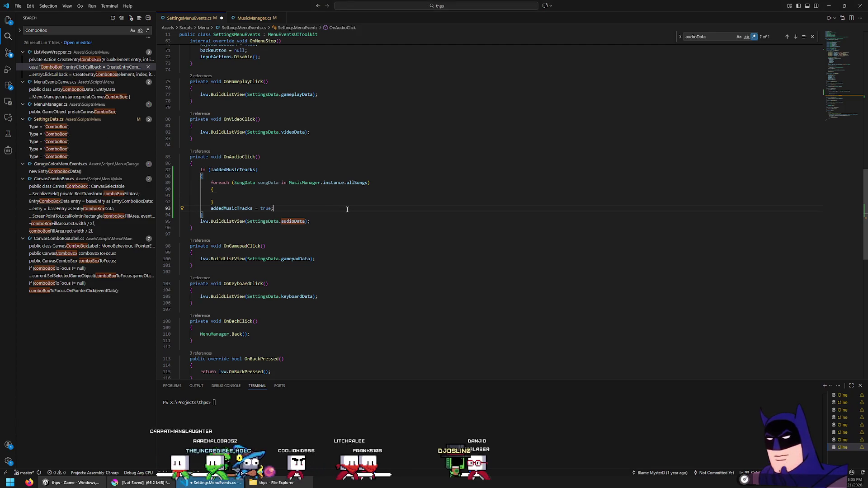
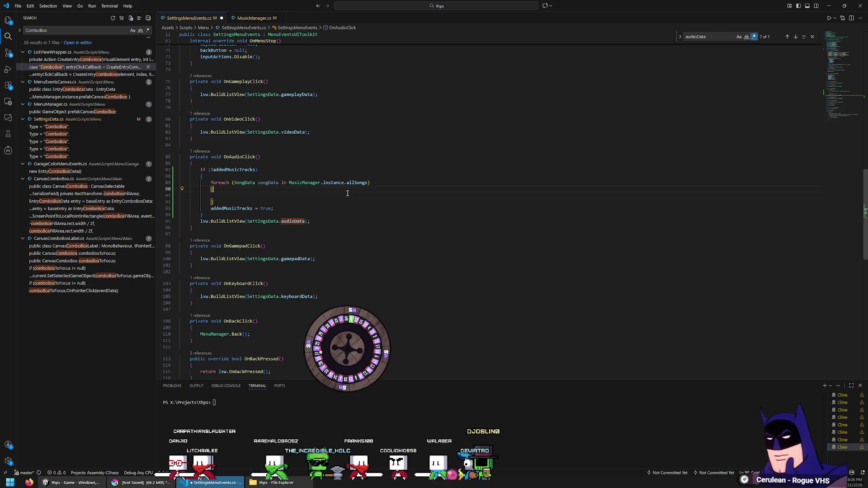
Declare a List<string> allSongNames at the start of the if block, before the song loop.
{"action": "left_click", "coordinate": [259, 201]}
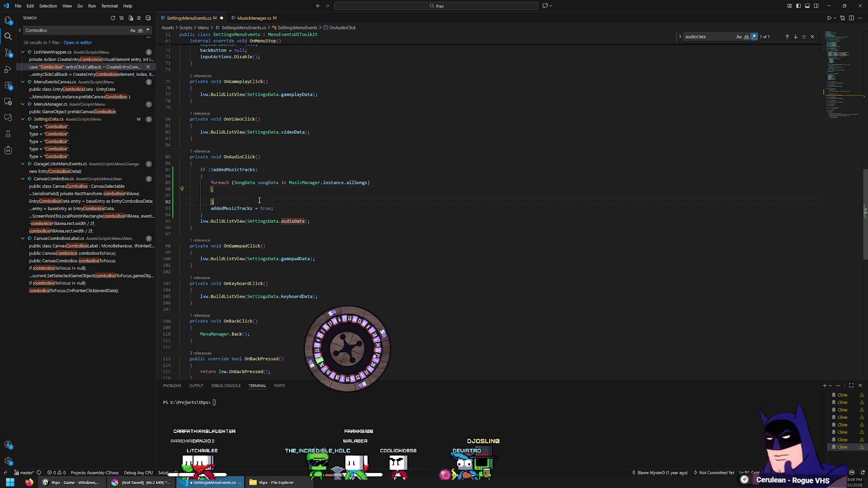
{"action": "left_click", "coordinate": [254, 170]}
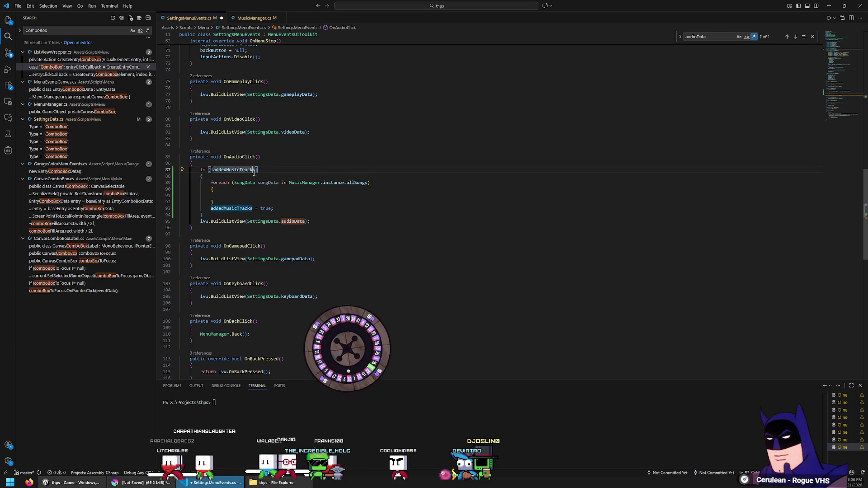
{"action": "key", "text": "Down"}
{"action": "key", "text": "Return"}
{"action": "type", "text": "List"}
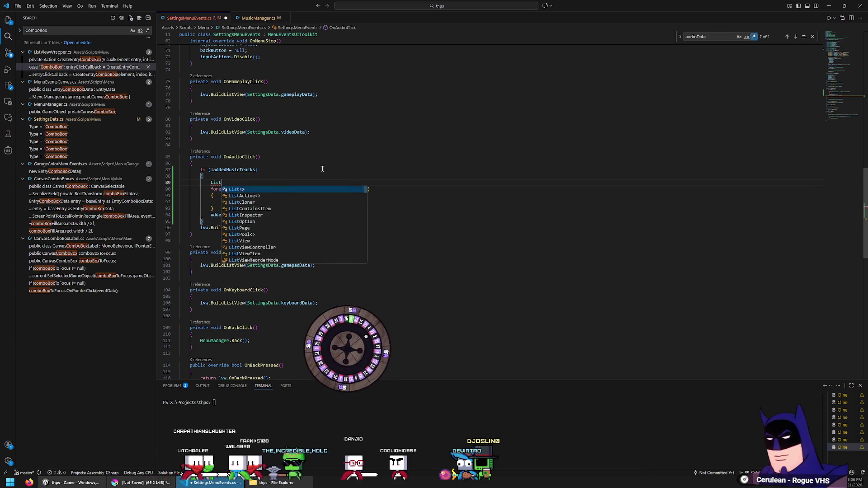
{"action": "type", "text": "<string> "}
{"action": "type", "text": "s"}
{"action": "type", "text": "Song"}
{"action": "key", "text": "Tab"}
{"action": "key", "text": "Home"}
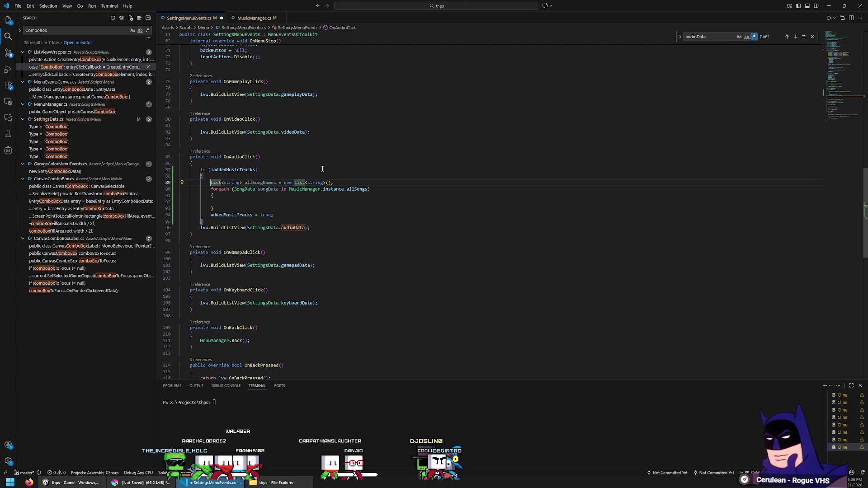
In the foreach, add each name to allSongNames with String.Concat(artistName, " - ", songName).
{"action": "type", "text": "allSongNames."}
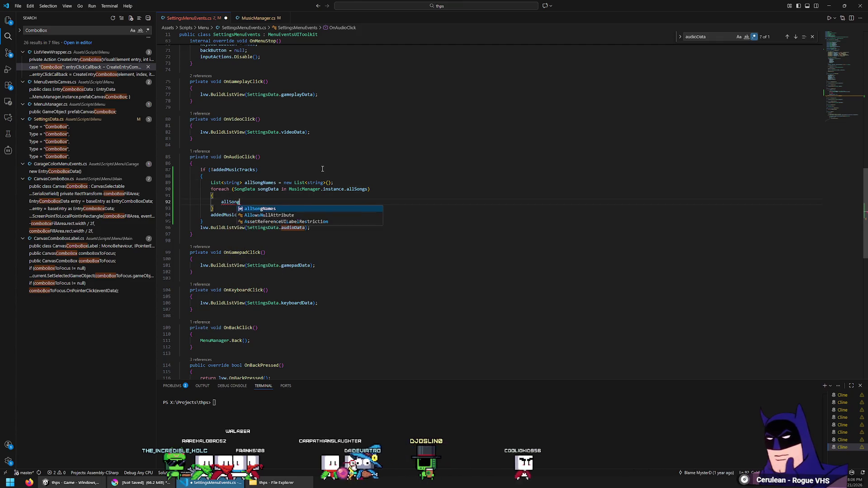
{"action": "key", "text": "Tab"}
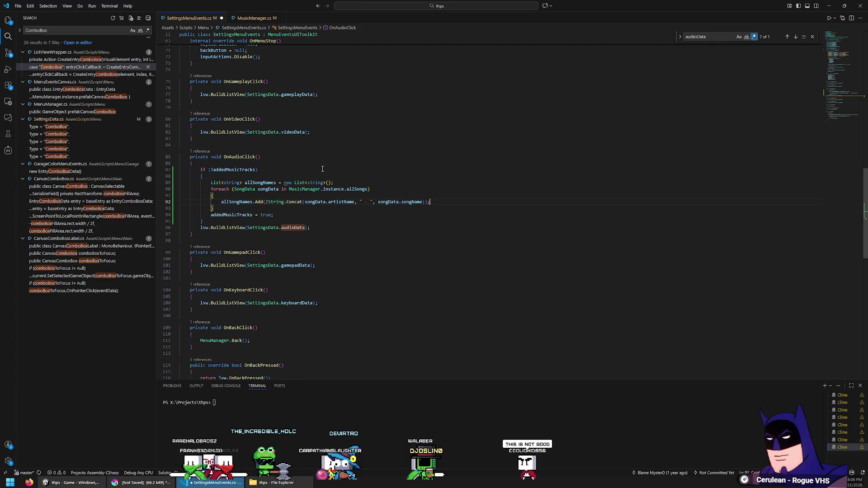
{"action": "key", "text": "shift+Up"}
{"action": "key", "text": "shift+Up"}
{"action": "key", "text": "shift+Up"}
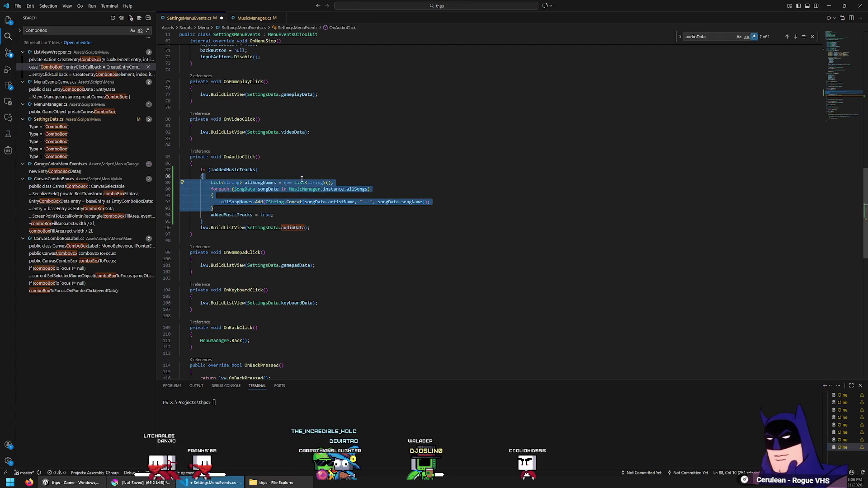
{"action": "key", "text": "alt+Tab"}
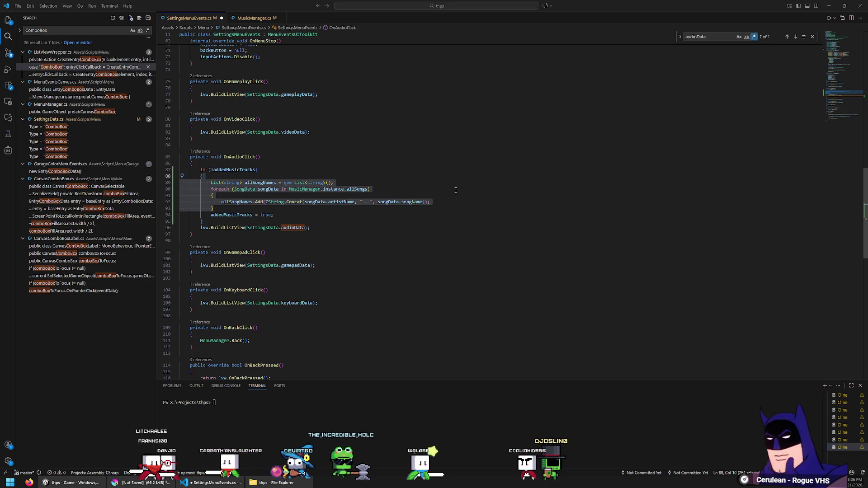
{"action": "left_click", "coordinate": [283, 196]}
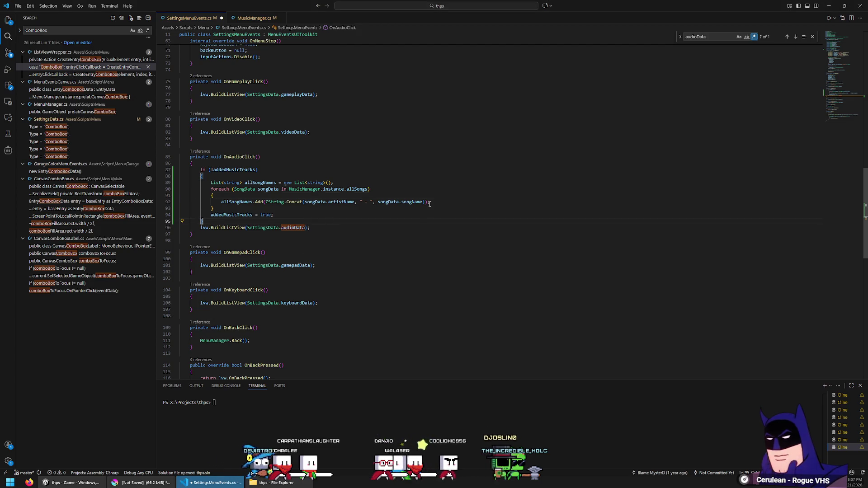
Sort allSongNames with StringComparer.OrdinalIgnoreCase before the addedMusicTracks flag is set.
{"action": "left_click", "coordinate": [289, 215]}
{"action": "key", "text": "Return"}
{"action": "key", "text": "alt+Up"}
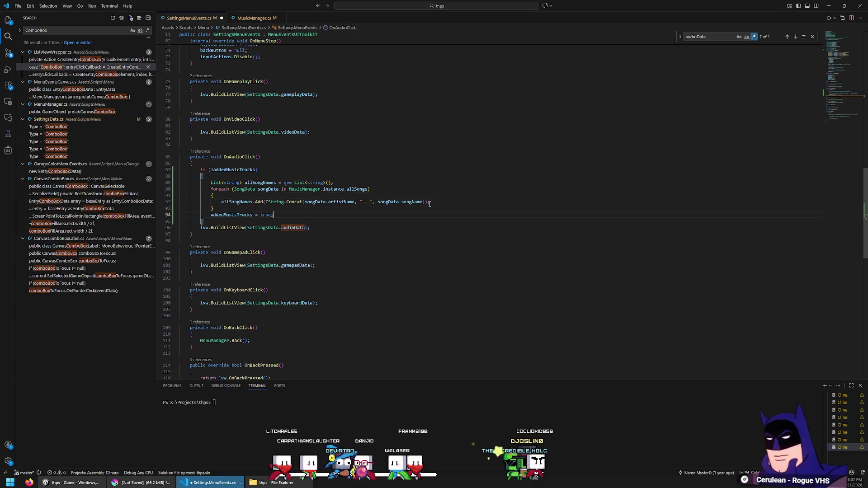
{"action": "type", "text": "allSongNames."}
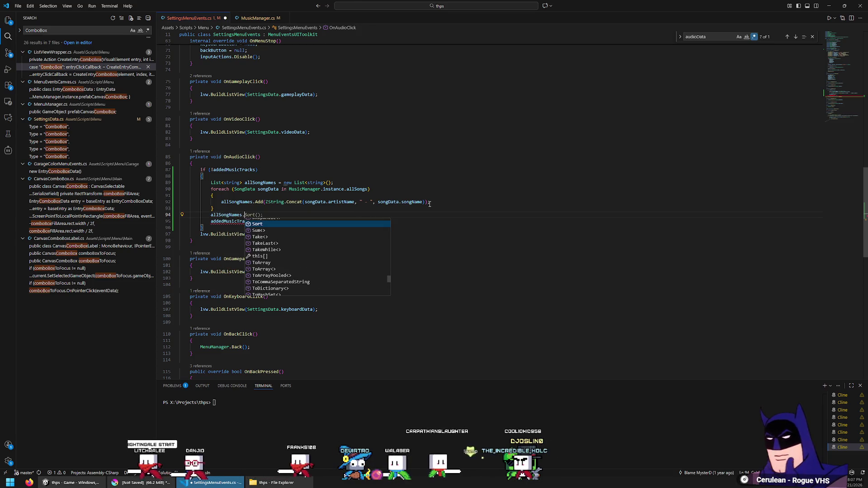
{"action": "type", "text": "Sort();sor"}
{"action": "key", "text": "Tab"}
{"action": "type", "text": "(String"}
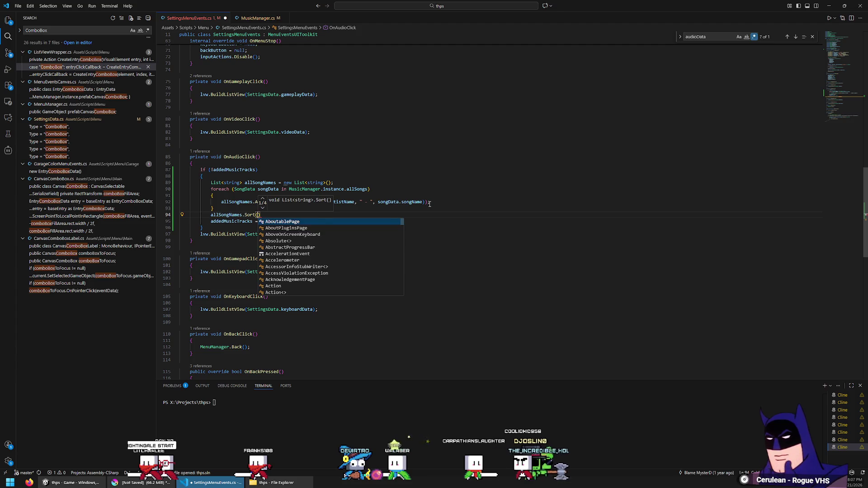
{"action": "type", "text": "Comparer.Ordin"}
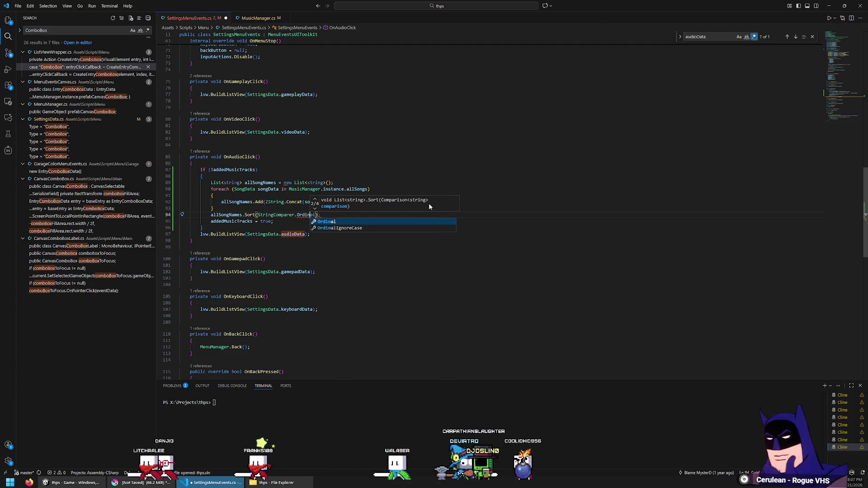
{"action": "key", "text": "Down"}
{"action": "key", "text": "Tab"}
{"action": "key", "text": "End"}
{"action": "key", "text": "Return"}
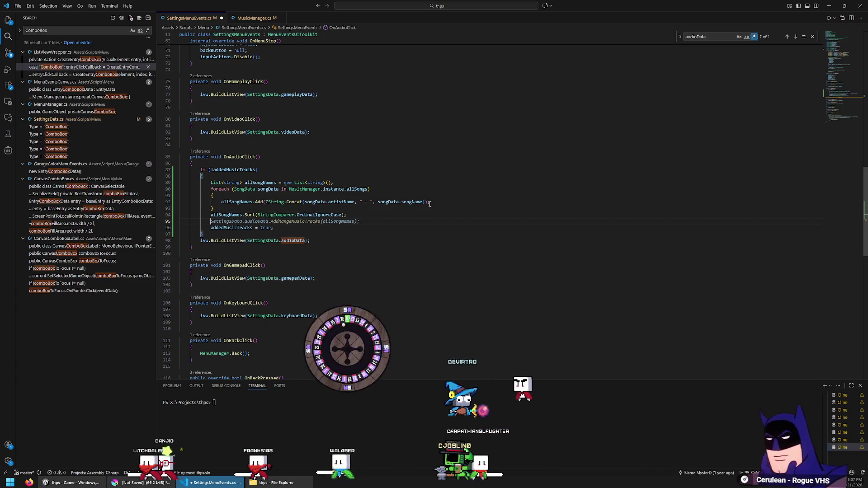
Add a foreach that adds a SettingsMenuAudioListViewItem(songName) to SettingsData.audioData for each name.
{"action": "type", "text": "forea"}
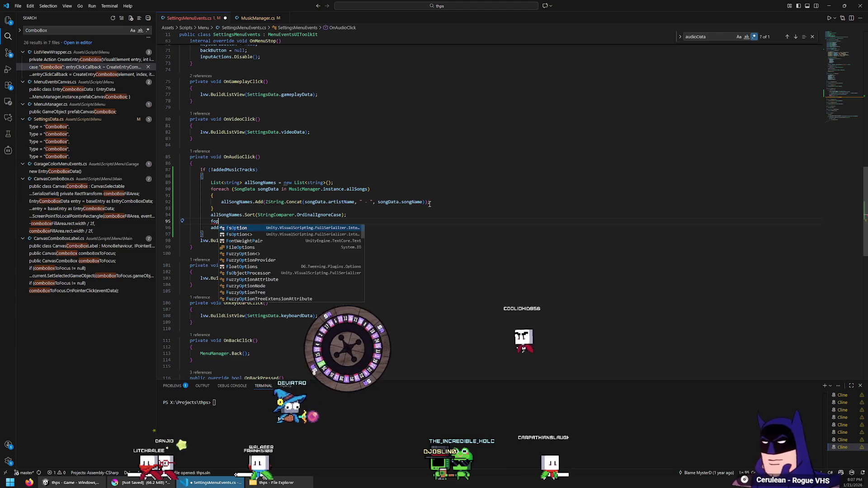
{"action": "key", "text": "Tab"}
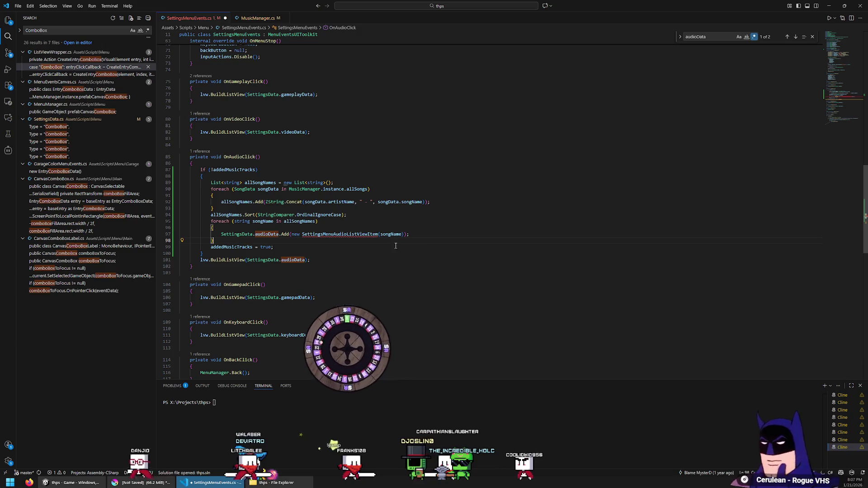
{"action": "mouse_move", "coordinate": [345, 235]}
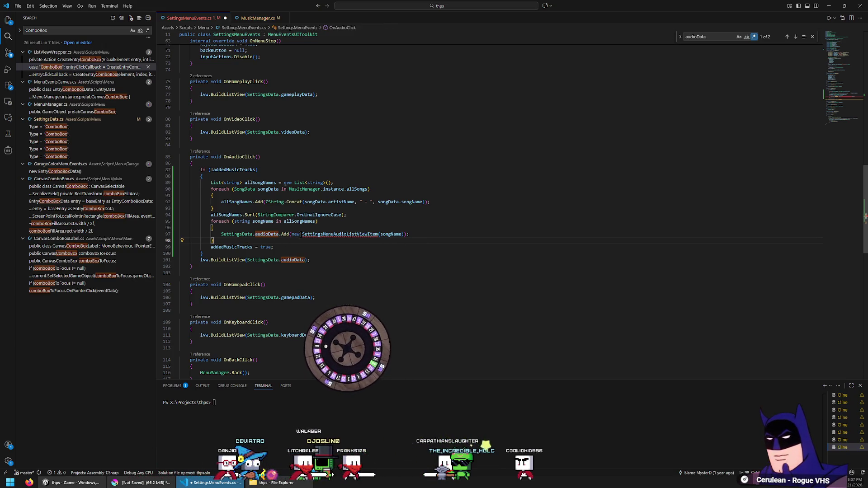
{"action": "left_click_drag", "start_coordinate": [224, 157], "coordinate": [261, 157]}
Jump from OnAudioClick to the audioData definition in SettingsData.cs.
{"action": "left_click", "coordinate": [257, 18]}
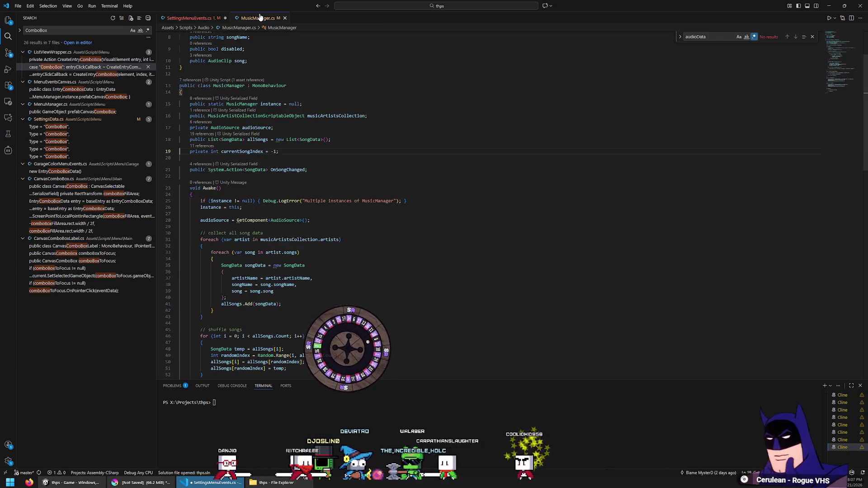
{"action": "left_click", "coordinate": [189, 18]}
{"action": "left_click", "coordinate": [276, 247]}
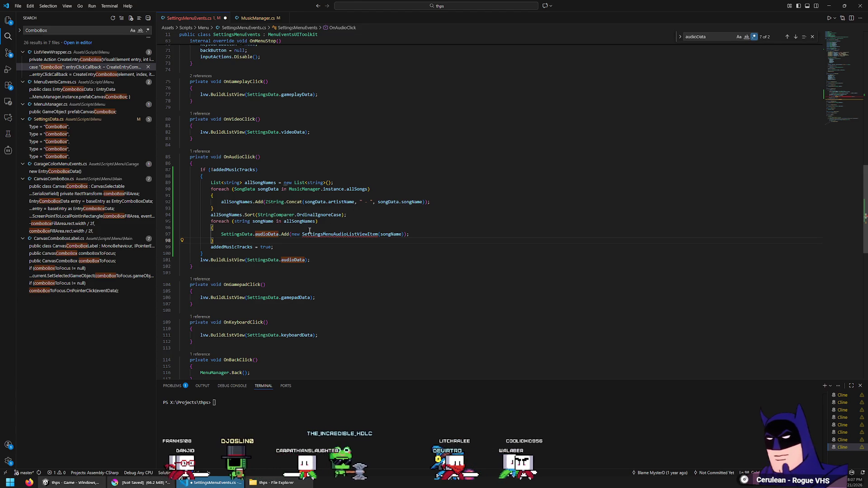
{"action": "left_click", "coordinate": [291, 260], "text": "ctrl"}
Add the comment '// tracks are added dynamically' below the Tracks entry.
{"action": "scroll", "coordinate": [316, 262], "scroll_direction": "down", "scroll_amount": 6}
{"action": "left_click", "coordinate": [399, 287]}
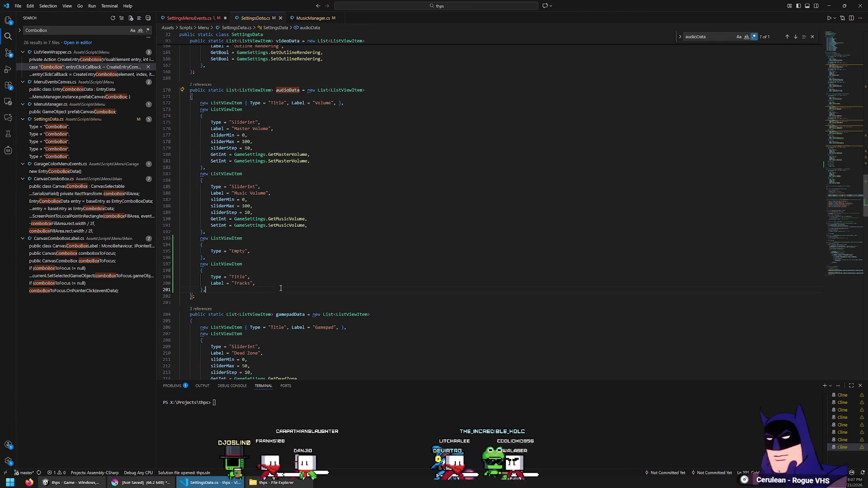
{"action": "key", "text": "Return"}
{"action": "type", "text": "/ tracks are added"}
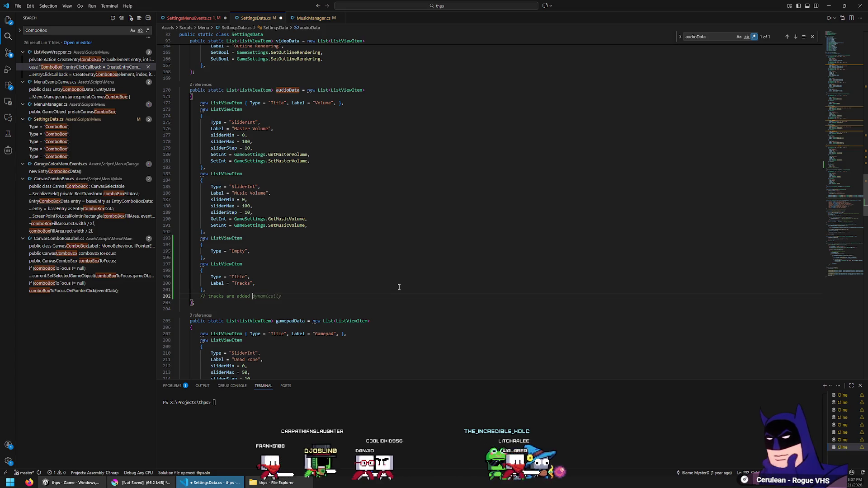
{"action": "key", "text": "Tab"}
{"action": "left_click", "coordinate": [399, 287]}
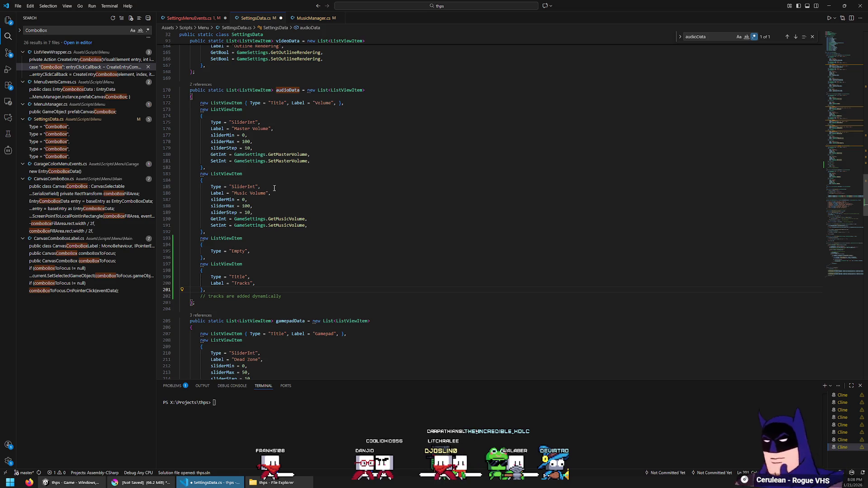
{"action": "scroll", "coordinate": [274, 188], "scroll_direction": "up", "scroll_amount": 14}
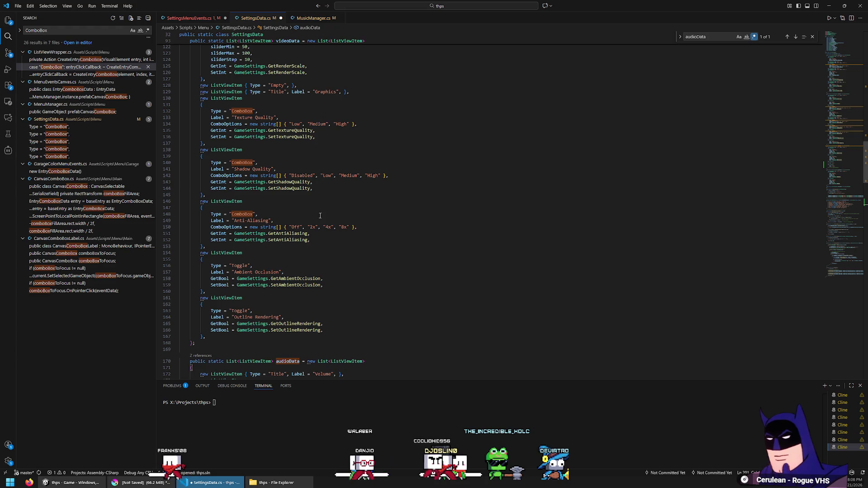
{"action": "left_click_drag", "start_coordinate": [234, 244], "coordinate": [249, 292]}
{"action": "key", "text": "ctrl+c"}
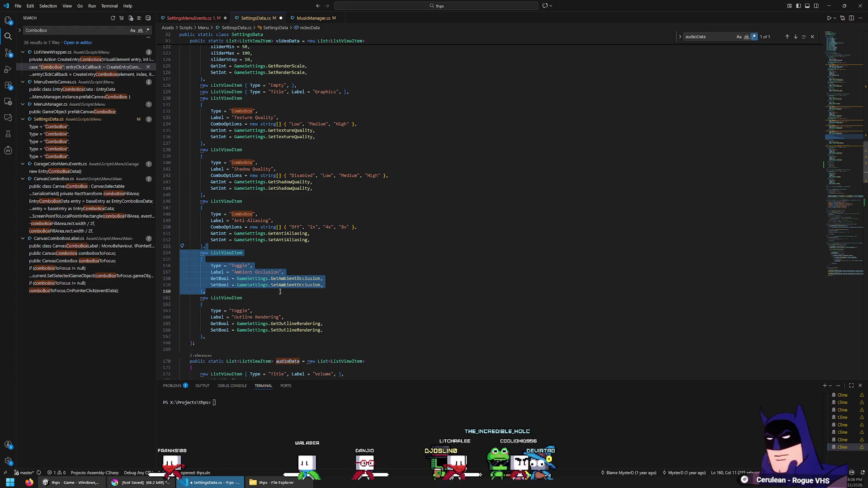
Paste the Ambient Occlusion toggle ListViewItem block into the songName loop, indented one level.
{"action": "key", "text": "ctrl+z"}
{"action": "key", "text": "ctrl+z"}
{"action": "key", "text": "ctrl+z"}
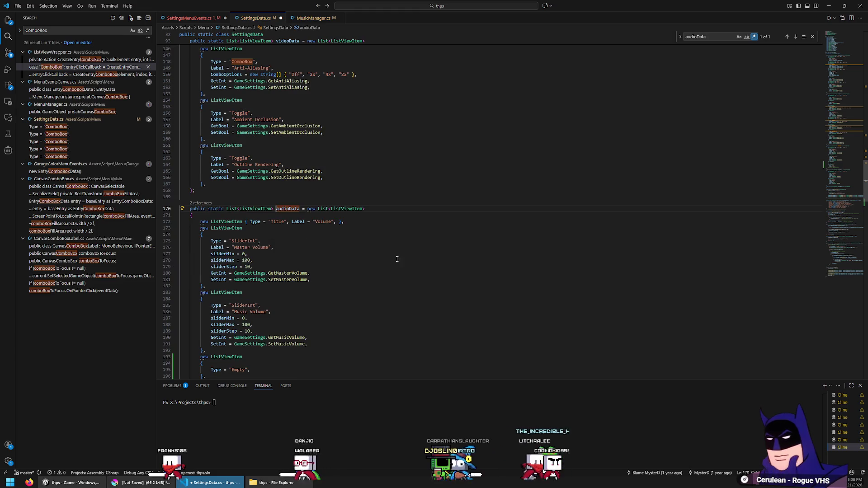
{"action": "left_click", "coordinate": [365, 228]}
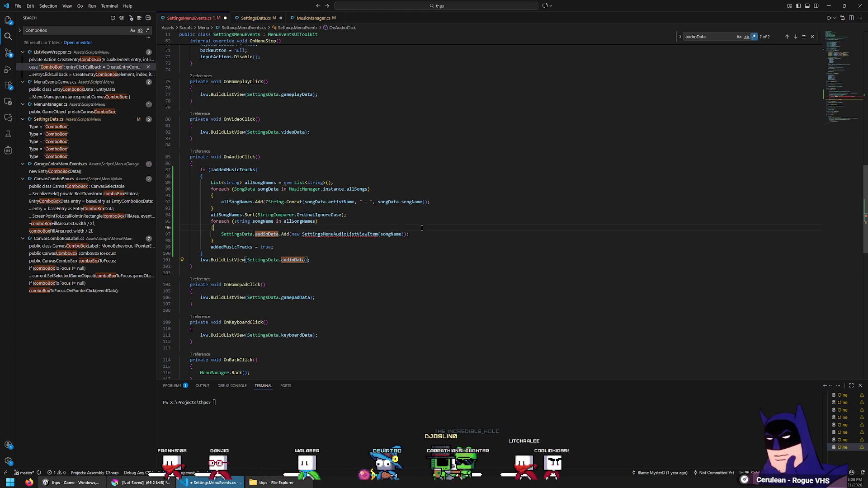
{"action": "key", "text": "ctrl+v"}
{"action": "key", "text": "shift+Up"}
{"action": "key", "text": "shift+Up"}
{"action": "key", "text": "shift+Up"}
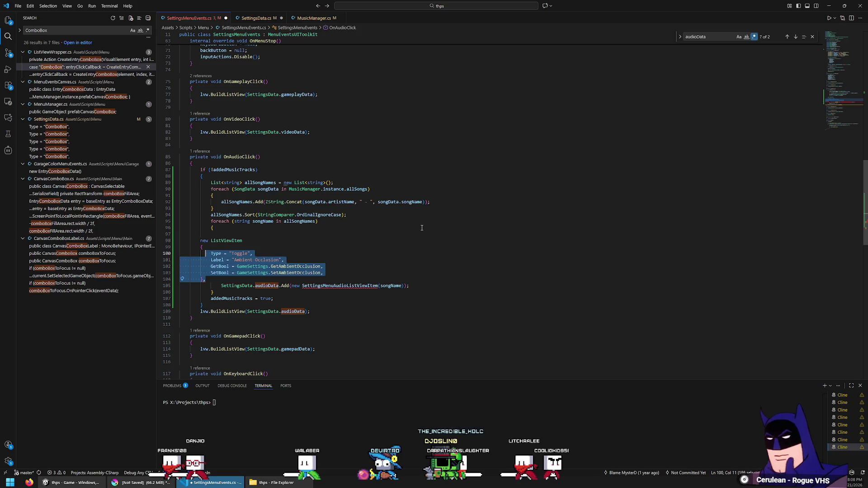
{"action": "key", "text": "Tab"}
{"action": "key", "text": "Tab"}
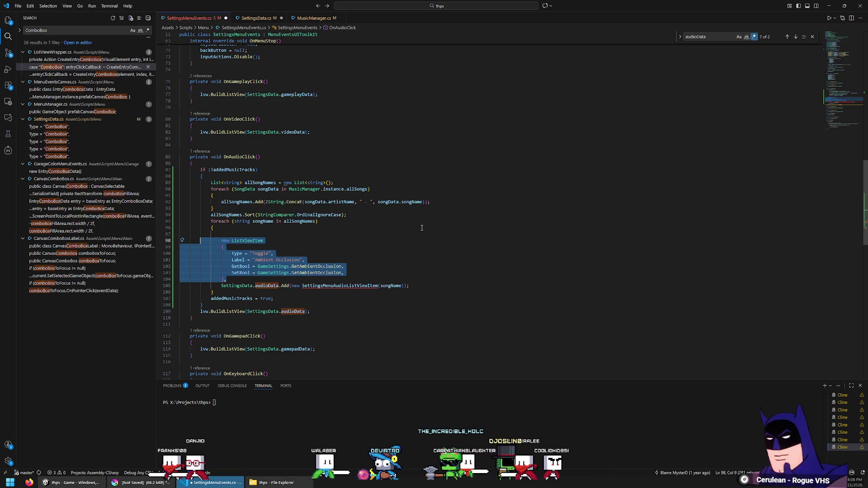
{"action": "key", "text": "Right"}
{"action": "key", "text": "Home"}
{"action": "key", "text": "ctrl+shift+Right"}
{"action": "key", "text": "ctrl+shift+Right"}
{"action": "key", "text": "ctrl+shift+Right"}
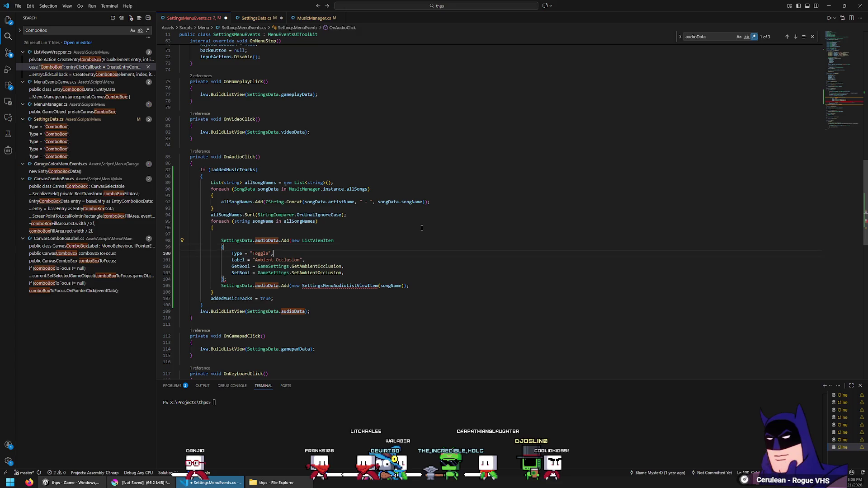
Delete the old SettingsMenuAudioListViewItem line and set the toggle's Label to songName.
{"action": "key", "text": "ctrl+l"}
{"action": "key", "text": "Delete"}
{"action": "left_click", "coordinate": [384, 229]}
{"action": "key", "text": "Down"}
{"action": "key", "text": "Delete"}
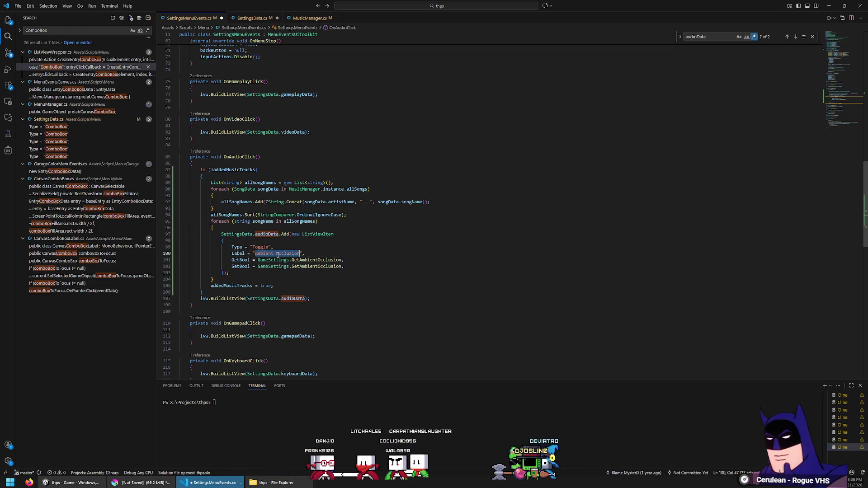
{"action": "type", "text": "songName,"}
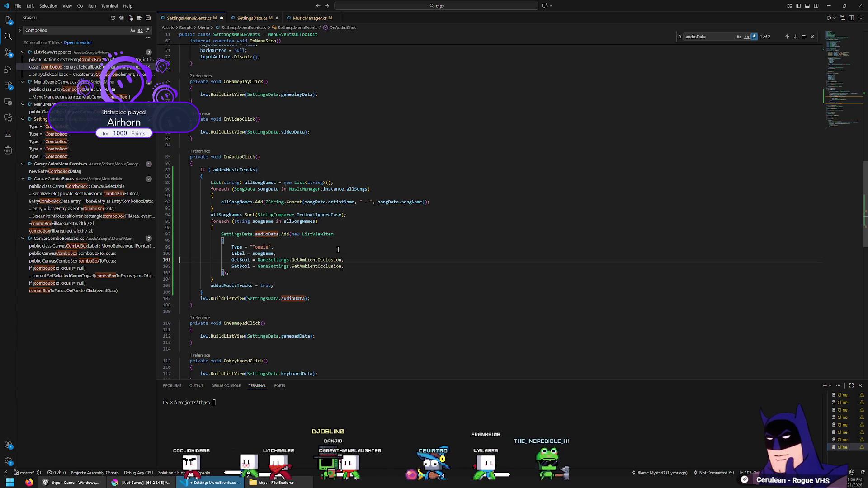
{"action": "key", "text": "Up"}
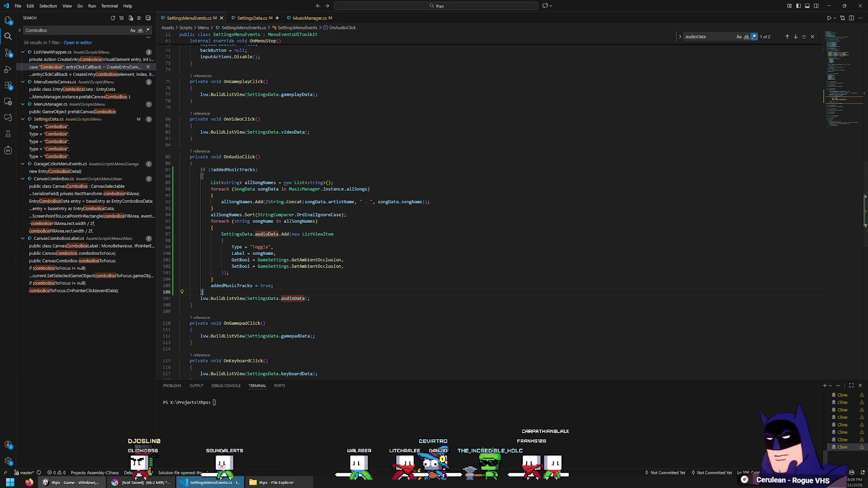
{"action": "left_click", "coordinate": [72, 483]}
{"action": "mouse_move", "coordinate": [136, 482]}
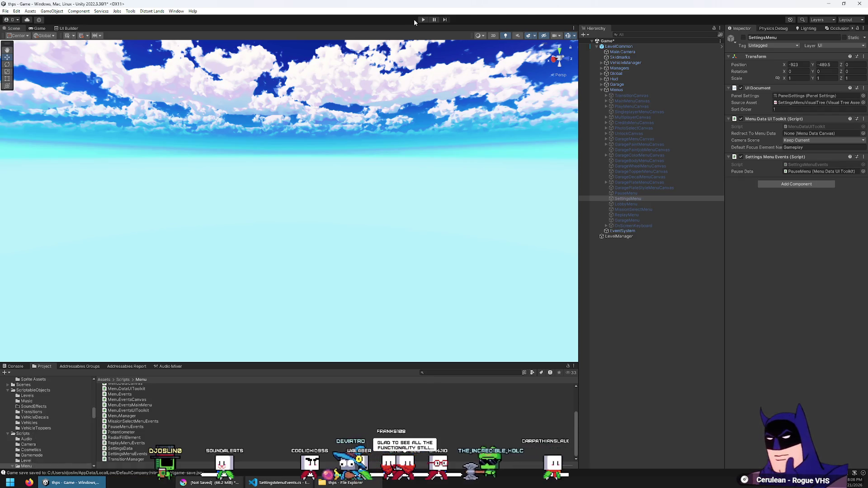
{"action": "left_click", "coordinate": [424, 19]}
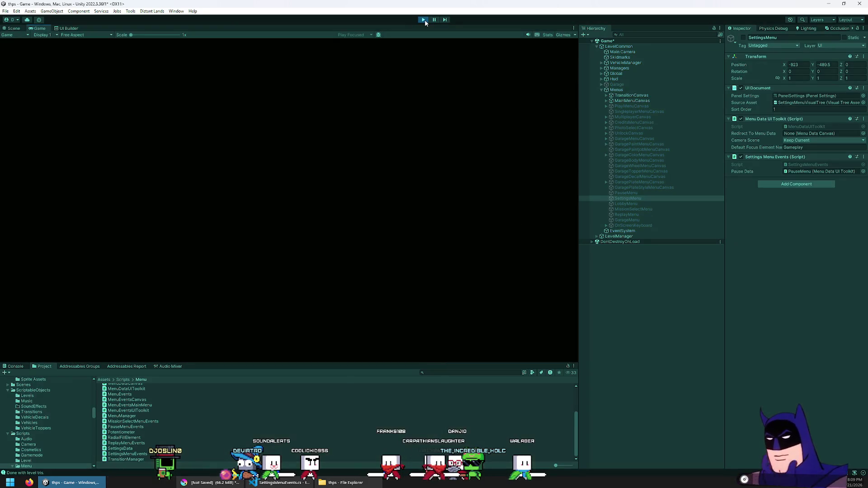
{"action": "key", "text": "Down"}
{"action": "key", "text": "Return"}
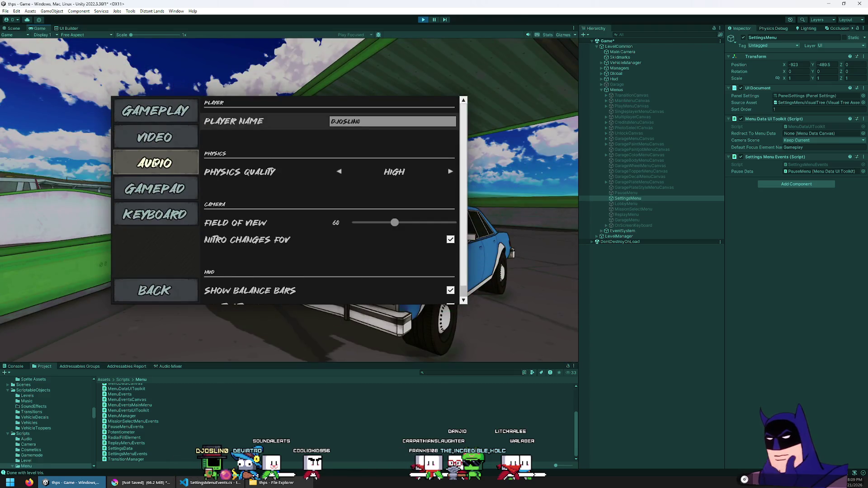
{"action": "left_click", "coordinate": [136, 163]}
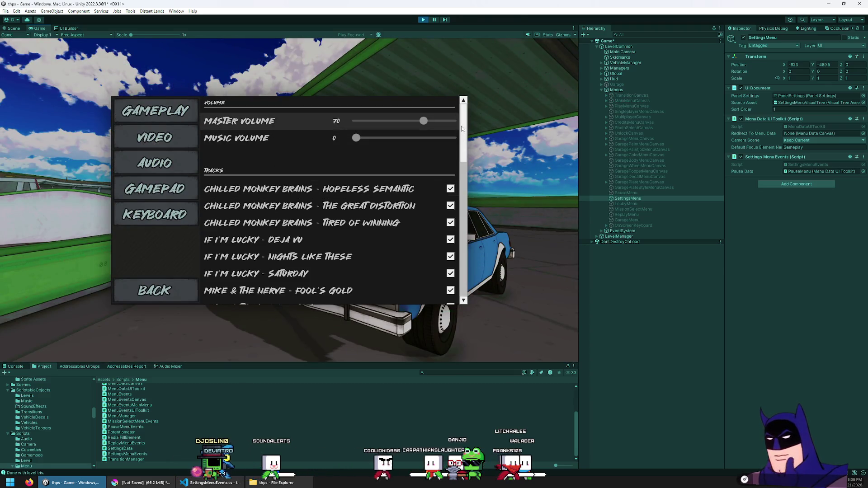
{"action": "scroll", "coordinate": [466, 162], "scroll_direction": "down", "scroll_amount": 5}
{"action": "left_click_drag", "start_coordinate": [467, 166], "coordinate": [460, 277]}
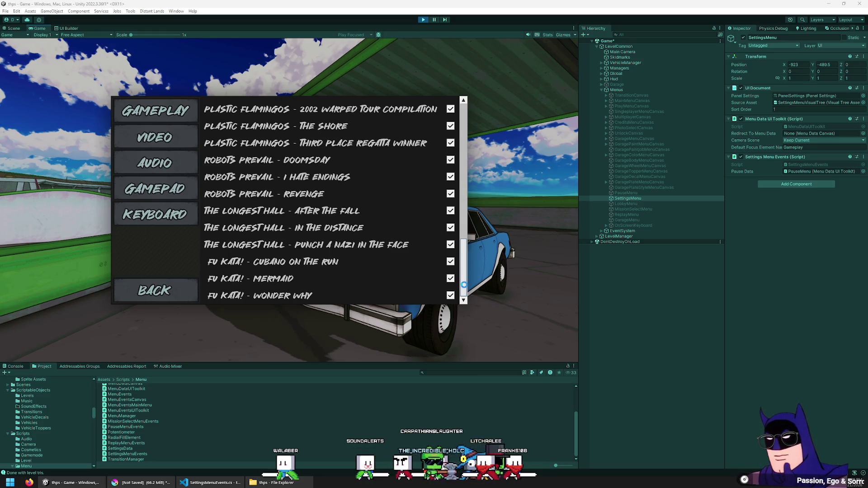
{"action": "left_click", "coordinate": [463, 270]}
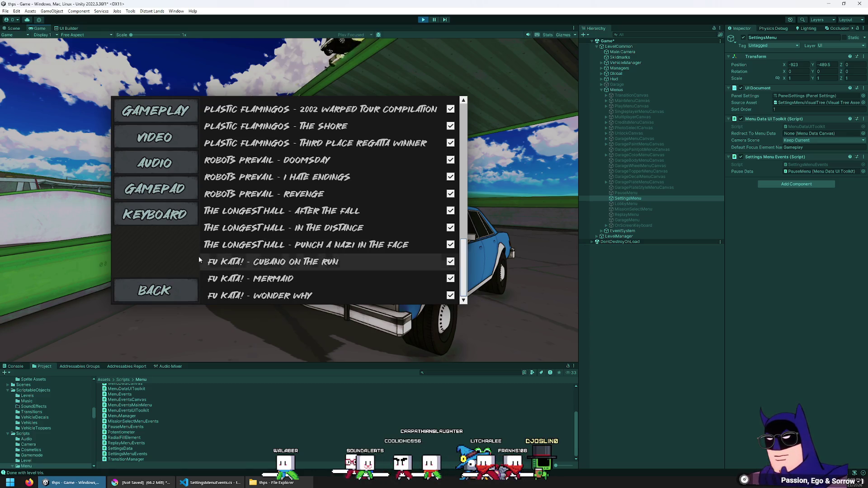
{"action": "scroll", "coordinate": [467, 246], "scroll_direction": "up", "scroll_amount": 2}
{"action": "mouse_move", "coordinate": [467, 245]}
{"action": "left_mouse_down"}
{"action": "mouse_move", "coordinate": [484, 126]}
{"action": "mouse_move", "coordinate": [473, 187]}
{"action": "mouse_move", "coordinate": [476, 286]}
{"action": "mouse_move", "coordinate": [446, 51]}
{"action": "mouse_move", "coordinate": [433, 289]}
{"action": "left_mouse_up"}
{"action": "scroll", "coordinate": [432, 289], "scroll_direction": "down", "scroll_amount": 3}
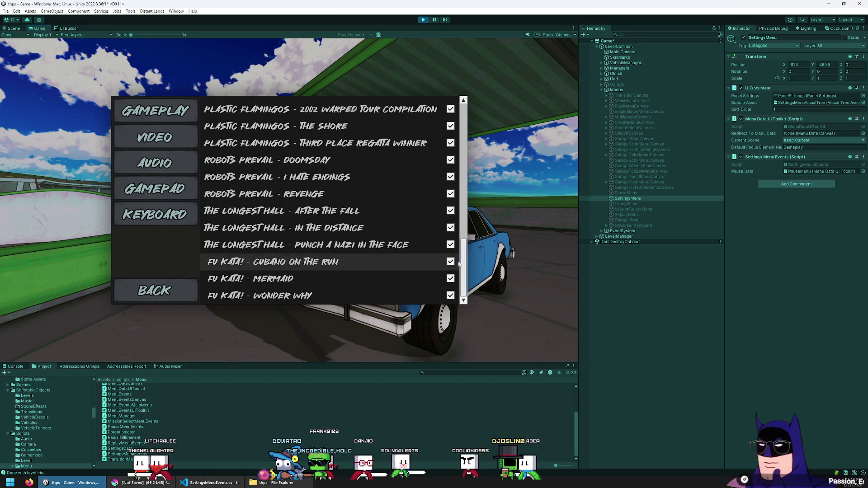
{"action": "left_click_drag", "start_coordinate": [463, 261], "coordinate": [473, 107]}
{"action": "left_click", "coordinate": [423, 19]}
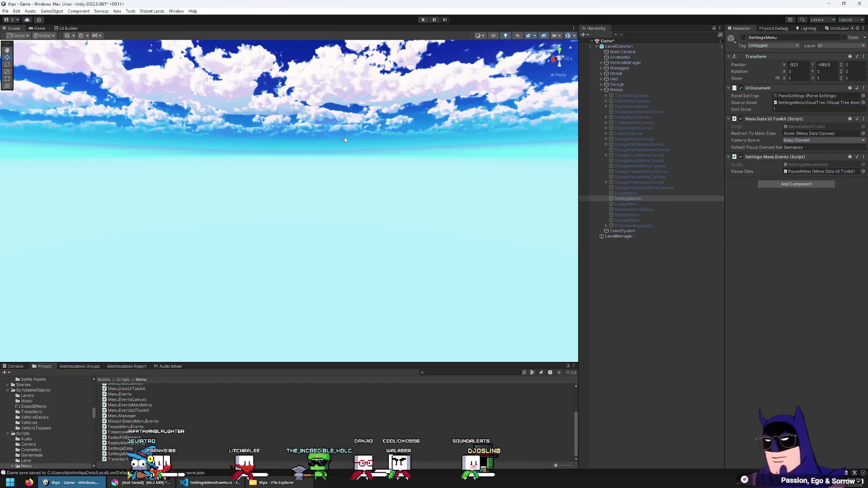
{"action": "left_click", "coordinate": [202, 483]}
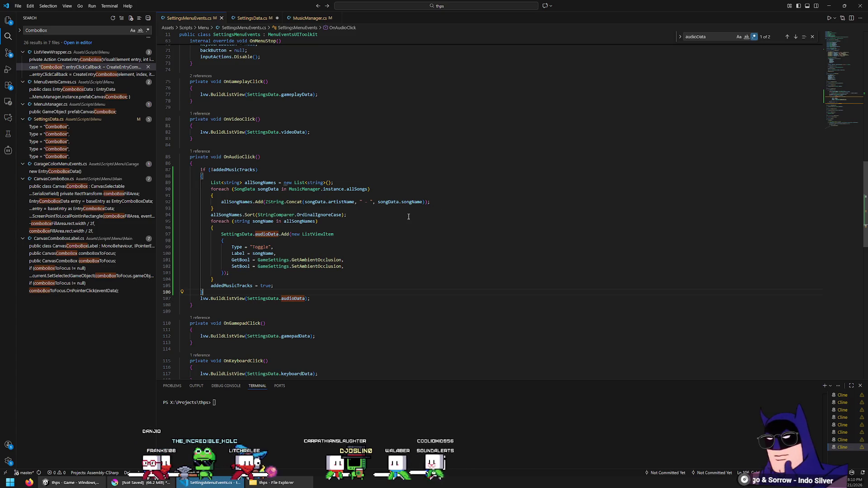
Declare a songNameToSongData Dictionary above the allSongNames list.
{"action": "double_click", "coordinate": [216, 183]}
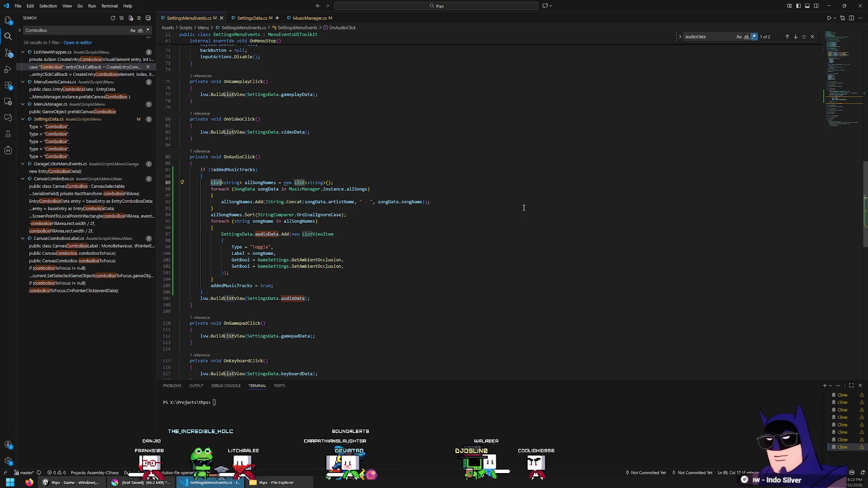
{"action": "type", "text": "Dictionary"}
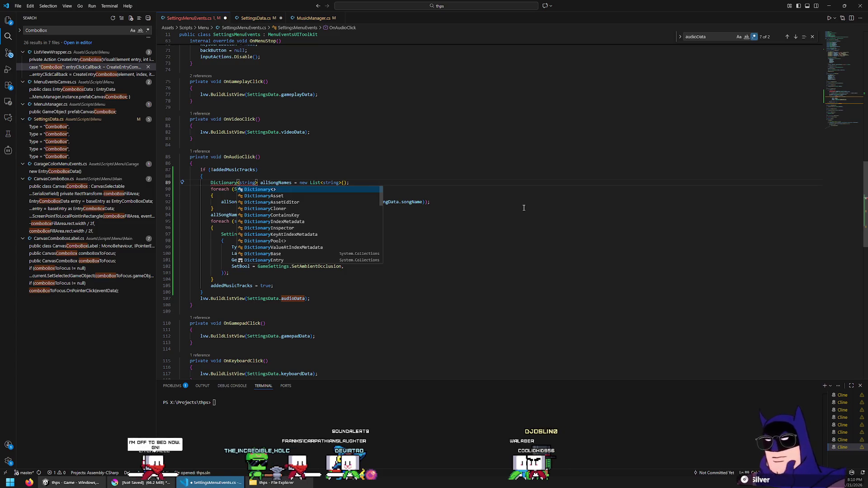
{"action": "key", "text": "ctrl+z"}
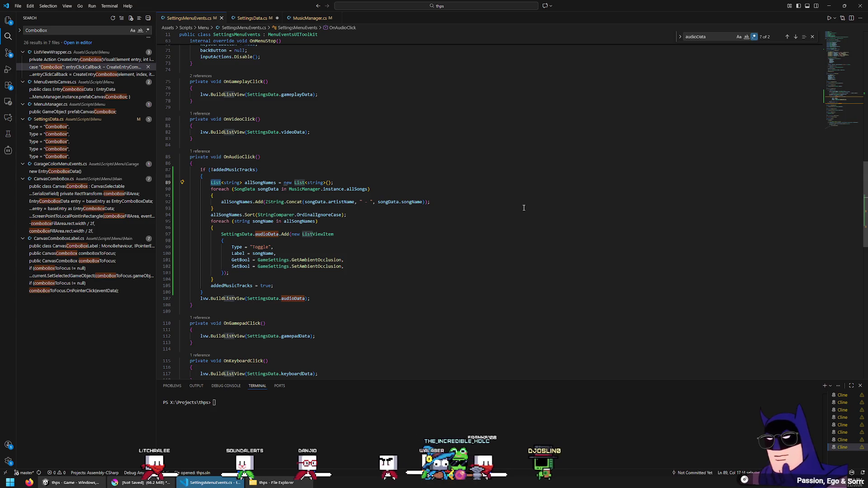
{"action": "left_click", "coordinate": [378, 176]}
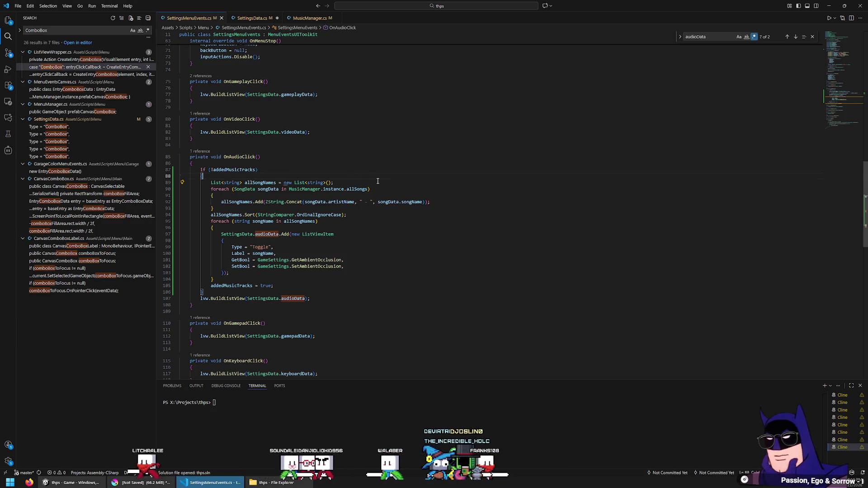
{"action": "key", "text": "Return"}
{"action": "type", "text": "Dictionary"}
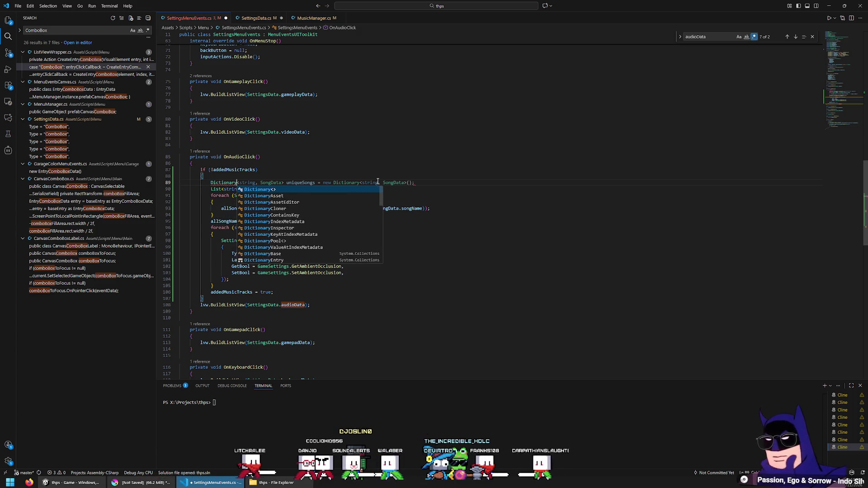
{"action": "key", "text": "Tab"}
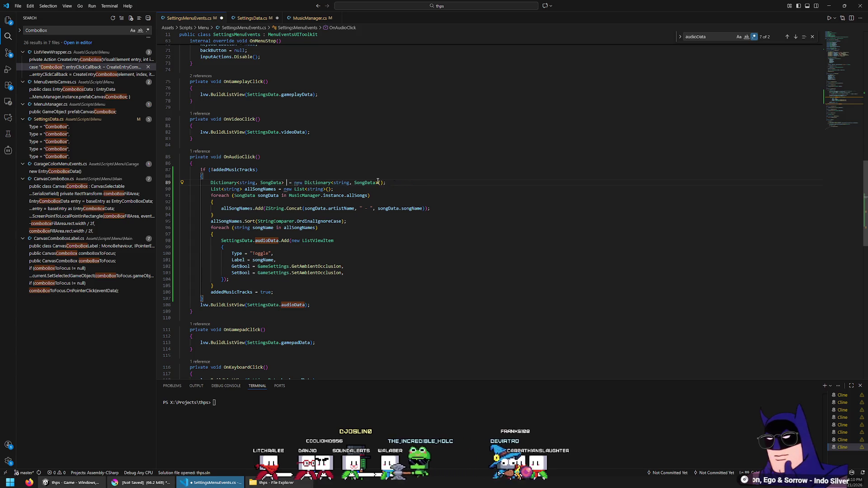
{"action": "type", "text": "ToSongData"}
{"action": "key", "text": "ctrl+shift+Left"}
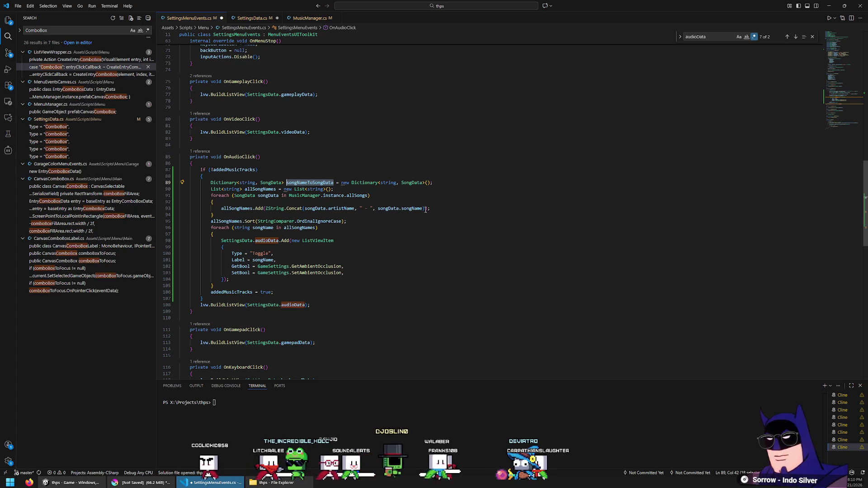
In the song loop, build fullSongName, add it to allSongNames, and begin the songNameToSongData entry.
{"action": "key", "text": "Return"}
{"action": "type", "text": "string"}
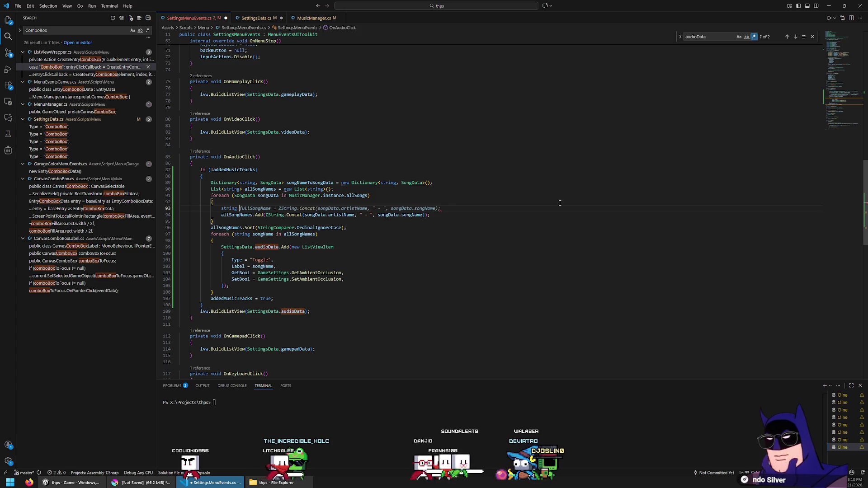
{"action": "key", "text": "Tab"}
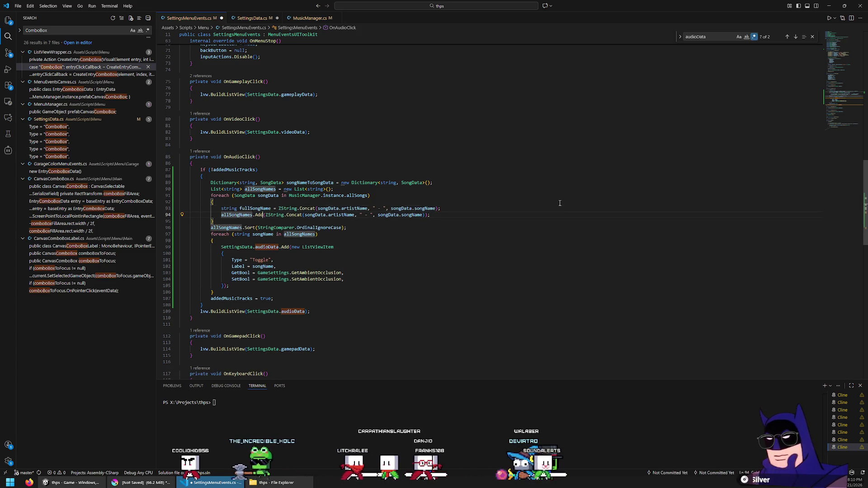
{"action": "key", "text": "Tab"}
{"action": "key", "text": "shift+alt+Right"}
{"action": "key", "text": "shift+alt+Right"}
{"action": "key", "text": "shift+alt+Right"}
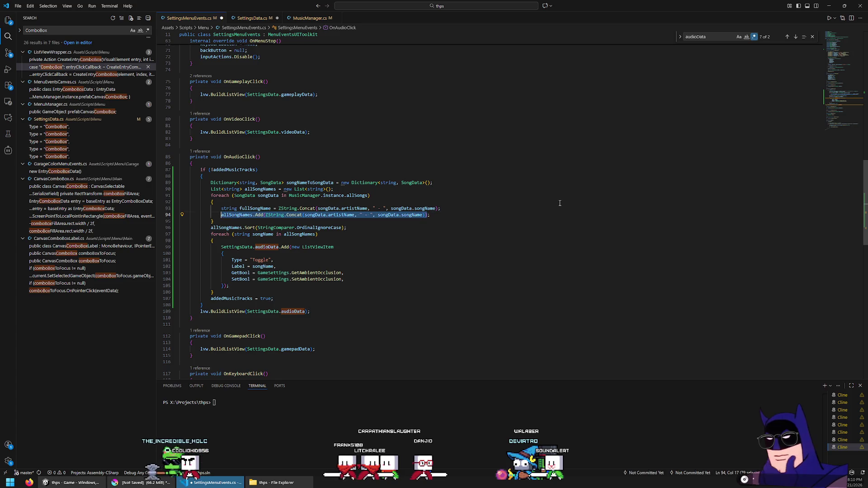
{"action": "key", "text": "BackSpace"}
{"action": "type", "text": "full"}
{"action": "key", "text": "Tab"}
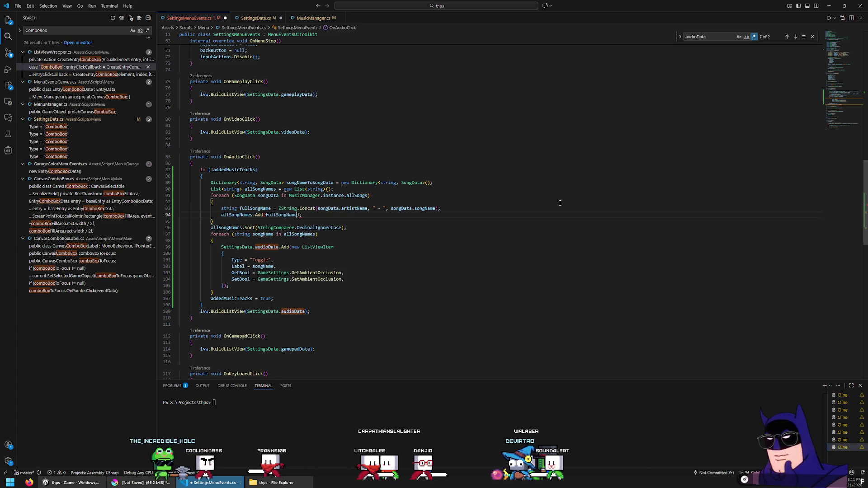
{"action": "type", "text": ")"}
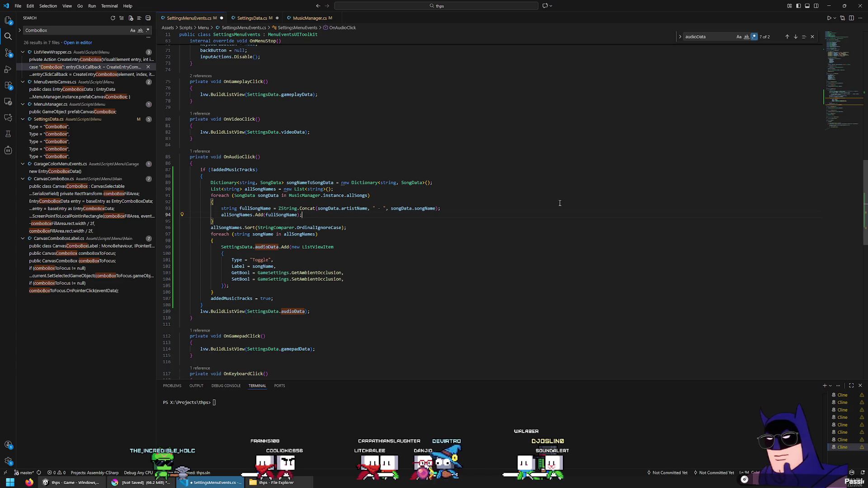
{"action": "key", "text": "Return"}
{"action": "type", "text": "songNameToSongData[fullSongName] = songData;"}
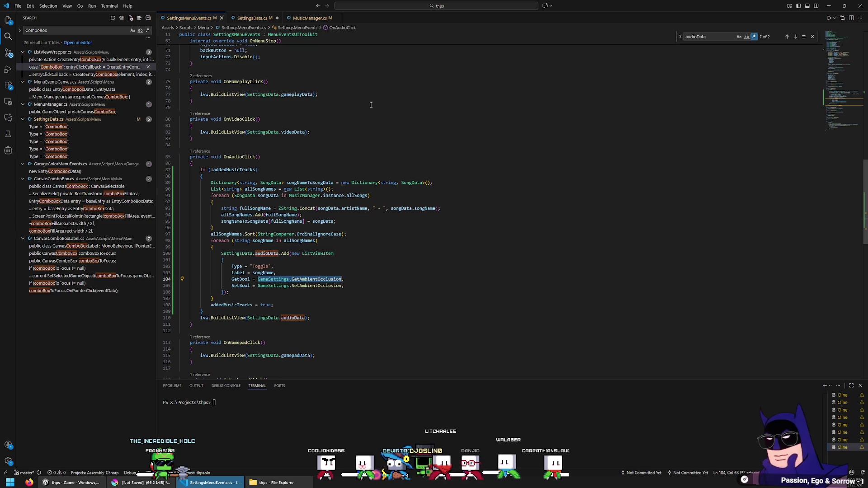
Replace the GetAmbientOcclusion getter with a lambda returning the inverse of the song's disabled flag.
{"action": "left_click", "coordinate": [333, 279], "text": "ctrl"}
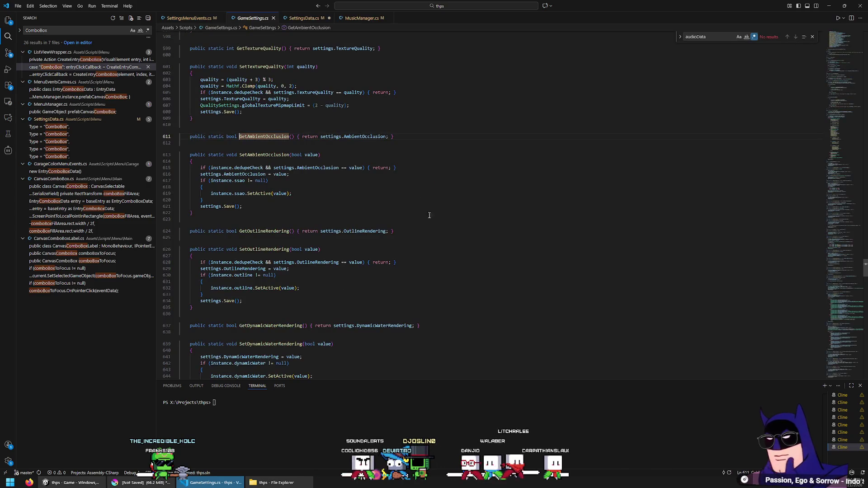
{"action": "left_click_drag", "start_coordinate": [425, 136], "coordinate": [440, 129]}
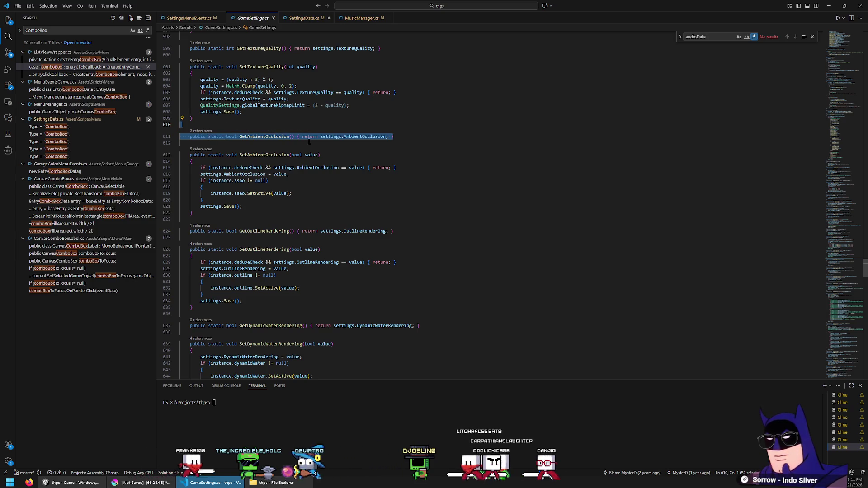
{"action": "key", "text": "alt+Left"}
{"action": "key", "text": "ctrl+shift+Left"}
{"action": "key", "text": "ctrl+shift+Left"}
{"action": "key", "text": "ctrl+shift+Left"}
{"action": "type", "text": "("}
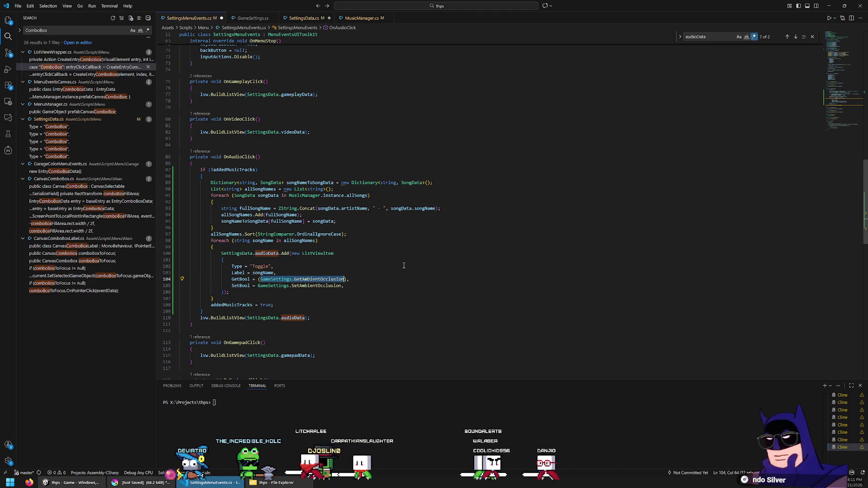
{"action": "key", "text": "BackSpace"}
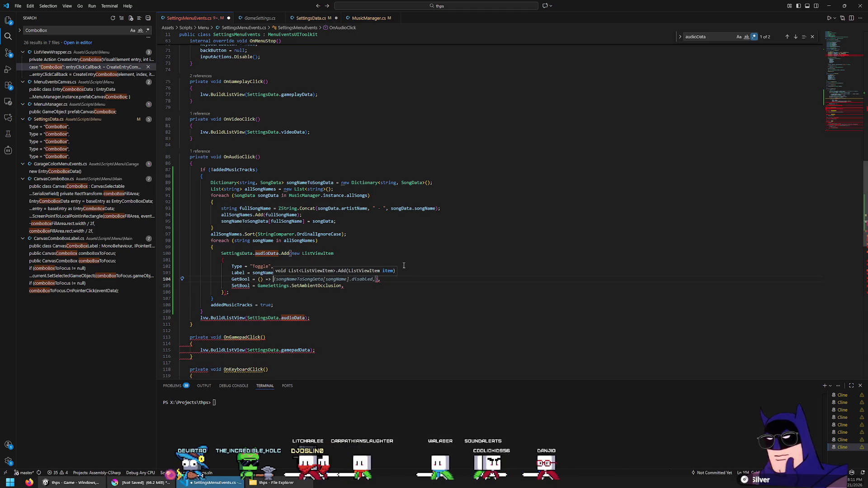
{"action": "key", "text": "Tab"}
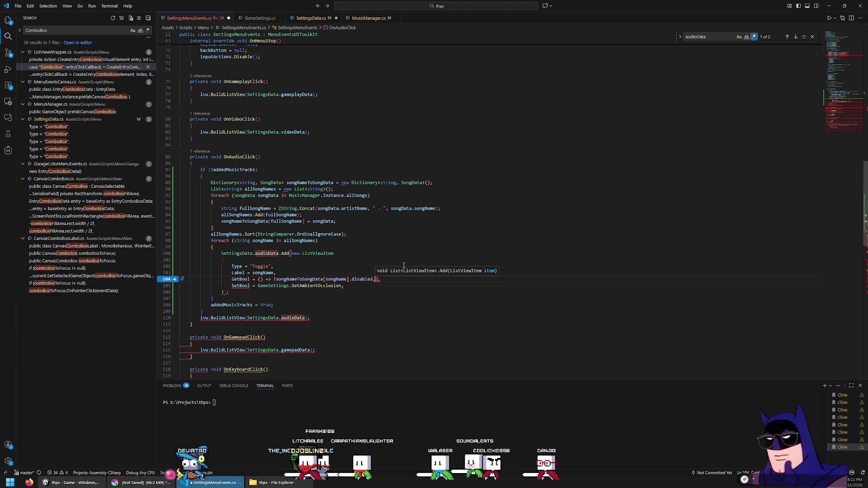
{"action": "key", "text": "Delete"}
{"action": "key", "text": "Up"}
Make SetBool a value lambda that writes the song's disabled flag.
{"action": "key", "text": "Down"}
{"action": "key", "text": "End"}
{"action": "key", "text": "ctrl+shift+Left"}
{"action": "key", "text": "ctrl+shift+Left"}
{"action": "key", "text": "ctrl+shift+Left"}
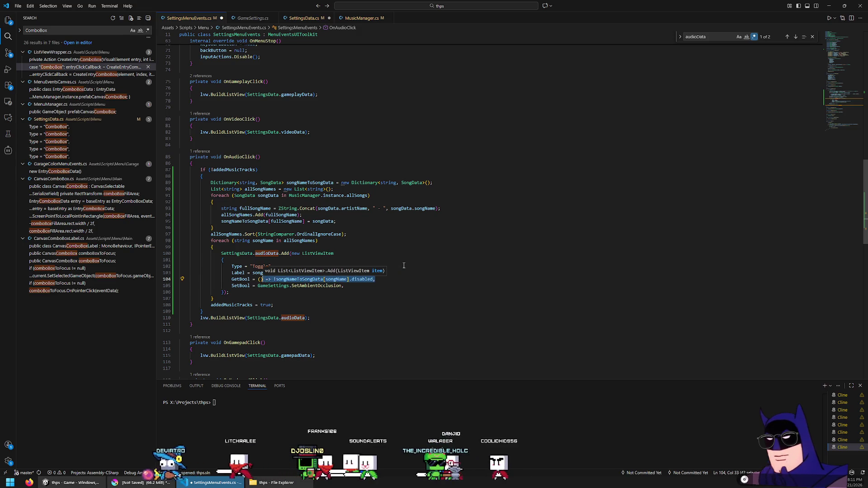
{"action": "key", "text": "ctrl+shift+Left"}
{"action": "key", "text": "ctrl+c"}
{"action": "key", "text": "Down"}
{"action": "key", "text": "ctrl+v"}
{"action": "key", "text": "shift+End"}
{"action": "key", "text": "Delete"}
{"action": "key", "text": "Right"}
{"action": "key", "text": "Right"}
{"action": "key", "text": "Right"}
{"action": "type", "text": "value"}
{"action": "key", "text": "End"}
{"action": "key", "text": "ctrl+Left"}
{"action": "key", "text": "ctrl+Left"}
{"action": "key", "text": "ctrl+Left"}
{"action": "key", "text": "BackSpace"}
{"action": "key", "text": "End"}
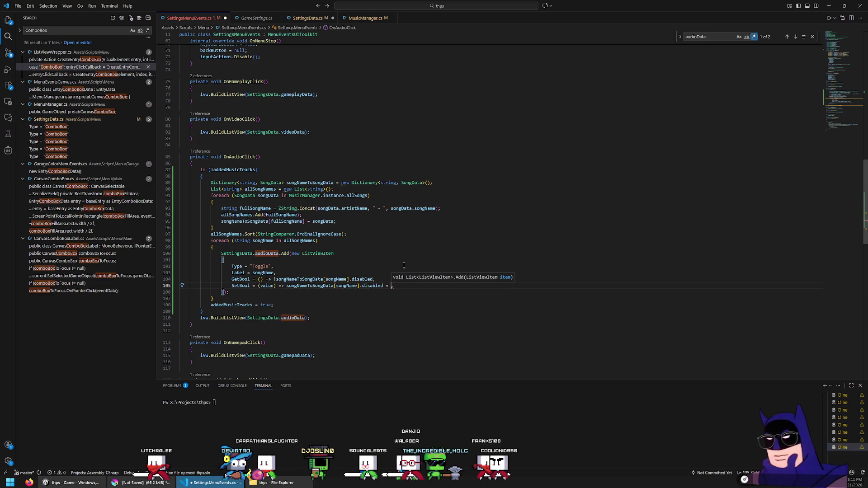
{"action": "key", "text": "Down"}
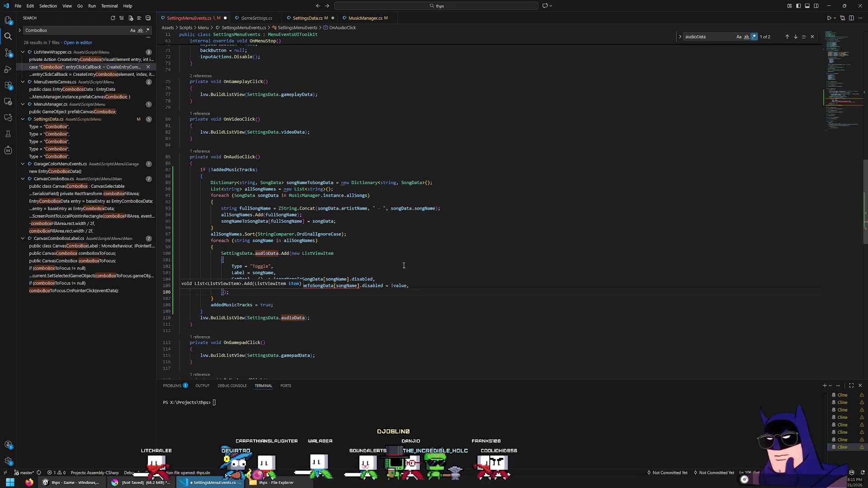
Add a SongData songData lookup line and use songData in both getter and setter.
{"action": "left_click", "coordinate": [380, 261]}
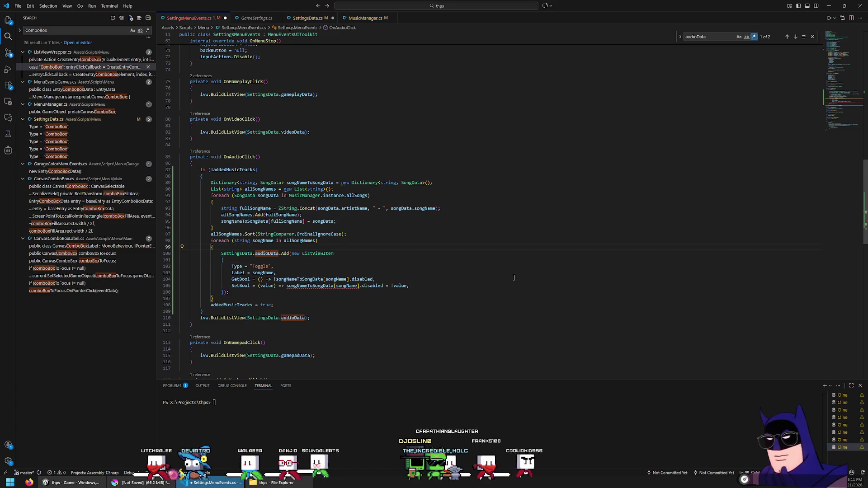
{"action": "key", "text": "Return"}
{"action": "type", "text": "SongData songD"}
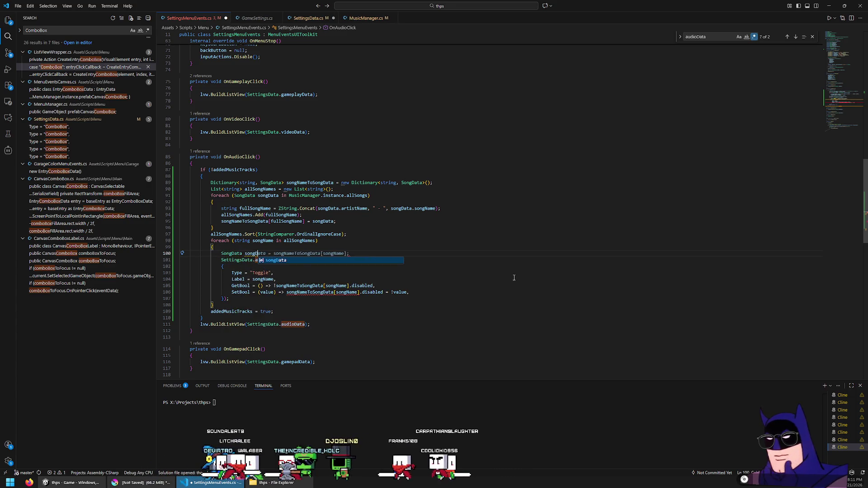
{"action": "key", "text": "Tab"}
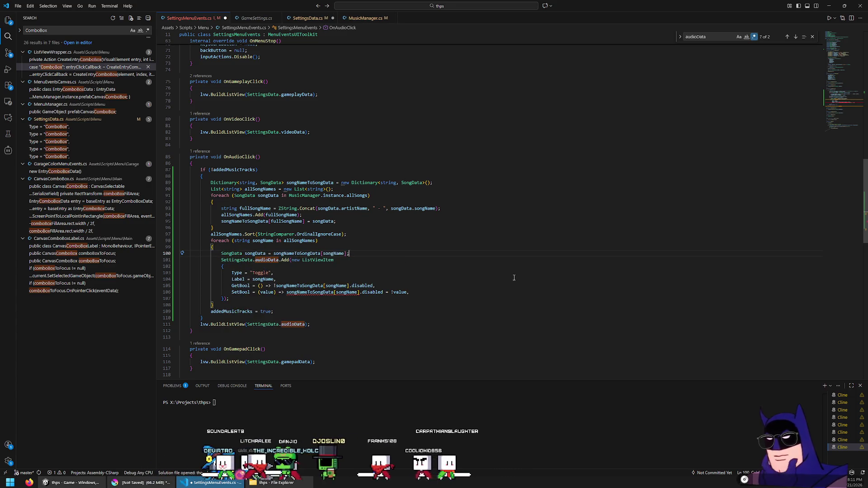
{"action": "double_click", "coordinate": [258, 252]}
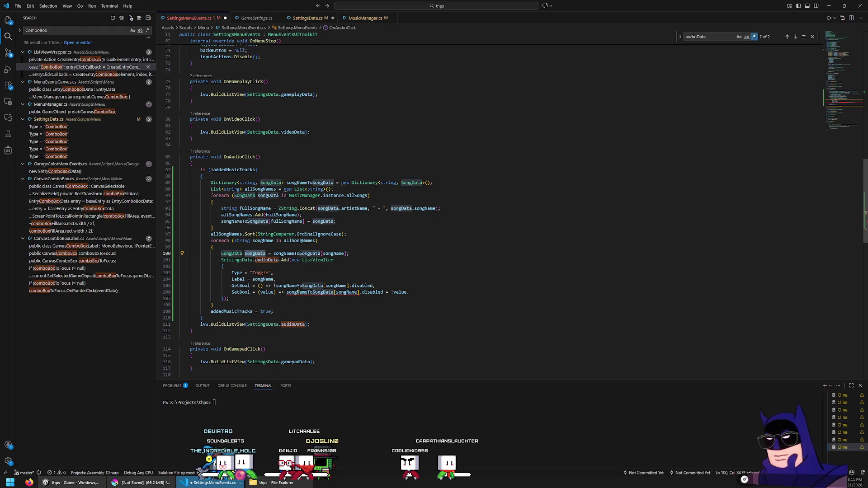
{"action": "double_click", "coordinate": [298, 286]}
{"action": "key", "text": "ctrl+v"}
{"action": "key", "text": "Delete"}
{"action": "key", "text": "Delete"}
{"action": "key", "text": "Delete"}
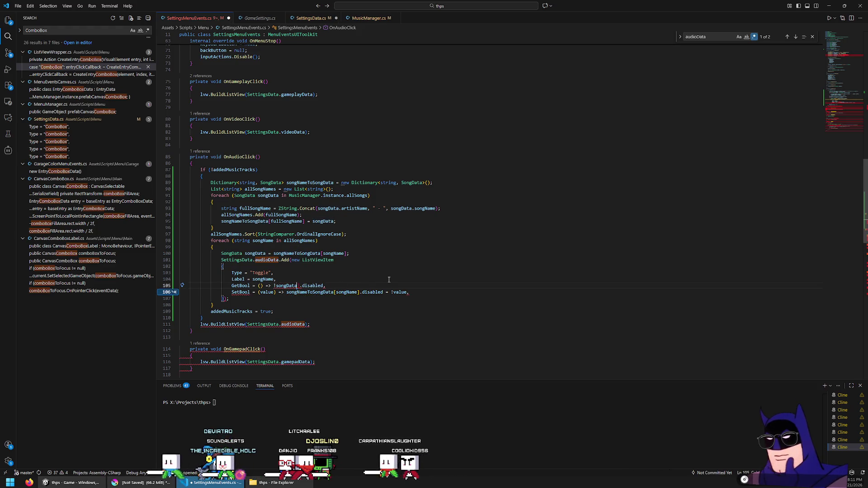
{"action": "key", "text": "Down"}
{"action": "key", "text": "ctrl+v"}
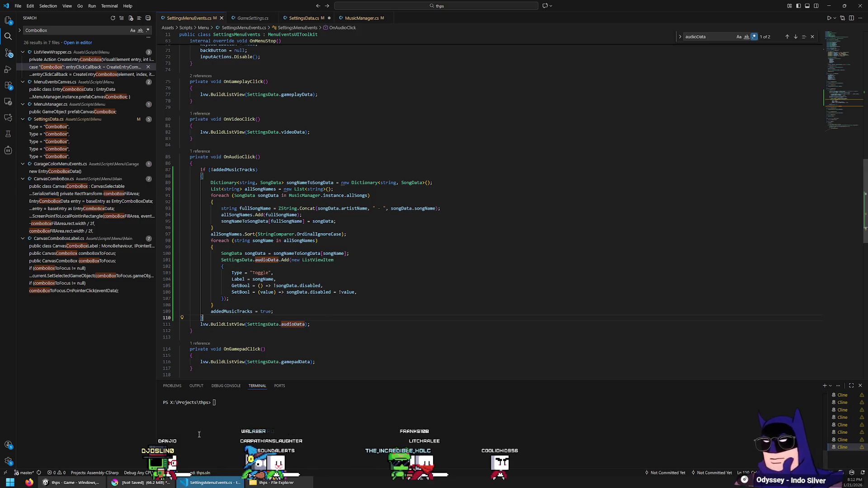
{"action": "left_click", "coordinate": [90, 483]}
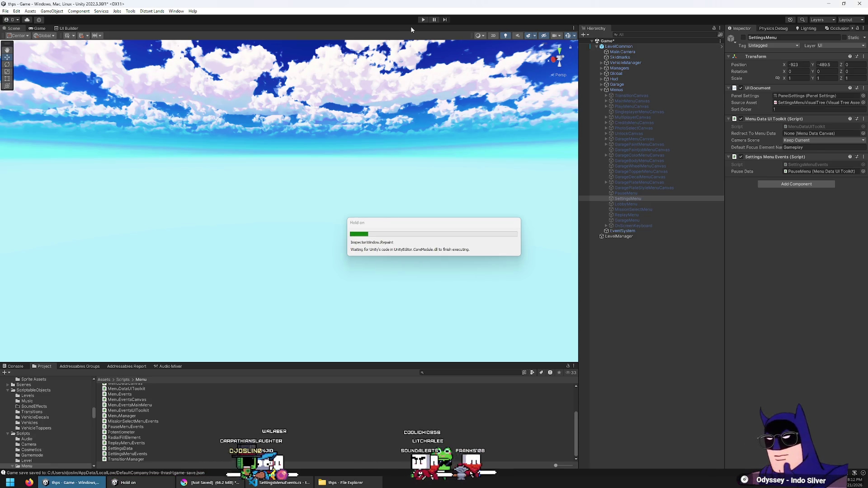
Press Play in Unity once the scripts finish recompiling.
{"action": "left_click", "coordinate": [422, 19]}
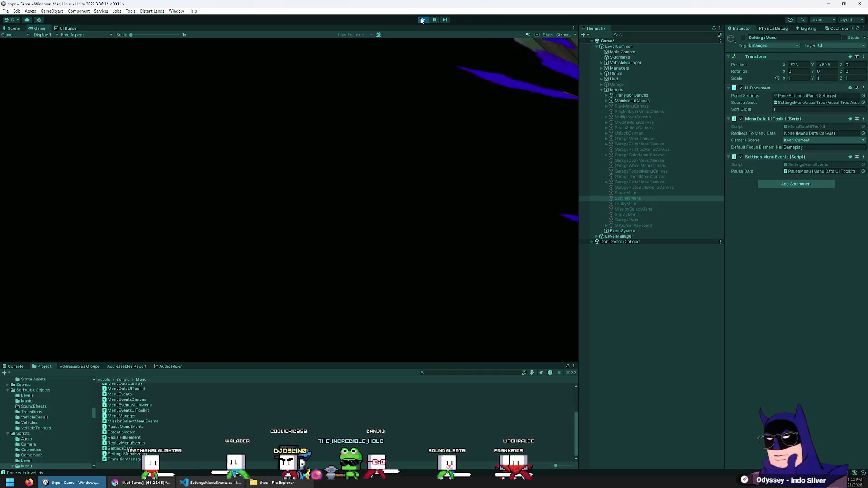
{"action": "key", "text": "Down"}
{"action": "key", "text": "Return"}
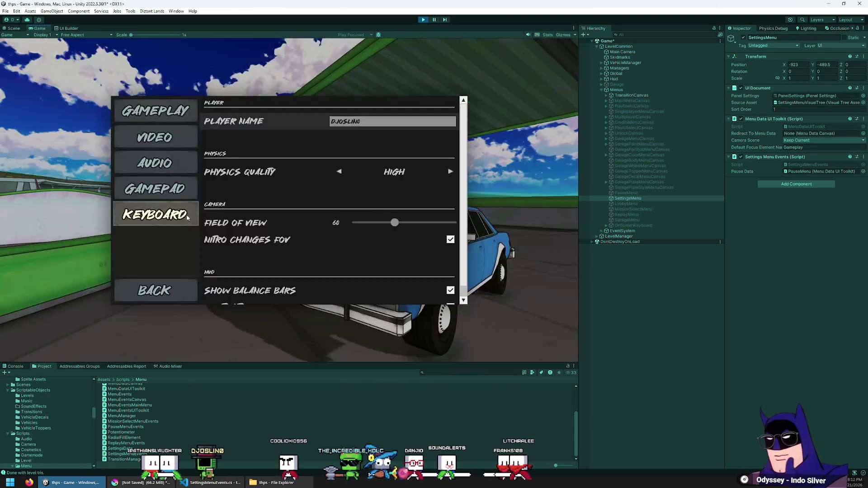
{"action": "left_click", "coordinate": [166, 162]}
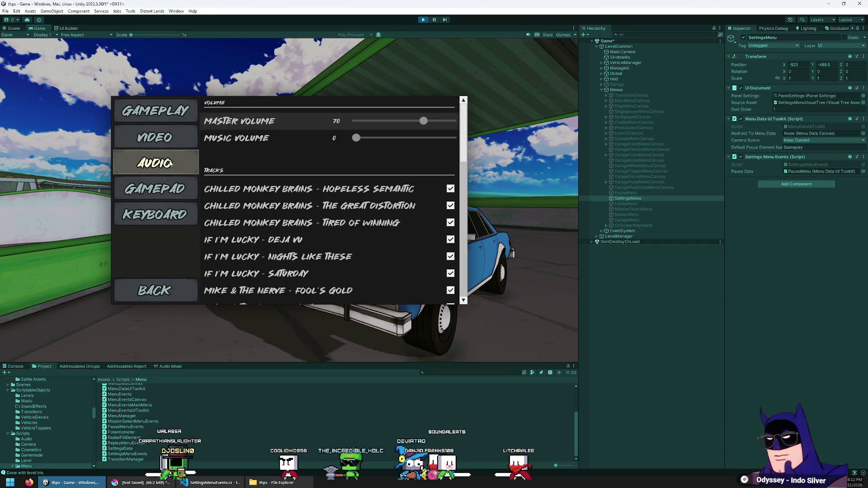
{"action": "scroll", "coordinate": [411, 226], "scroll_direction": "down", "scroll_amount": 5}
{"action": "scroll", "coordinate": [368, 212], "scroll_direction": "up", "scroll_amount": 3}
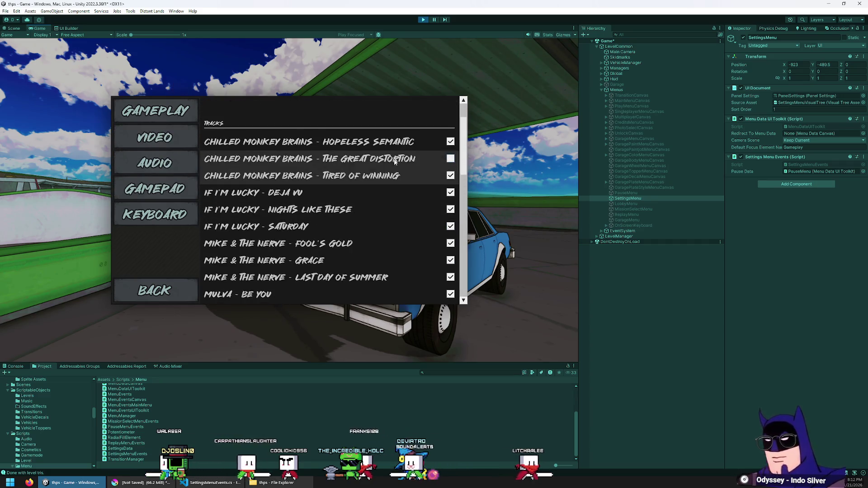
{"action": "left_click", "coordinate": [162, 132]}
{"action": "left_click", "coordinate": [167, 163]}
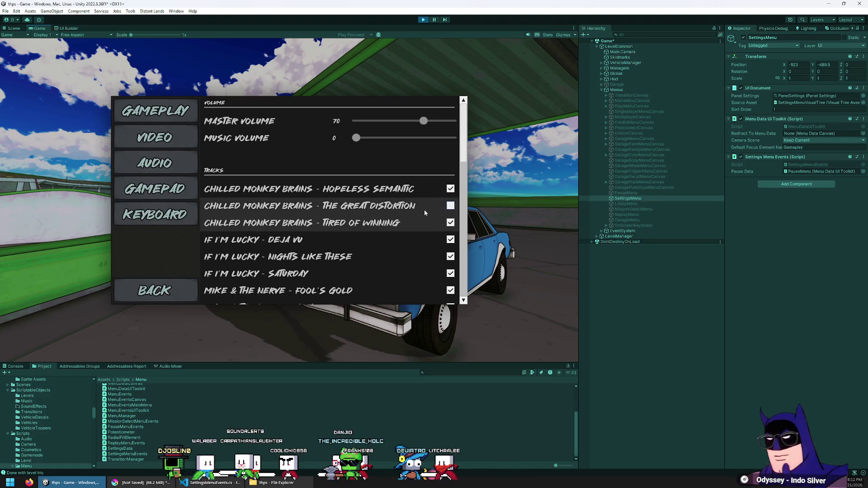
{"action": "scroll", "coordinate": [424, 233], "scroll_direction": "down", "scroll_amount": 5}
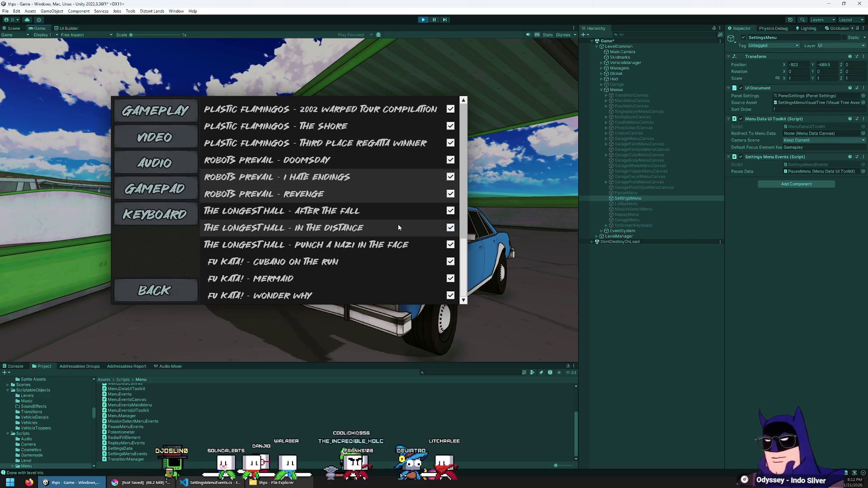
{"action": "scroll", "coordinate": [398, 224], "scroll_direction": "up", "scroll_amount": 8}
{"action": "left_click", "coordinate": [423, 20]}
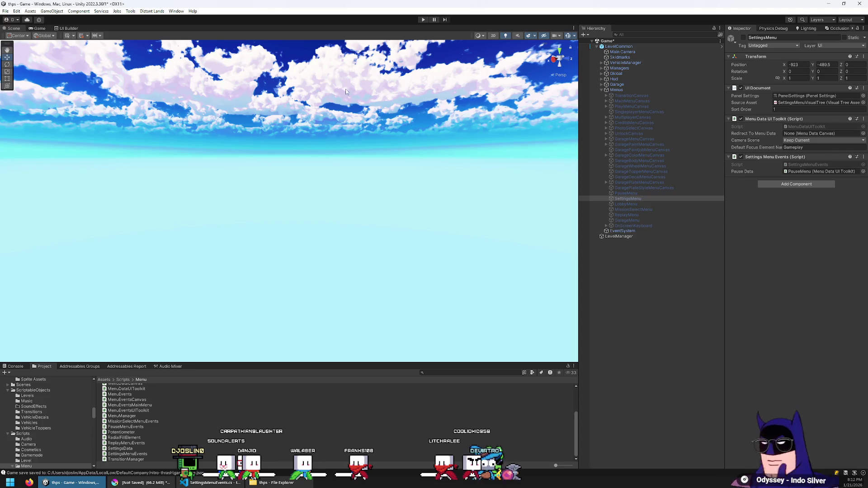
{"action": "left_click", "coordinate": [211, 482]}
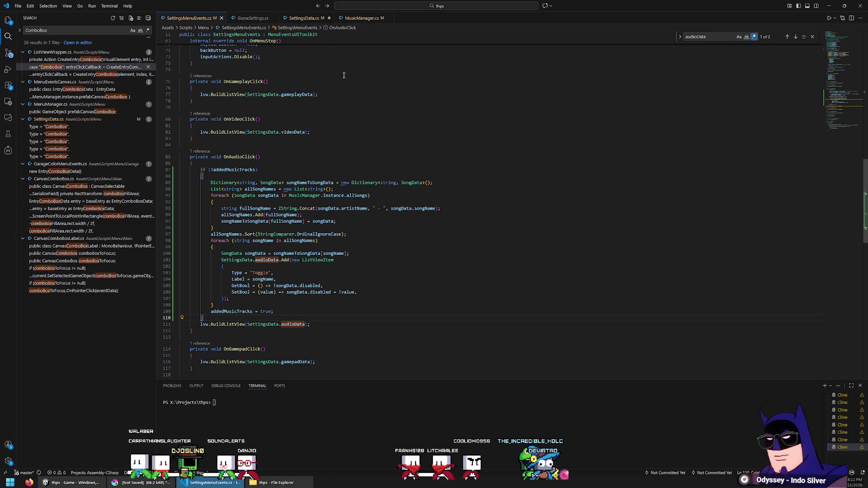
Add a comment about adding music tracks atop OnAudioClick and a blank line after the gathering loop.
{"action": "left_click", "coordinate": [281, 161]}
{"action": "key", "text": "Return"}
{"action": "type", "text": "//"}
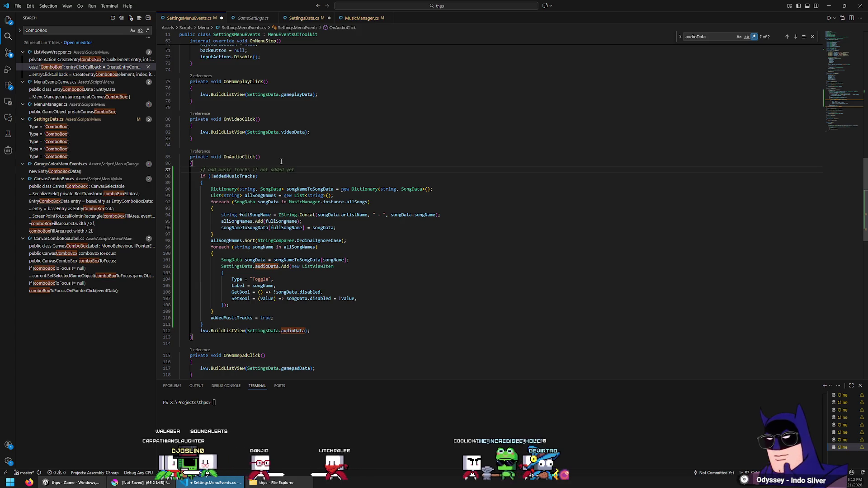
{"action": "key", "text": "Tab"}
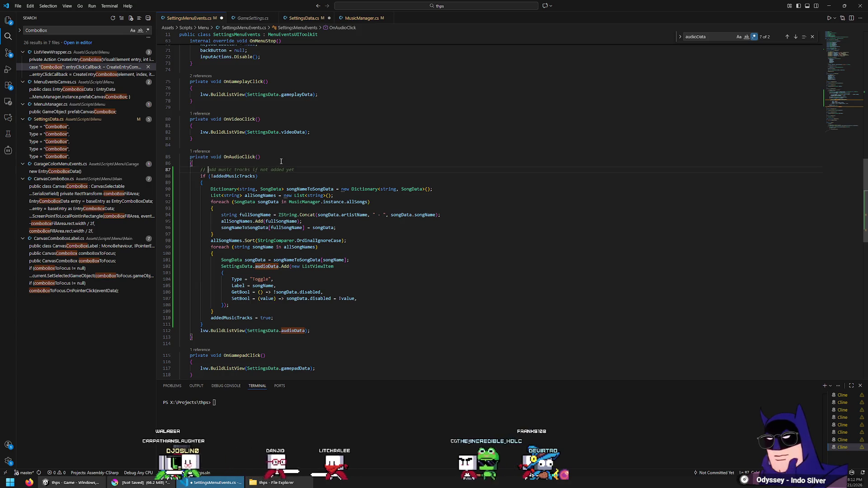
{"action": "key", "text": "Down"}
{"action": "key", "text": "Down"}
{"action": "key", "text": "Down"}
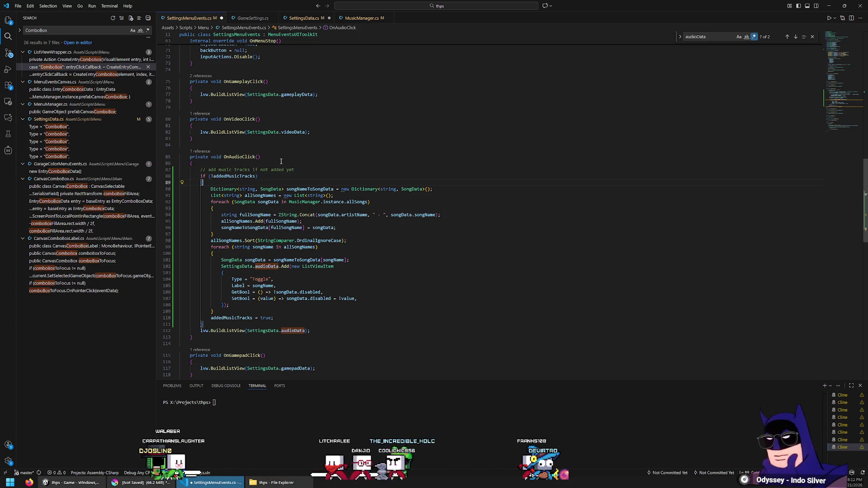
{"action": "key", "text": "Down"}
{"action": "key", "text": "Down"}
{"action": "key", "text": "Down"}
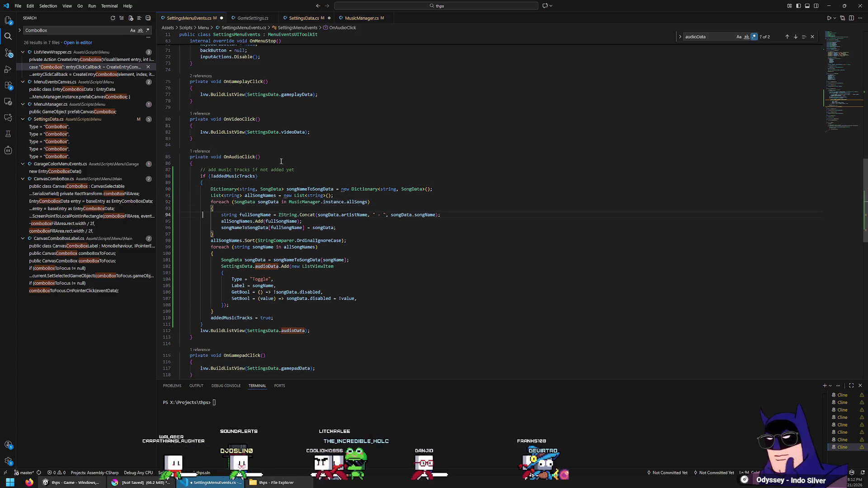
{"action": "key", "text": "Down"}
{"action": "key", "text": "End"}
{"action": "key", "text": "Return"}
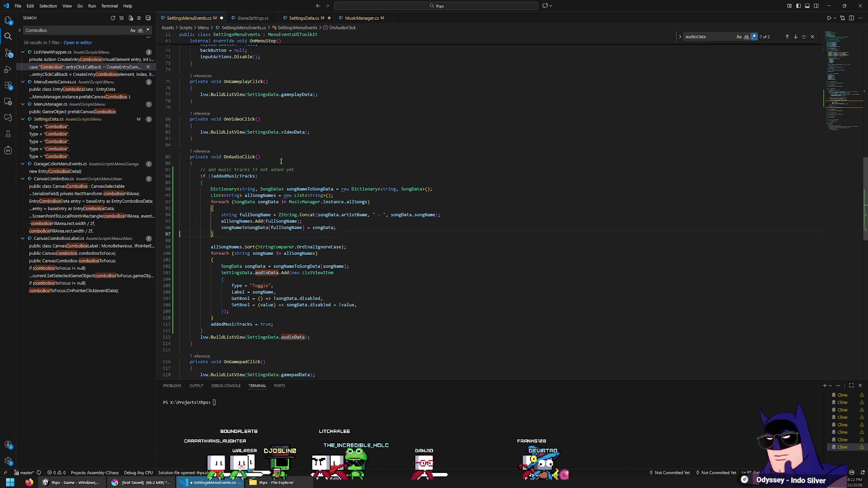
Add a comment about iterating song names to build the dictionaries/lists above the Dictionary declaration.
{"action": "key", "text": "ctrl+shift+Return"}
{"action": "type", "text": "// itera"}
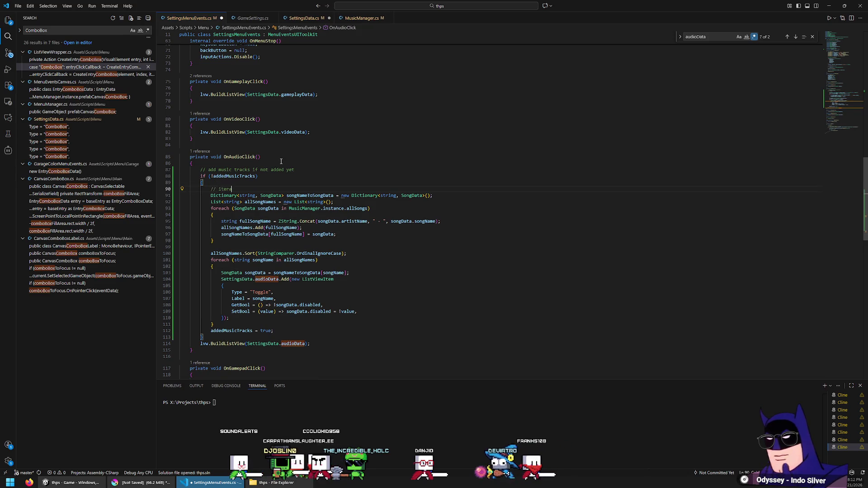
{"action": "type", "text": "te through all song names and buil"}
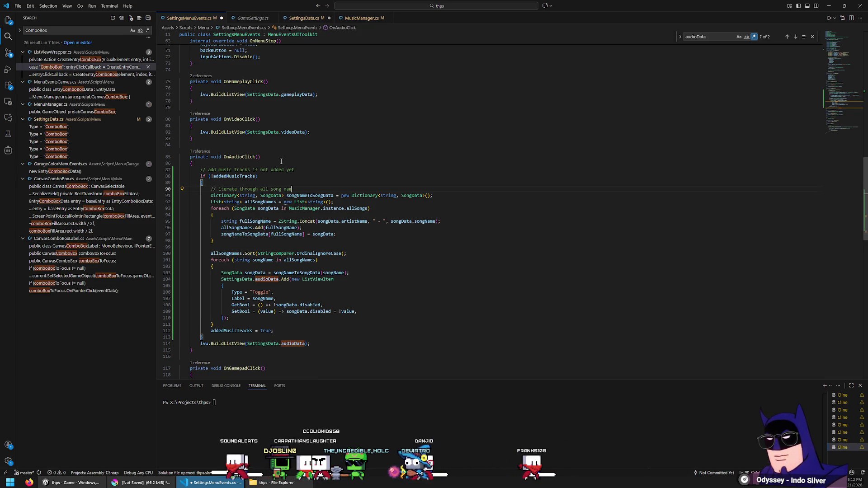
{"action": "type", "text": "t"}
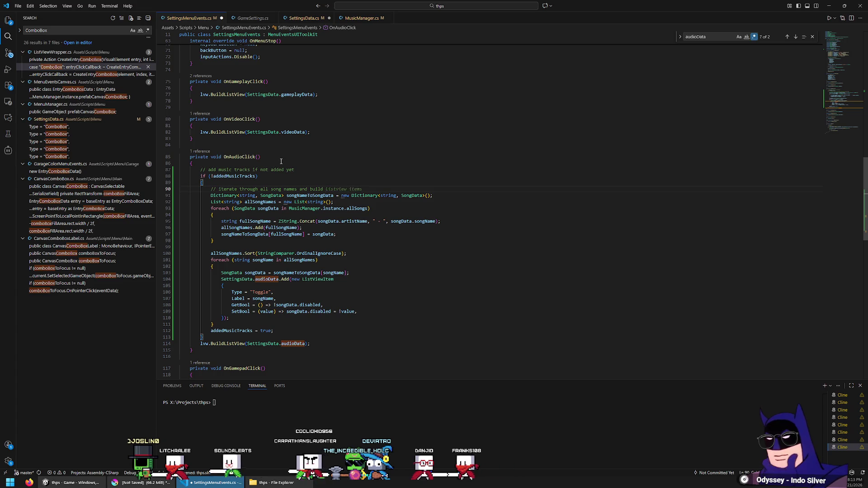
{"action": "type", "text": "ies/lists"}
{"action": "key", "text": "Down"}
{"action": "key", "text": "End"}
{"action": "key", "text": "Left"}
{"action": "key", "text": "Left"}
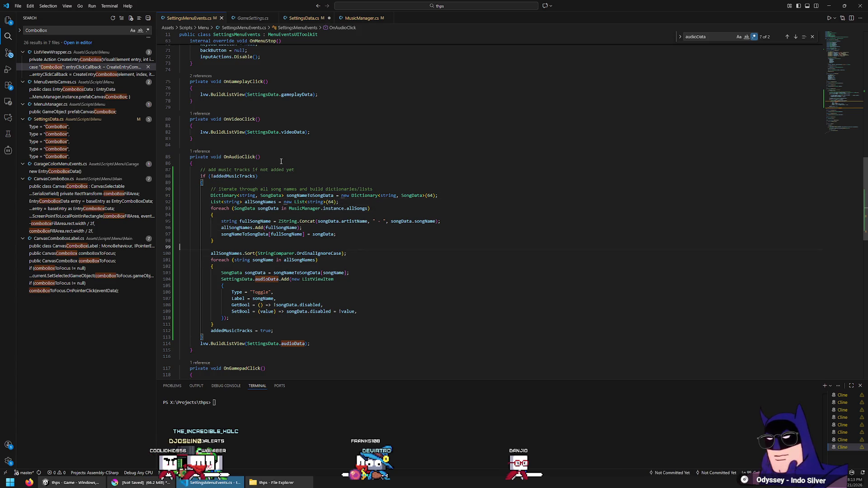
Comment the sort line with '// sort song names and add them to the audioData list'.
{"action": "key", "text": "ctrl+shift+Return"}
{"action": "type", "text": "// sort song names"}
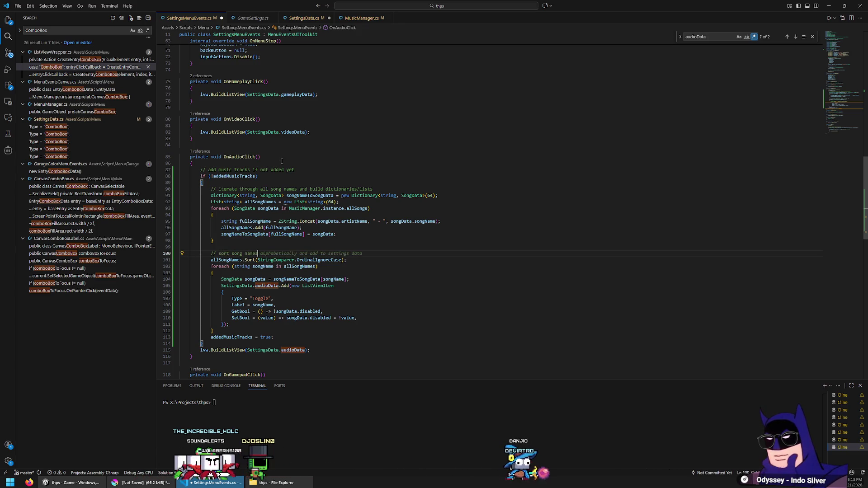
{"action": "key", "text": "Return"}
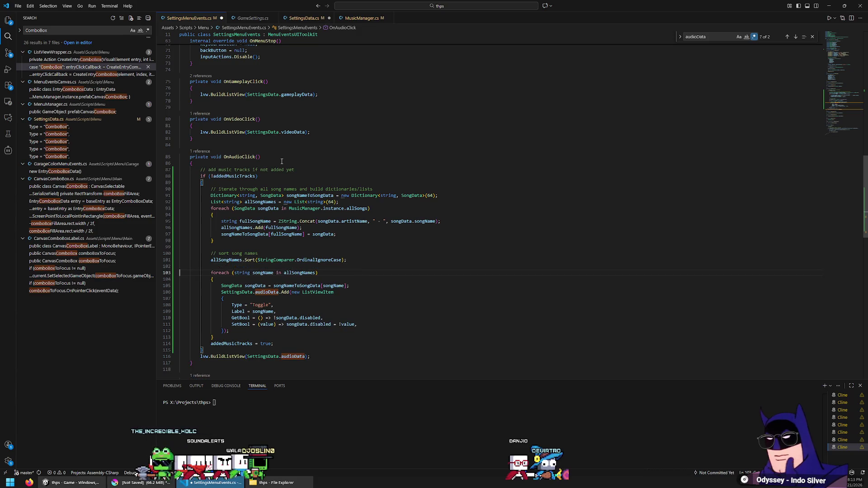
{"action": "key", "text": "Up"}
{"action": "key", "text": "BackSpace"}
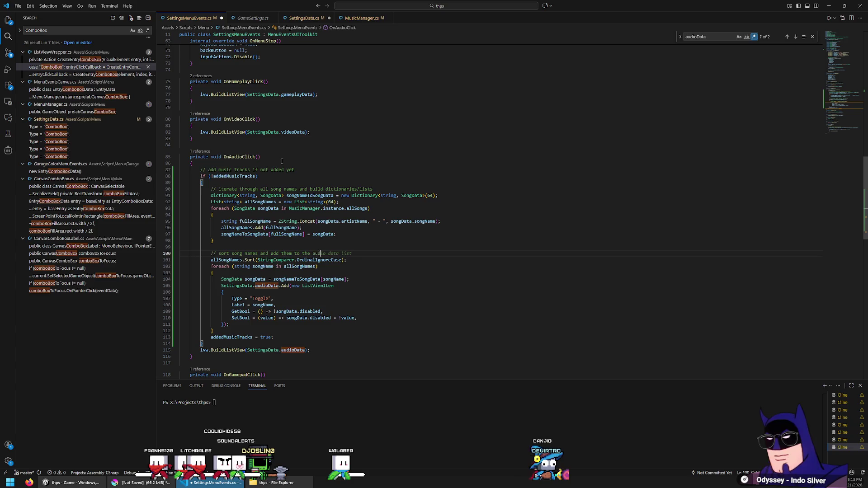
{"action": "type", "text": "dioData list"}
{"action": "key", "text": "Down"}
{"action": "scroll", "coordinate": [282, 162], "scroll_direction": "down", "scroll_amount": 3}
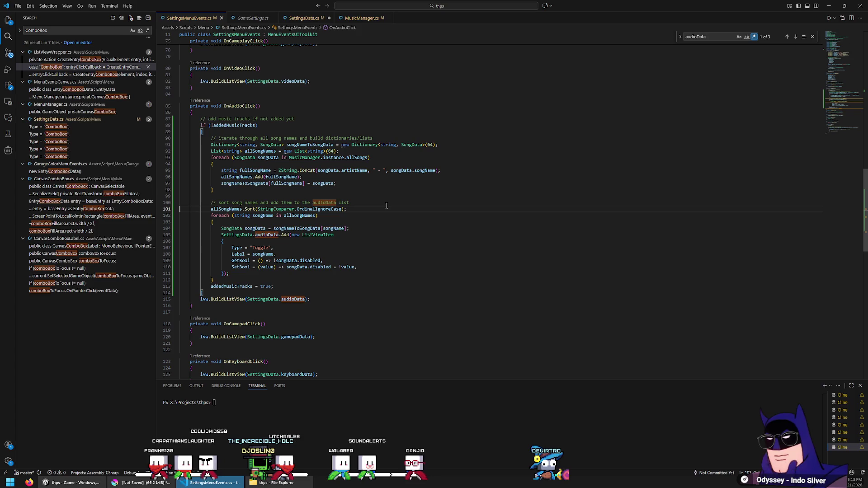
{"action": "scroll", "coordinate": [380, 217], "scroll_direction": "down", "scroll_amount": 2}
{"action": "left_click", "coordinate": [361, 240]}
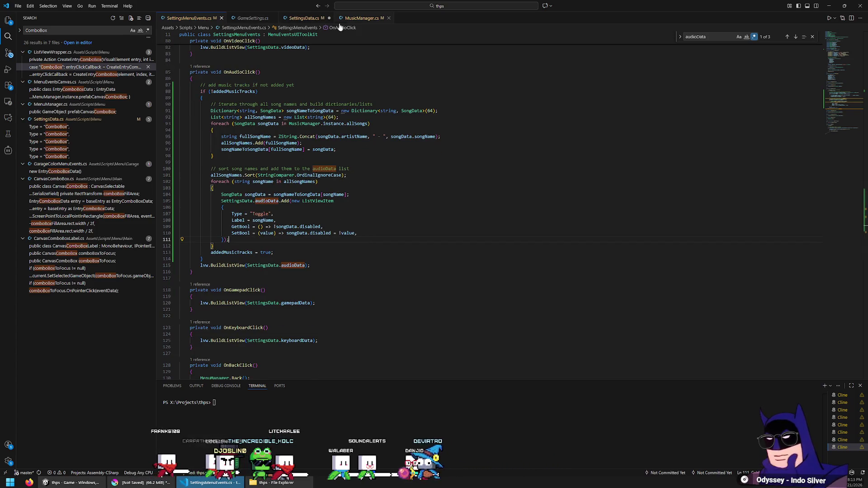
{"action": "left_click_drag", "start_coordinate": [342, 18], "coordinate": [279, 21]}
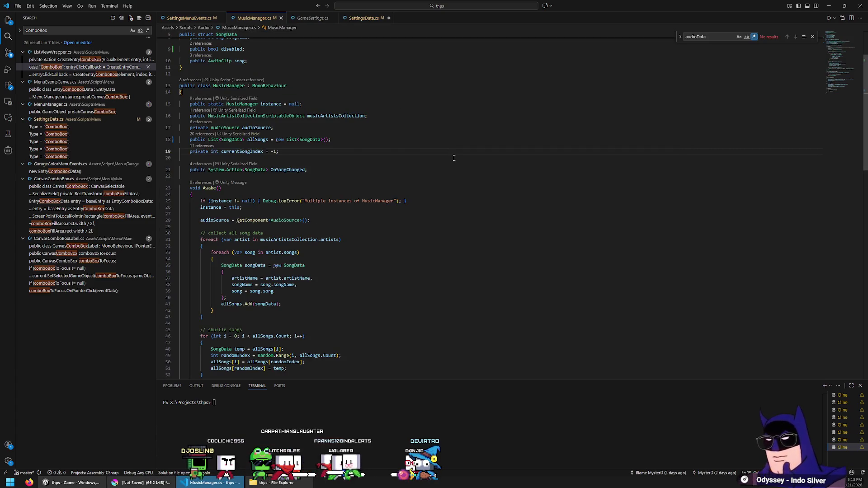
{"action": "scroll", "coordinate": [454, 158], "scroll_direction": "up", "scroll_amount": 3}
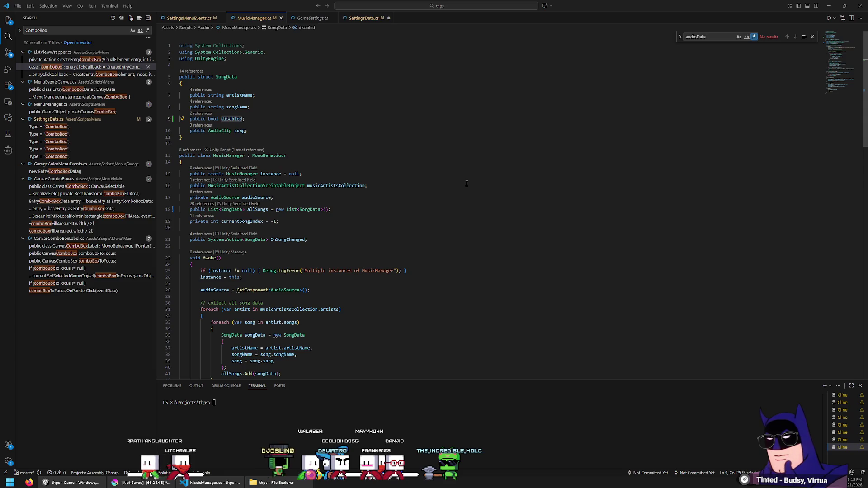
{"action": "scroll", "coordinate": [337, 287], "scroll_direction": "down", "scroll_amount": 6}
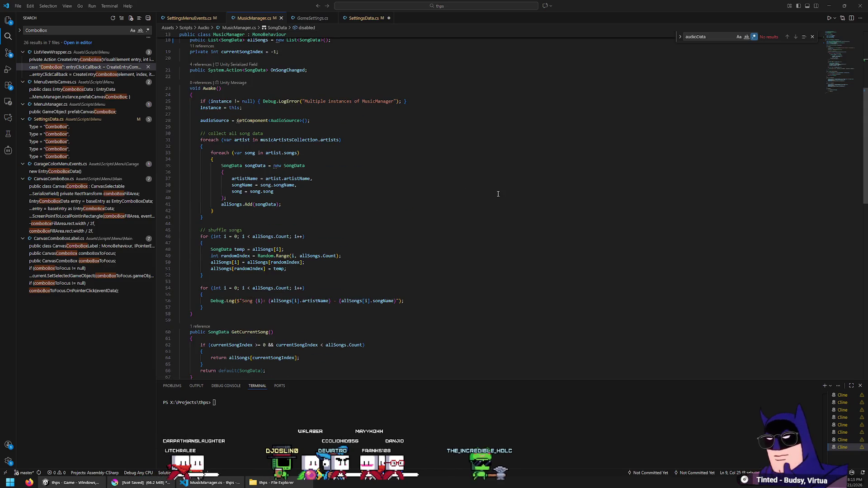
Delete the debug song-logging for loop that follows the shuffle loop in Awake.
{"action": "left_click", "coordinate": [272, 281]}
{"action": "scroll", "coordinate": [277, 267], "scroll_direction": "down", "scroll_amount": 3}
{"action": "left_click_drag", "start_coordinate": [277, 261], "coordinate": [303, 225]}
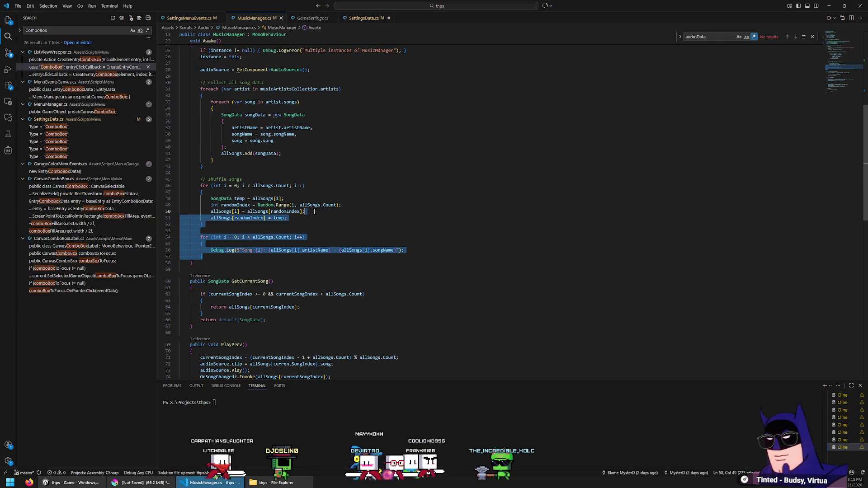
{"action": "key", "text": "BackSpace"}
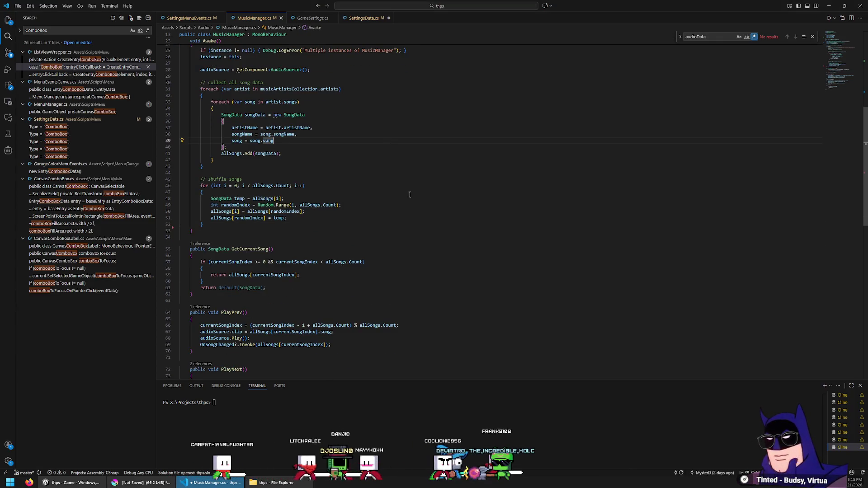
In PlayPrev, select allSongs[currentSongIndex] on the clip assignment line.
{"action": "scroll", "coordinate": [403, 217], "scroll_direction": "down", "scroll_amount": 5}
{"action": "left_click", "coordinate": [440, 235]}
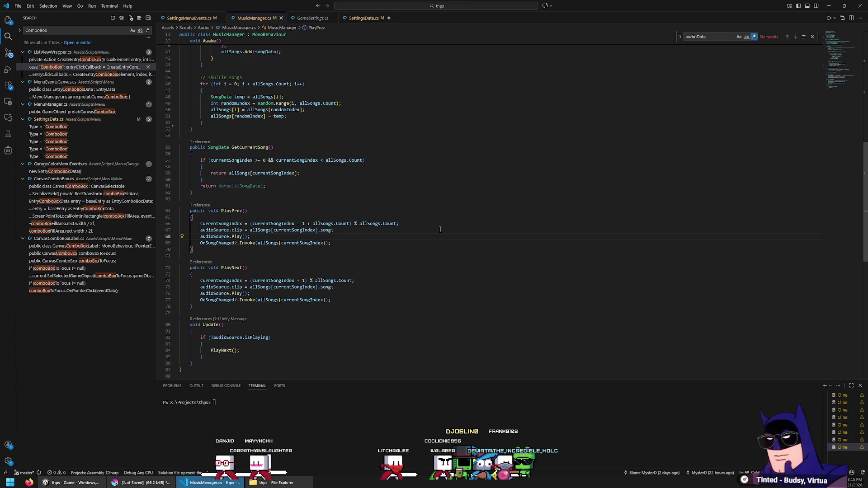
{"action": "key", "text": "Up"}
{"action": "key", "text": "Home"}
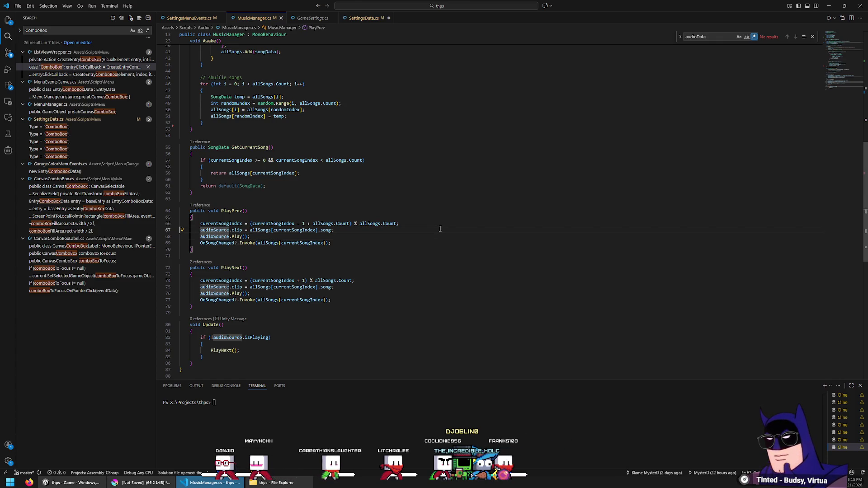
{"action": "key", "text": "shift+alt+Right"}
{"action": "key", "text": "shift+alt+Right"}
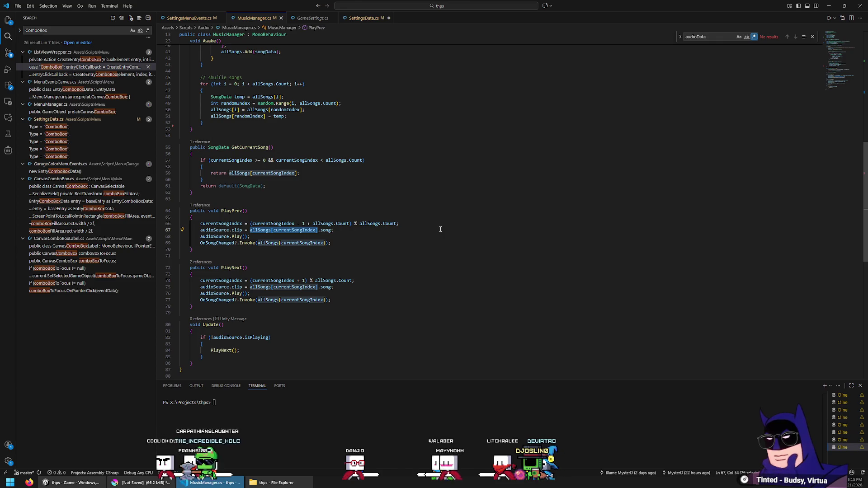
{"action": "key", "text": "Up"}
{"action": "key", "text": "Up"}
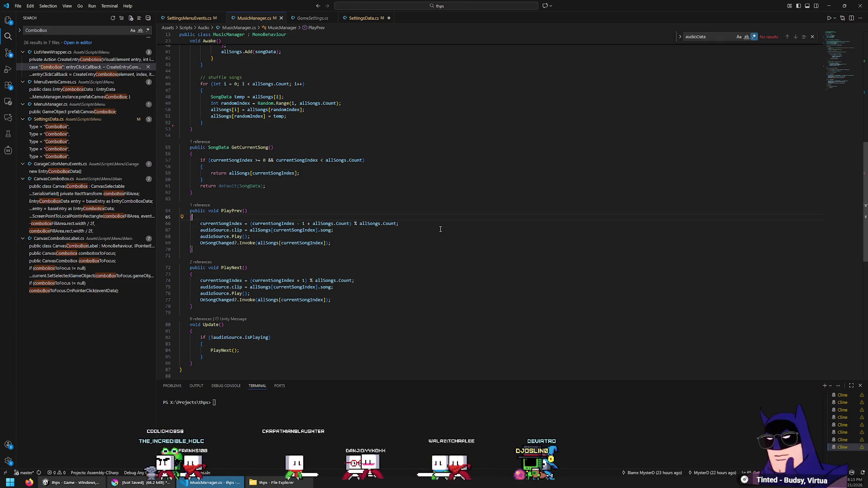
Insert an empty do { block above PlayPrev's index-decrement line, ready for a while condition.
{"action": "key", "text": "Return"}
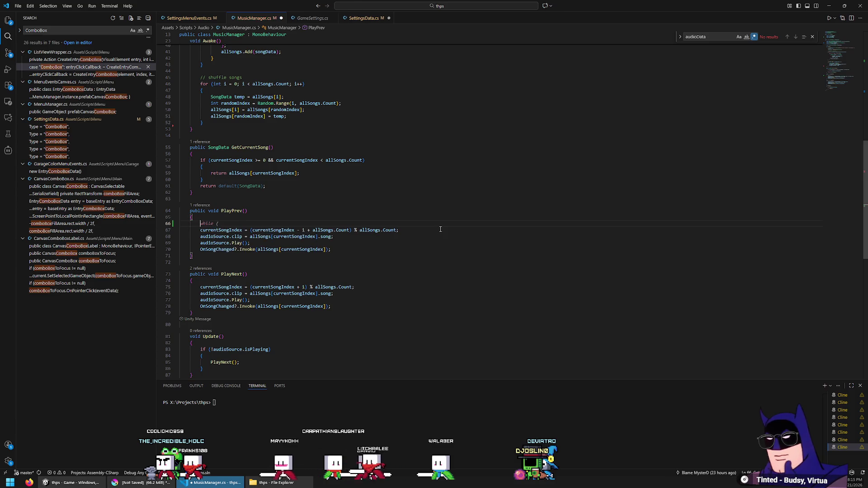
{"action": "key", "text": "ctrl+z"}
{"action": "key", "text": "Return"}
{"action": "type", "text": "do"}
{"action": "key", "text": "Return"}
{"action": "type", "text": "{"}
{"action": "key", "text": "Return"}
{"action": "key", "text": "Up"}
{"action": "key", "text": "End"}
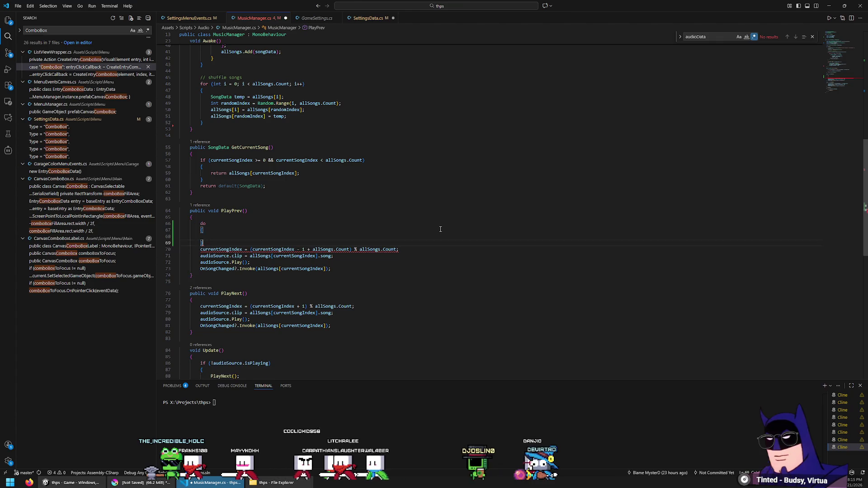